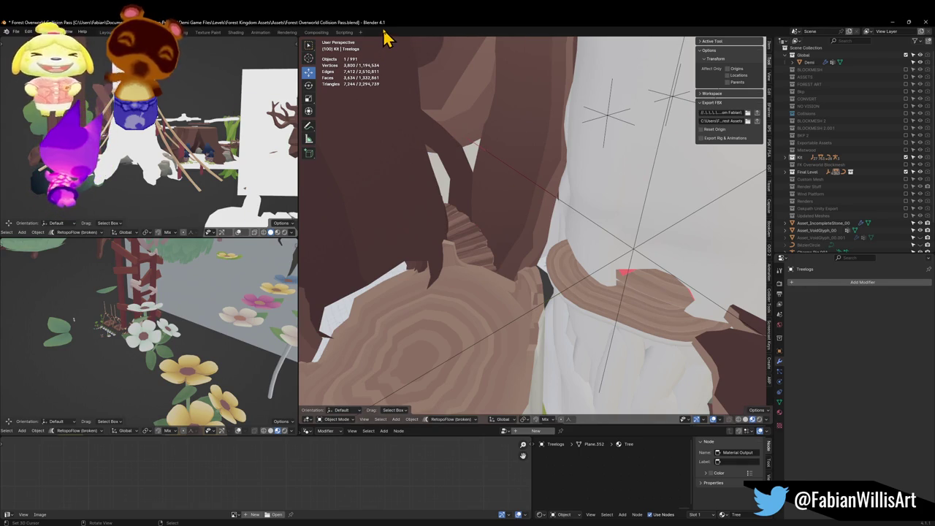
# Fly into the tree trunk hole and select the rock piece Plane.175
pyautogui.hotkey('shift', '`')
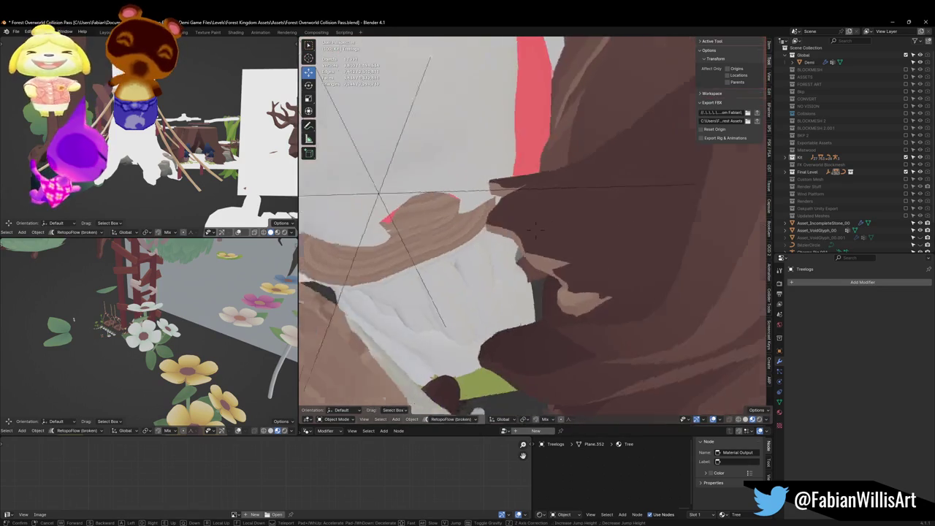
pyautogui.press('w')
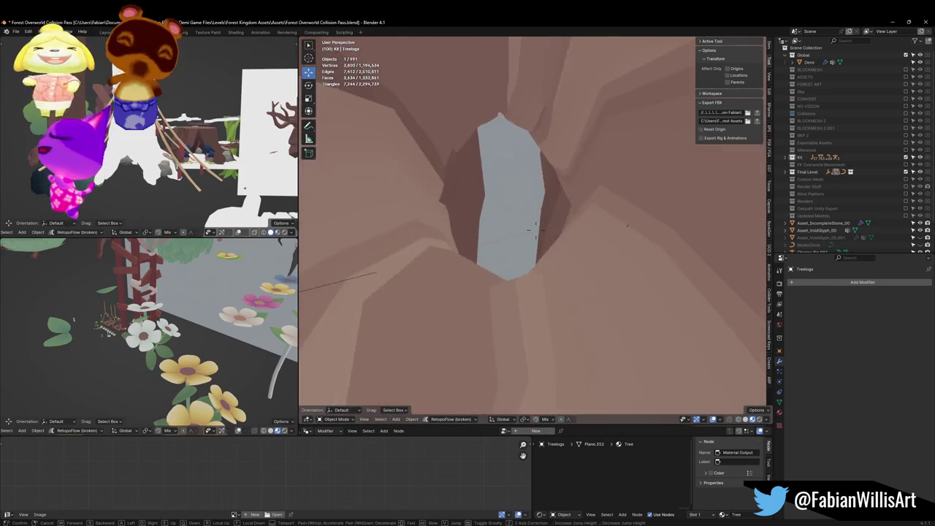
pyautogui.press('w')
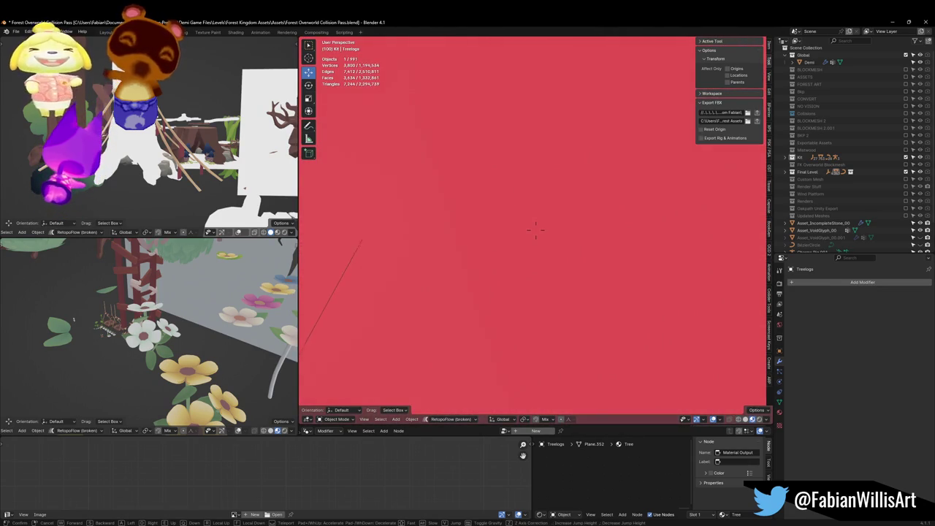
pyautogui.press('s')
pyautogui.click(490, 209)
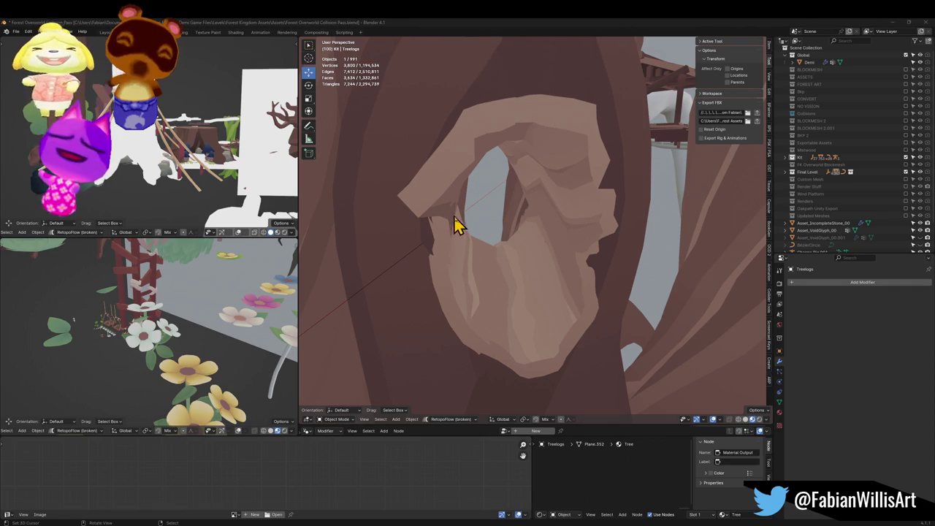
pyautogui.click(524, 268)
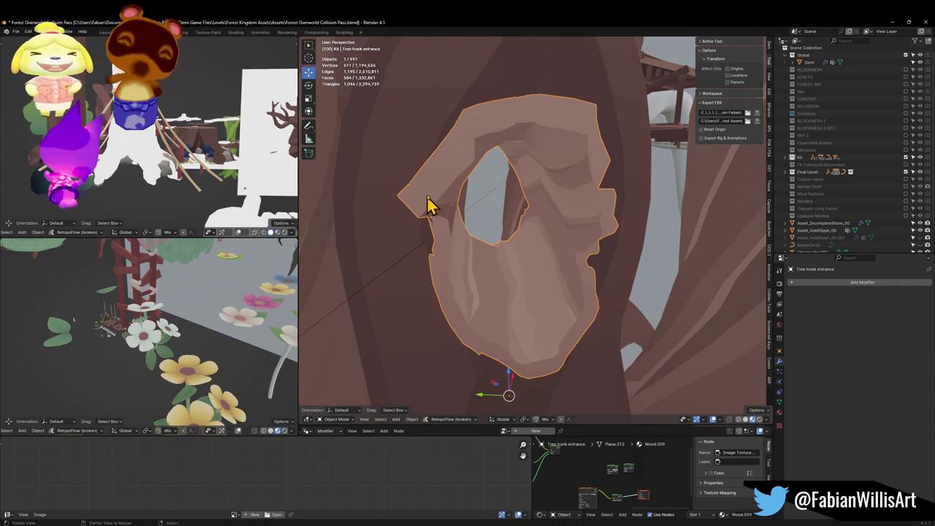
pyautogui.click(445, 157)
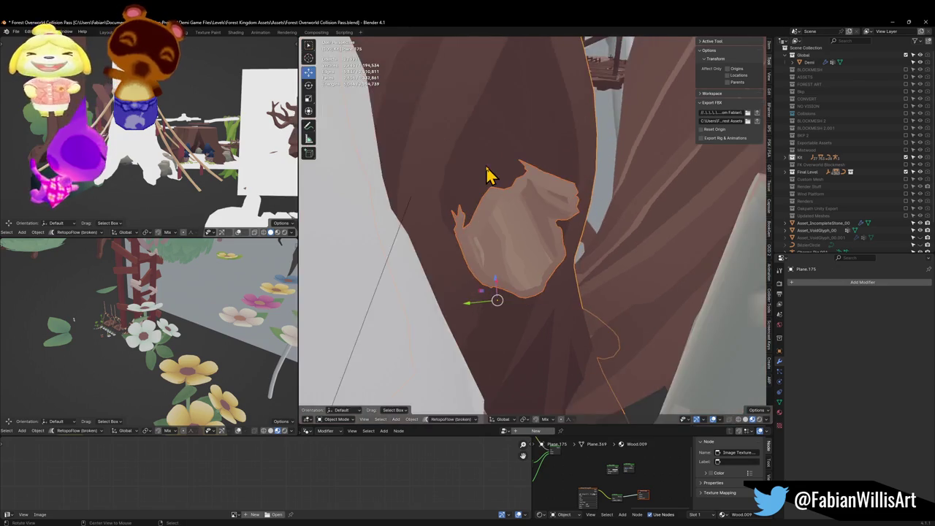
# Separate the linked rock piece of Plane.175 into a new object, Plane.200
pyautogui.press('Tab')
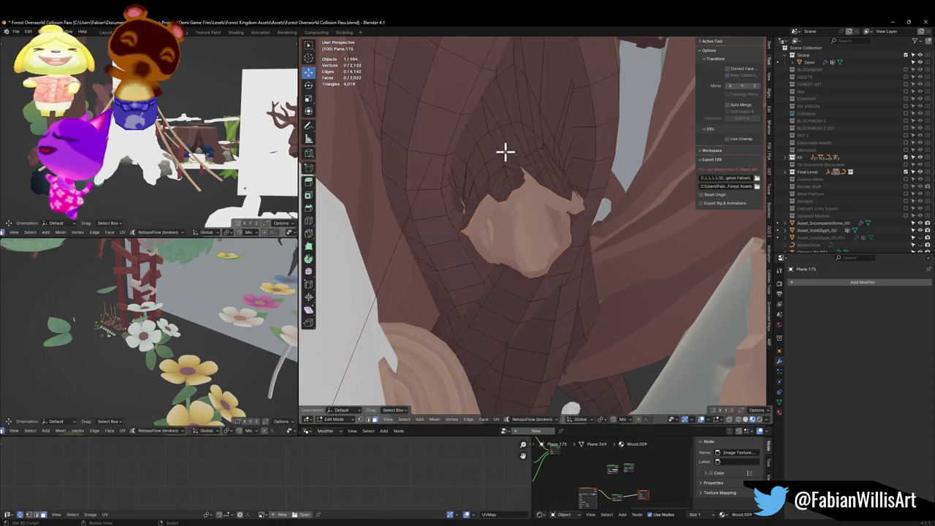
pyautogui.press('l')
pyautogui.press('p')
pyautogui.click(500, 170)
pyautogui.press('Tab')
# Unparent Plane.200 and the tree trunk entrance with Keep Transformation, then copy both objects
pyautogui.click(511, 210)
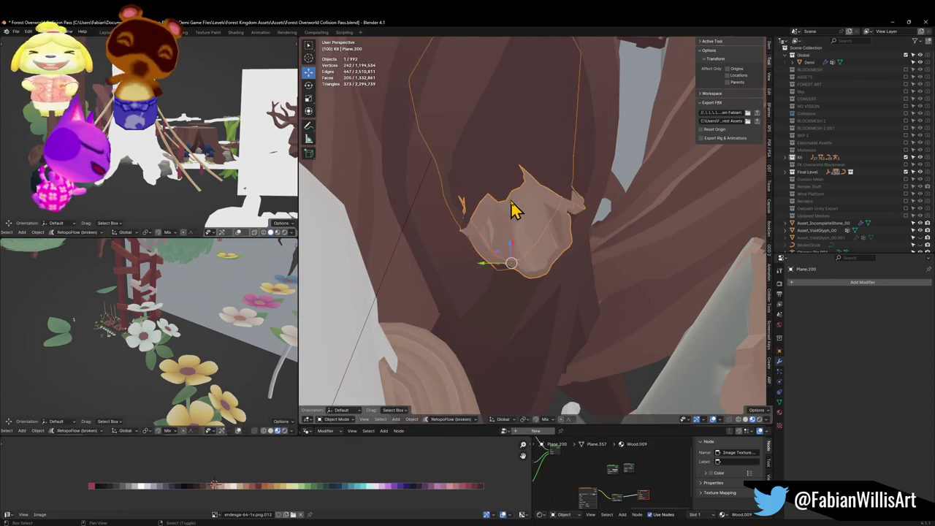
pyautogui.keyDown('shift'); pyautogui.click(524, 204); pyautogui.keyUp('shift')
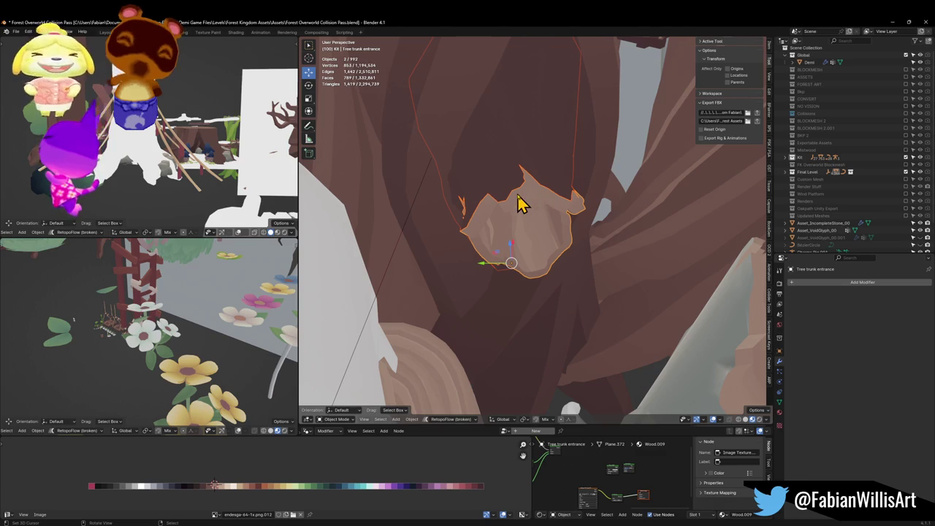
pyautogui.hotkey('alt', 'p')
pyautogui.click(510, 201)
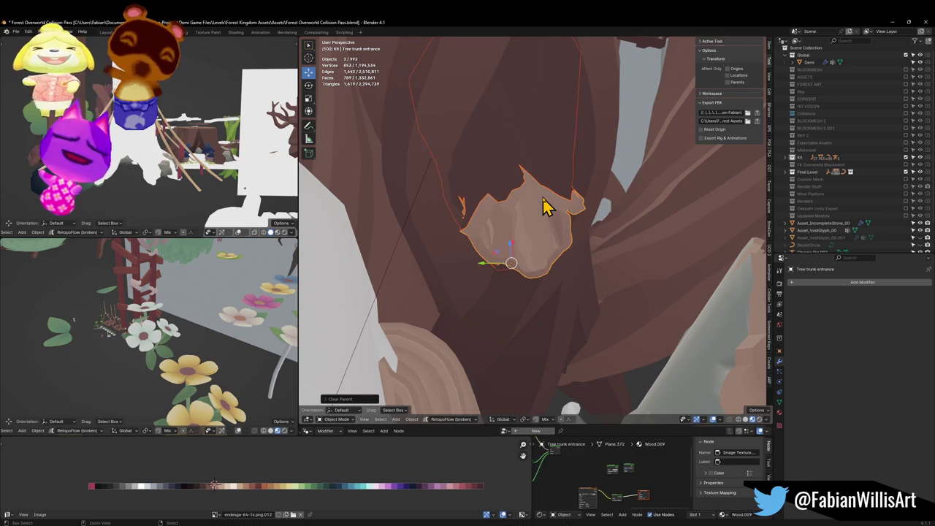
pyautogui.hotkey('ctrl', 'c')
pyautogui.click(544, 198)
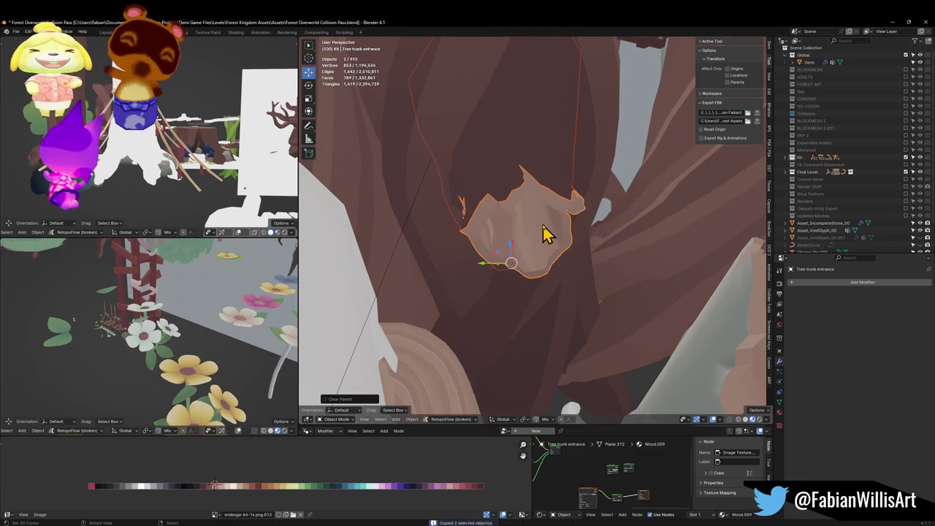
# Snap the 3D cursor to the trunk hole and orbit to inspect the trunk
pyautogui.scroll(5, 538, 234)
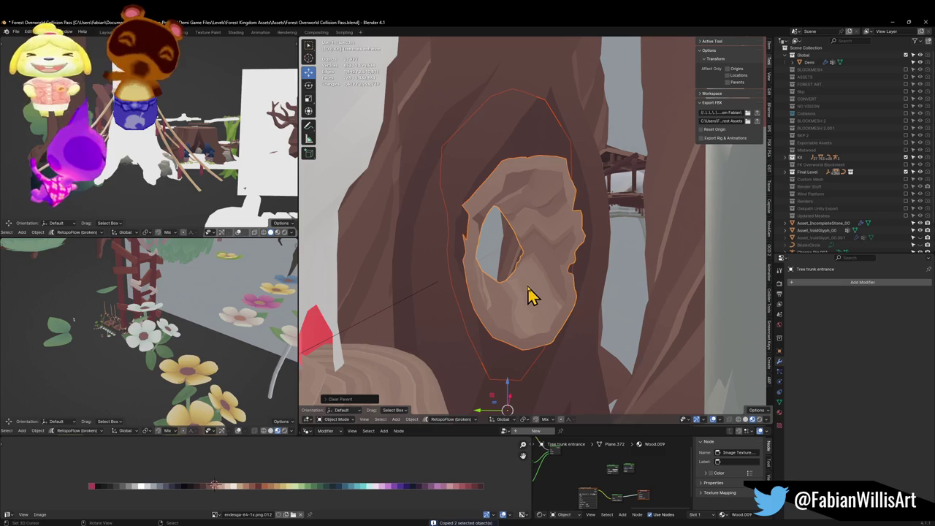
pyautogui.keyDown('shift'); pyautogui.rightClick(539, 287); pyautogui.keyUp('shift')
pyautogui.hotkey('shift', 's')
pyautogui.press('8')
pyautogui.moveTo(543, 230); pyautogui.dragTo(711, 156)
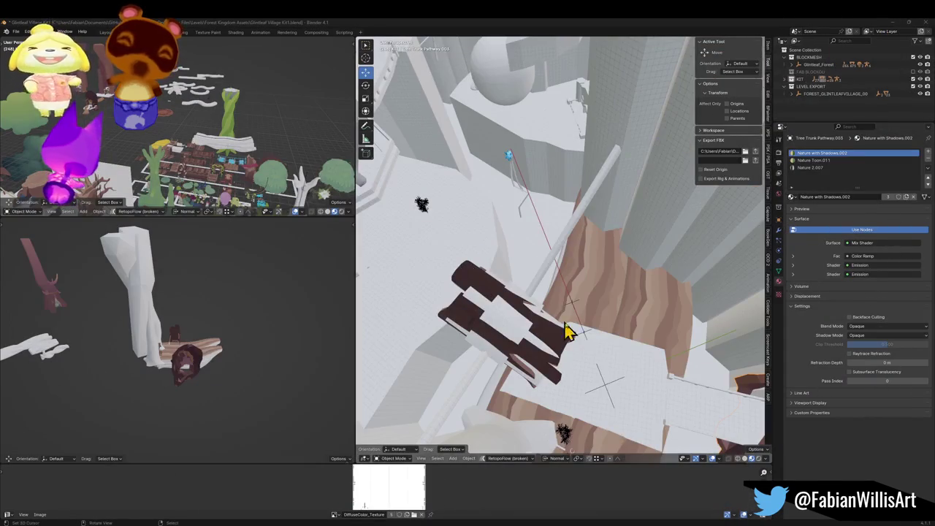
# Paste the copied trunk objects and snap them to the 3D cursor
pyautogui.hotkey('ctrl', 'v')
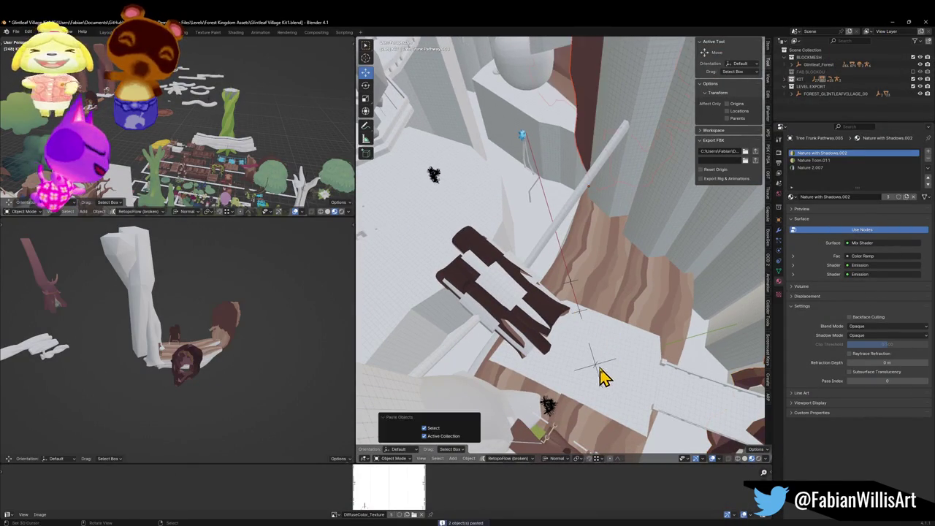
pyautogui.hotkey('shift', 's')
pyautogui.press('8')
pyautogui.moveTo(641, 360)
pyautogui.mouseDown()
pyautogui.moveTo(597, 377)
pyautogui.moveTo(607, 333)
pyautogui.moveTo(653, 273)
pyautogui.moveTo(523, 310)
pyautogui.moveTo(547, 273)
pyautogui.moveTo(633, 233)
pyautogui.mouseUp()
pyautogui.moveTo(587, 186)
pyautogui.mouseDown()
pyautogui.moveTo(574, 193)
pyautogui.moveTo(569, 268)
pyautogui.moveTo(584, 225)
pyautogui.mouseUp()
# Adjust the trunk's height, rotate it -144° about Z, and slide it to the walkway's end
pyautogui.press('g')
pyautogui.press('z')
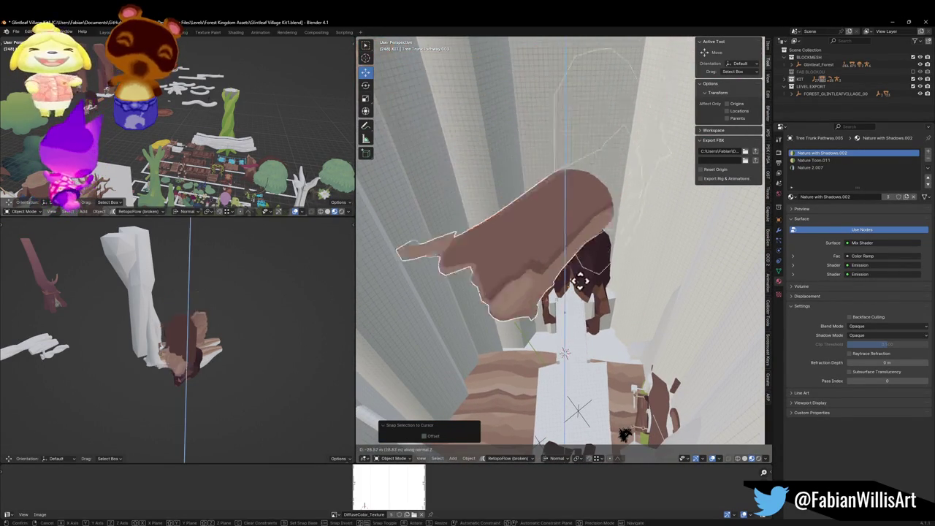
pyautogui.click(637, 261)
pyautogui.press('r')
pyautogui.press('z')
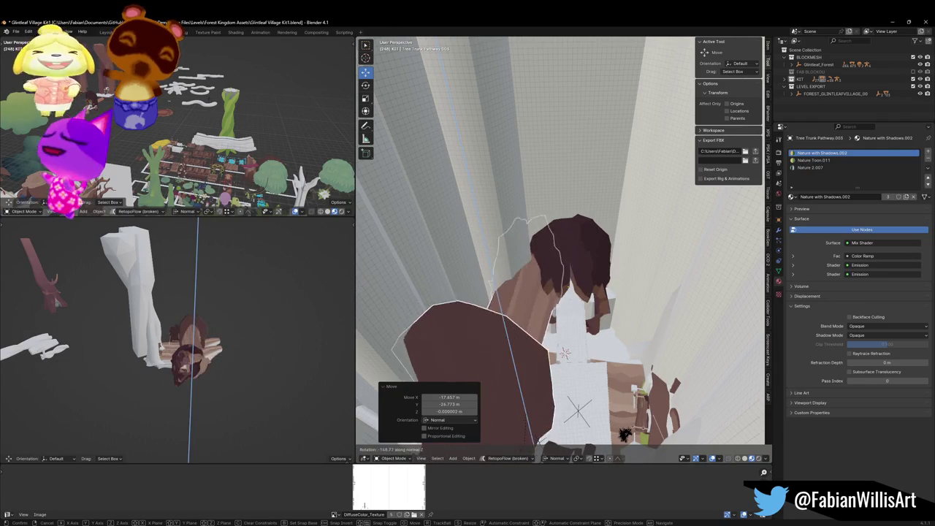
pyautogui.click(526, 441)
pyautogui.press('g')
pyautogui.press('z')
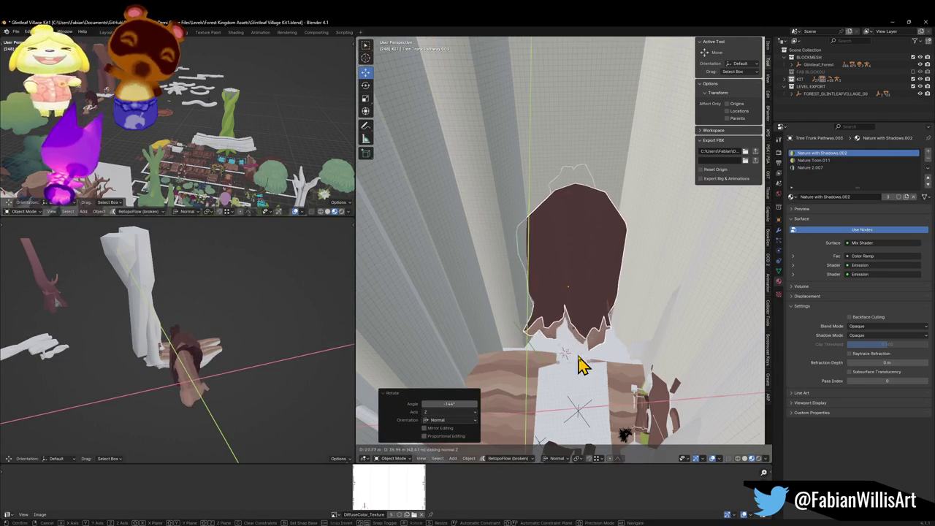
pyautogui.click(581, 365)
# Fly through the trunk doorway to check the fit and select the leftover object
pyautogui.scroll(3, 587, 313)
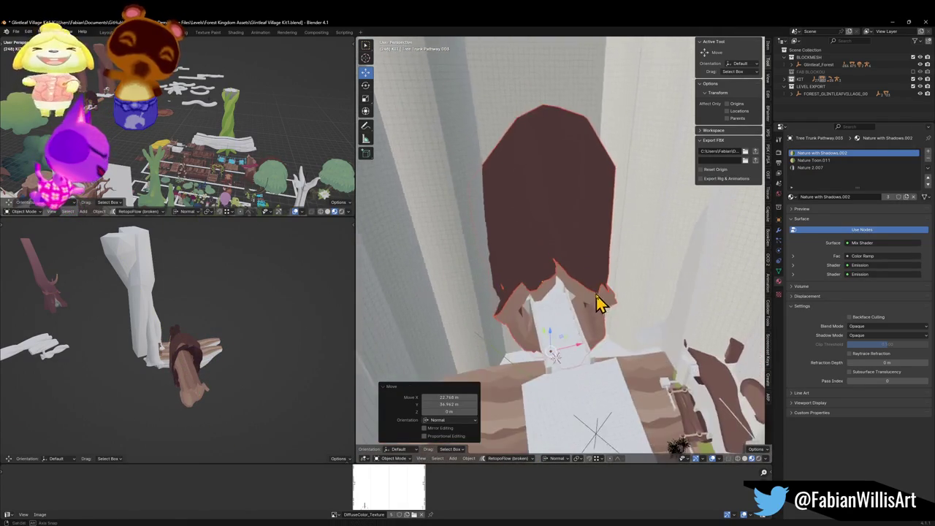
pyautogui.moveTo(595, 303); pyautogui.dragTo(599, 293)
pyautogui.hotkey('shift', '`')
pyautogui.press('w')
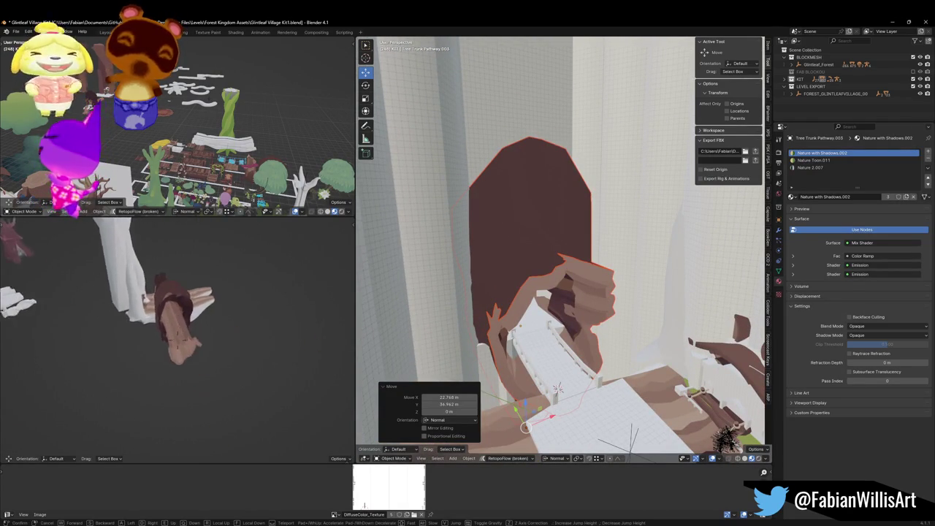
pyautogui.press('w')
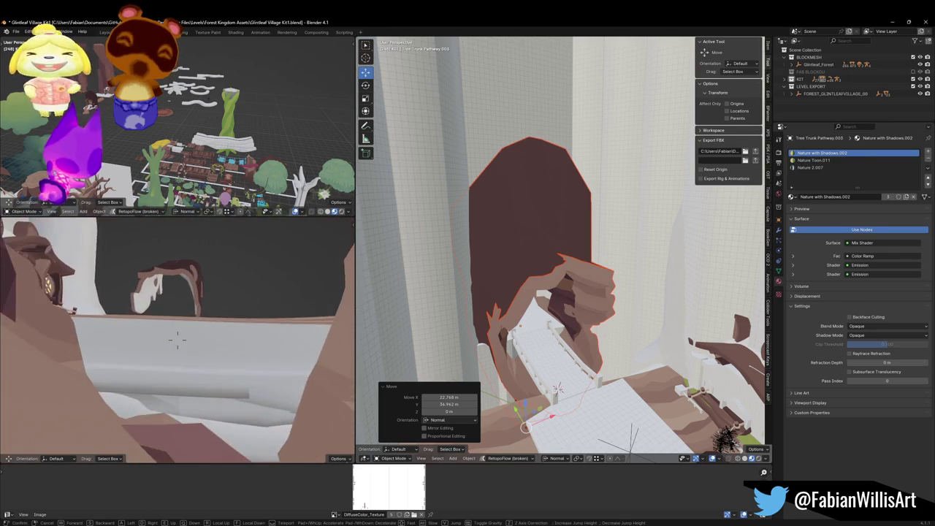
pyautogui.click(177, 339)
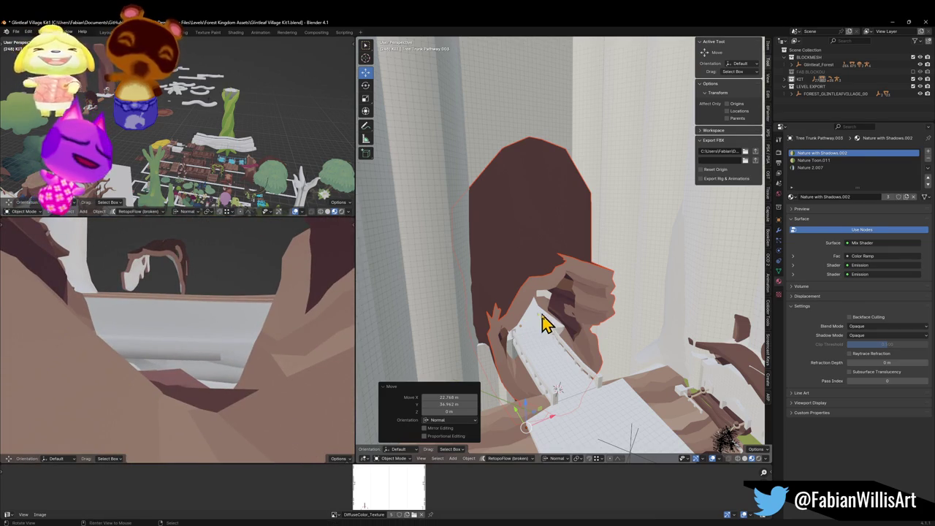
pyautogui.scroll(10, 537, 321)
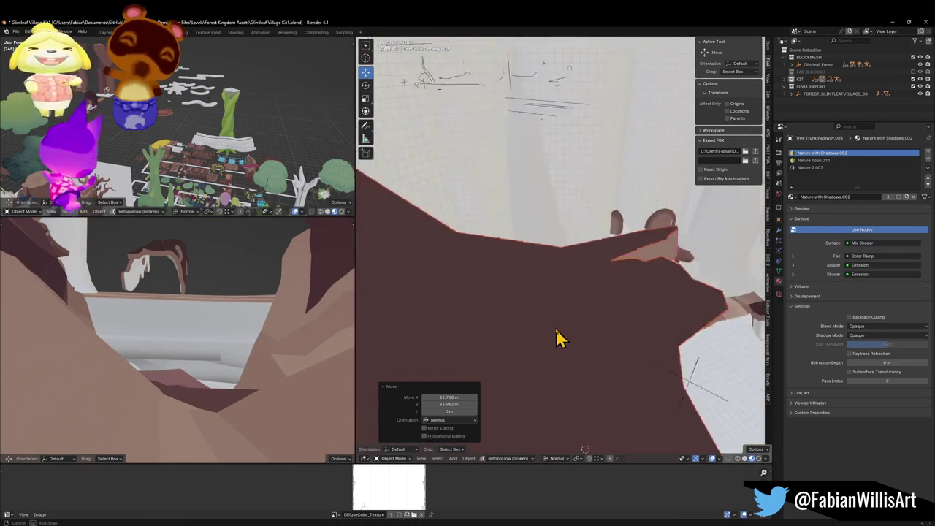
pyautogui.scroll(-6, 567, 278)
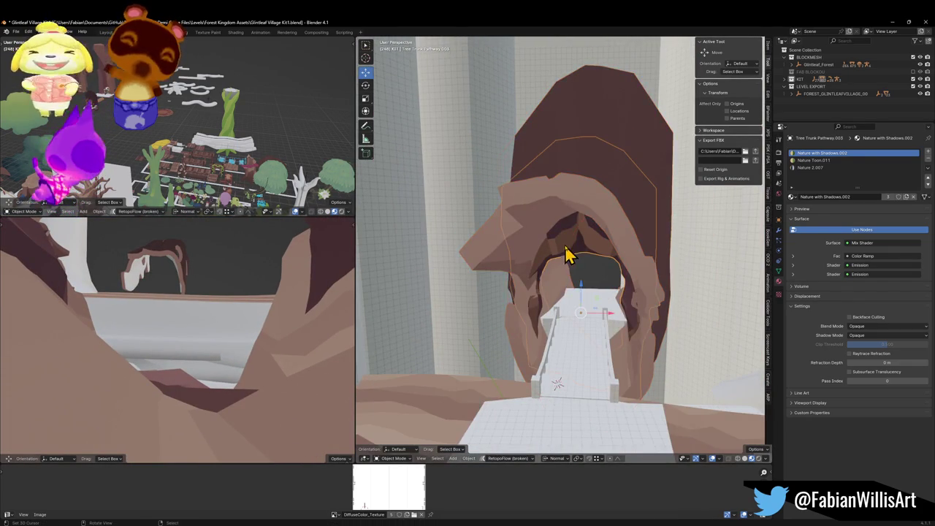
pyautogui.scroll(-2, 576, 272)
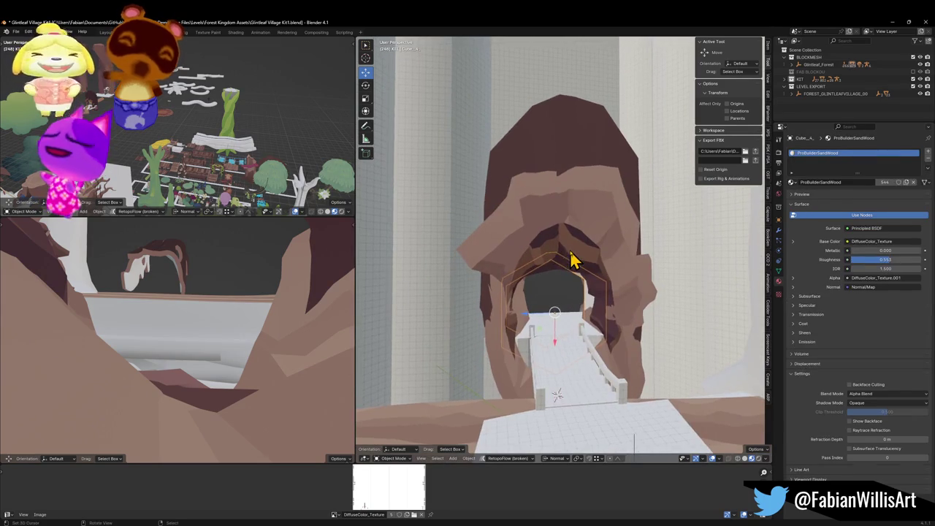
pyautogui.click(577, 267)
# Delete the leftover object, move Plane.245 into the KIT collection, and save
pyautogui.press('Delete')
pyautogui.click(629, 239)
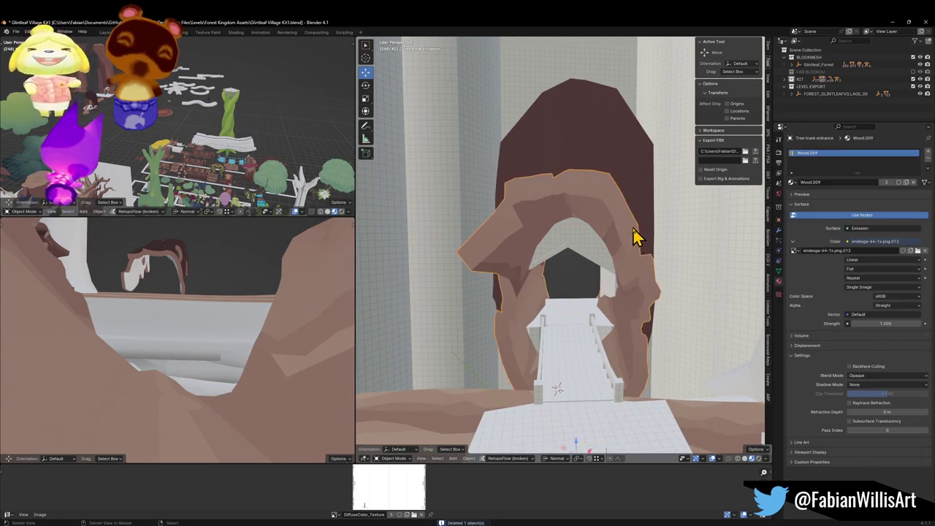
pyautogui.press('KP_Decimal')
pyautogui.click(611, 231)
pyautogui.press('m')
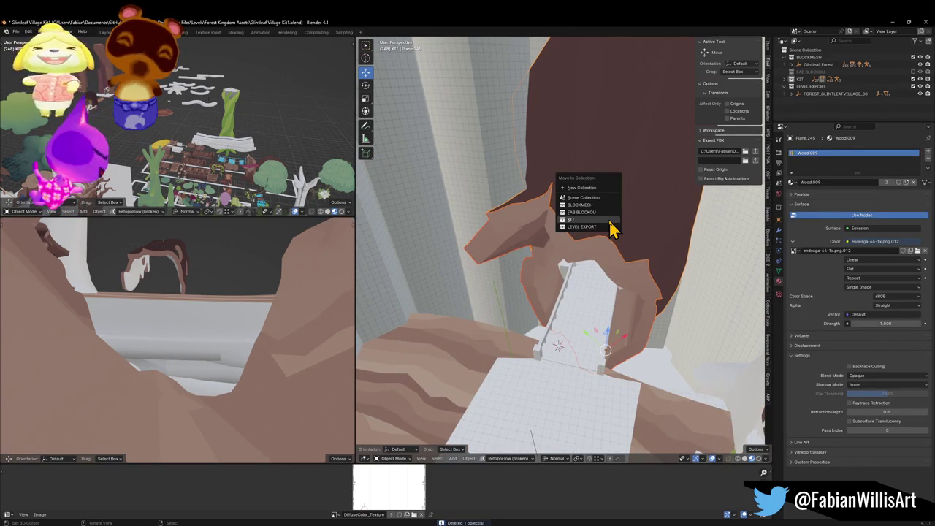
pyautogui.click(611, 226)
pyautogui.hotkey('ctrl', 's')
# Rotate the brown shape 8.54° and slide it horizontally into the trunk
pyautogui.press('r')
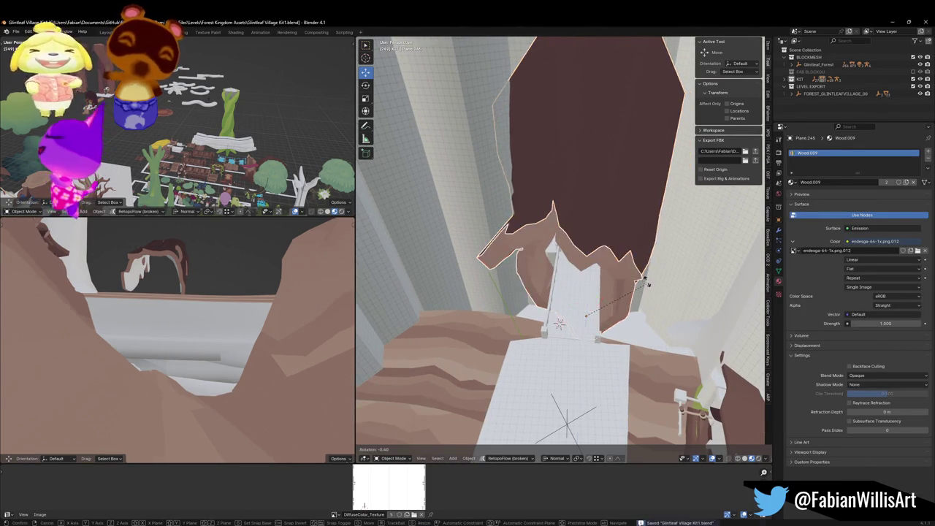
pyautogui.click(658, 285)
pyautogui.press('g')
pyautogui.hotkey('shift', 'z')
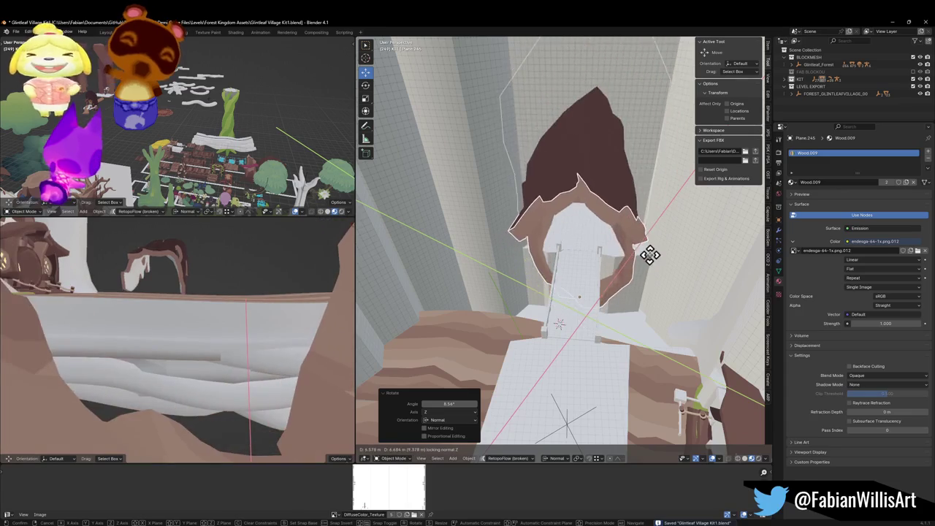
pyautogui.click(642, 268)
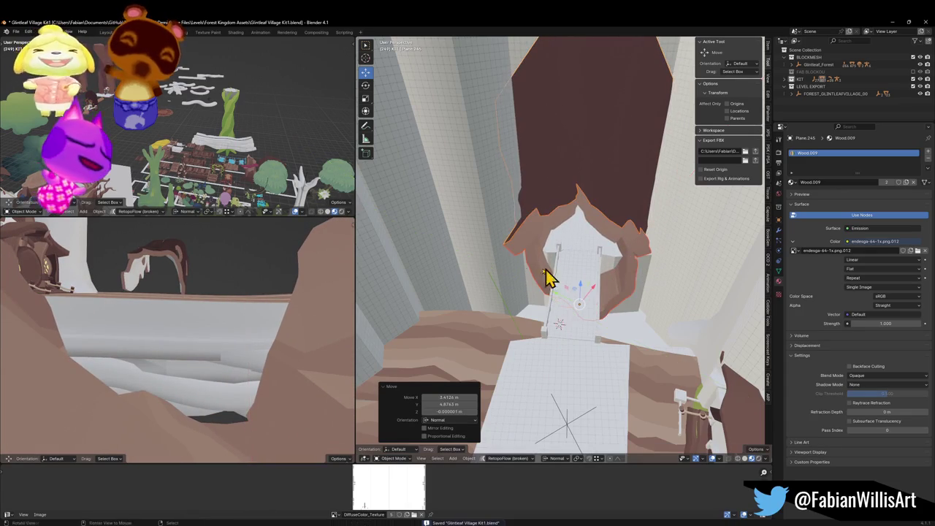
pyautogui.hotkey('shift', '`')
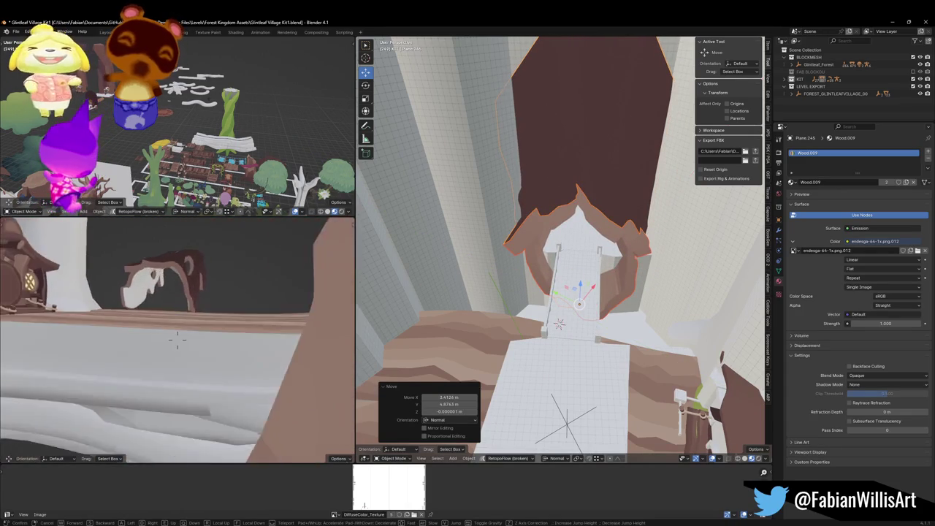
pyautogui.press('s')
pyautogui.click(177, 336)
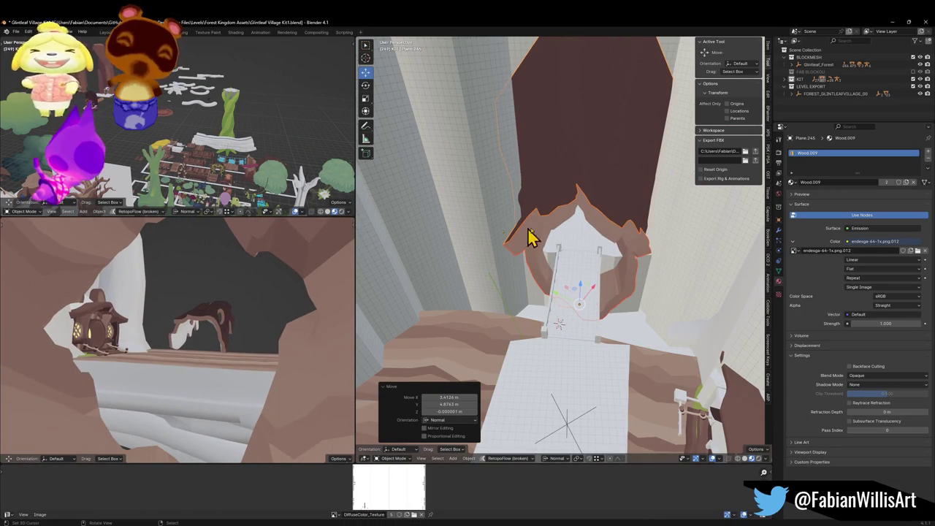
# Shift the roof piece horizontally and rotate it slightly (-1.51°) about Z to fit
pyautogui.press('g')
pyautogui.hotkey('shift', 'z')
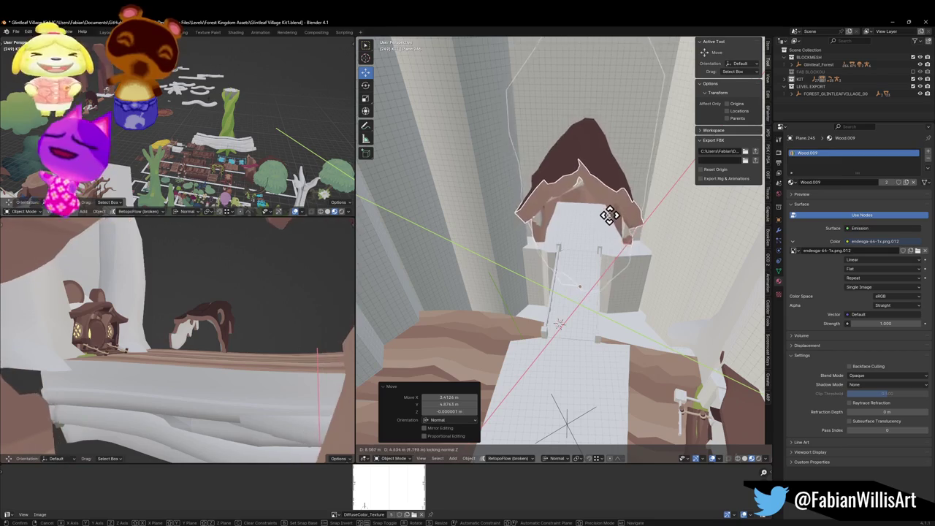
pyautogui.click(612, 219)
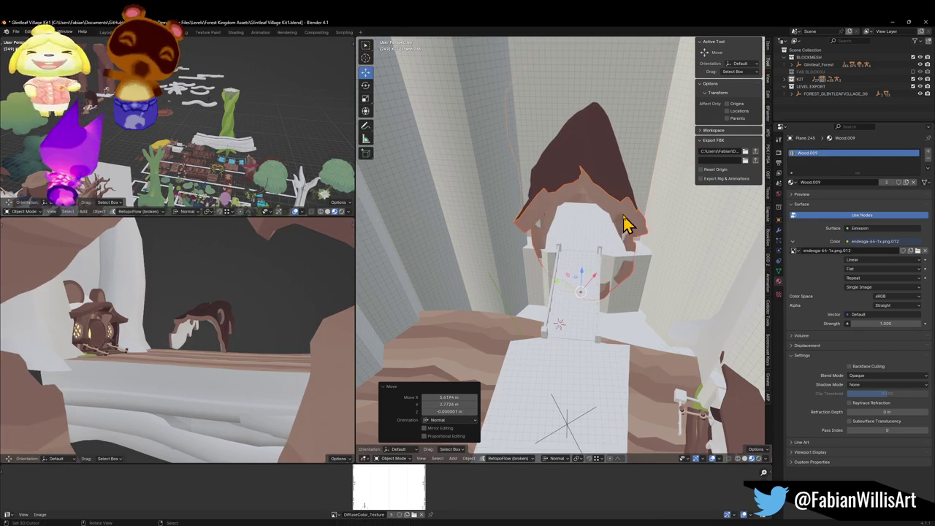
pyautogui.press('g')
pyautogui.hotkey('shift', 'z')
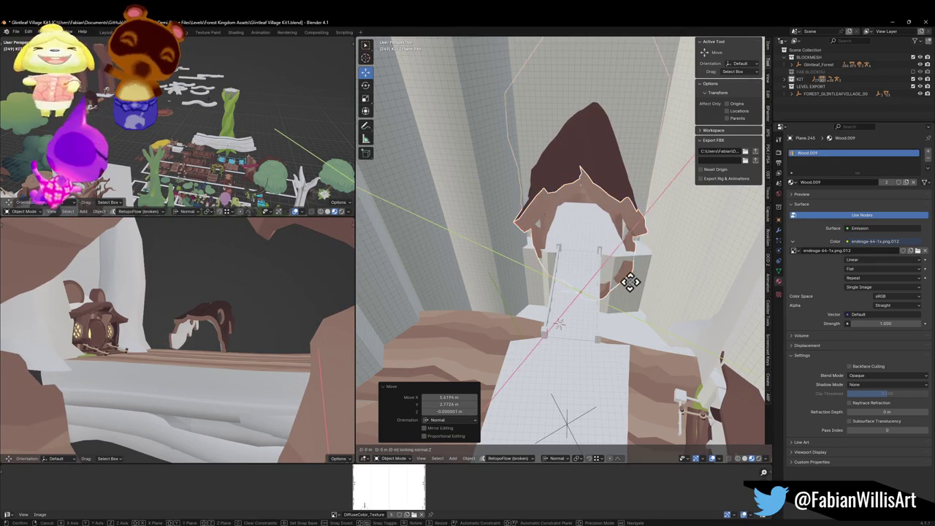
pyautogui.click(663, 242)
pyautogui.press('r')
pyautogui.press('z')
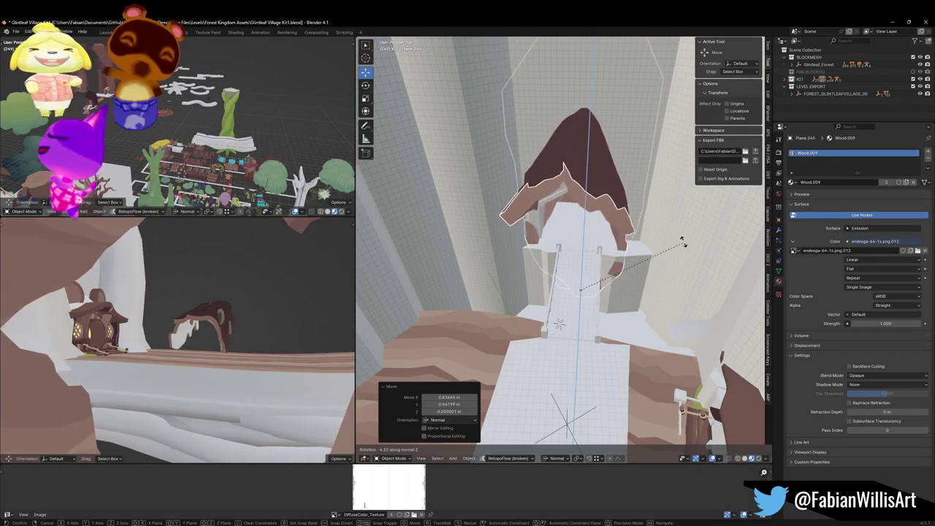
pyautogui.click(672, 236)
pyautogui.press('g')
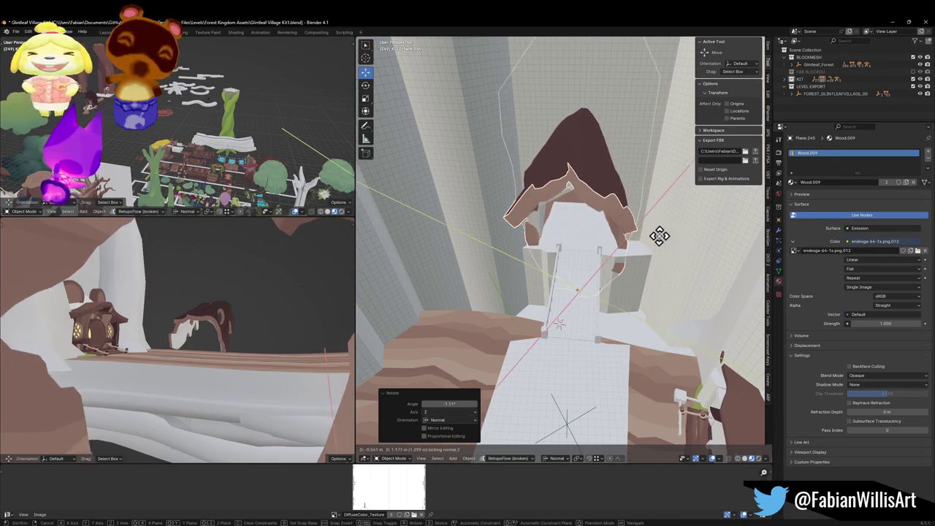
pyautogui.hotkey('shift', 'z')
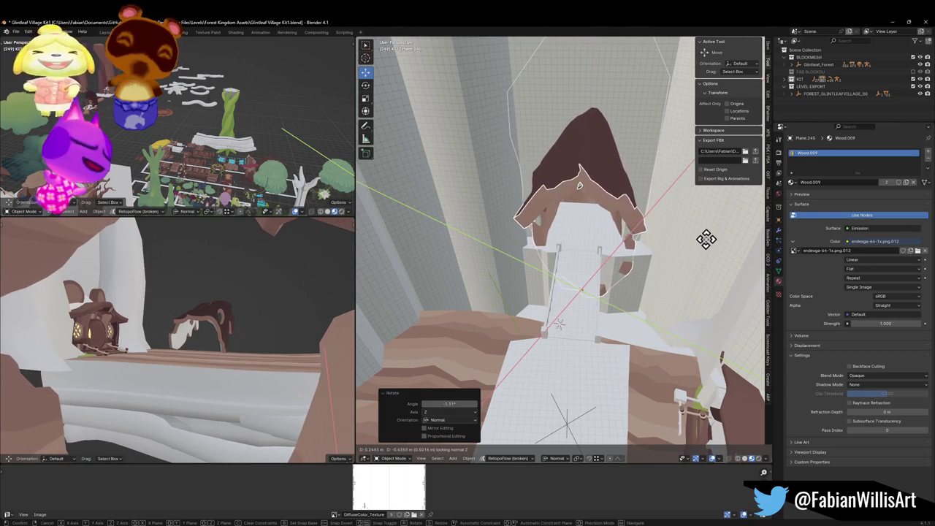
pyautogui.click(676, 245)
# Check the stairs and roof from above, deselect, and save Glintleaf Village Kit1.blend
pyautogui.moveTo(676, 251)
pyautogui.mouseDown()
pyautogui.moveTo(624, 246)
pyautogui.moveTo(622, 226)
pyautogui.moveTo(617, 232)
pyautogui.mouseUp()
pyautogui.moveTo(626, 286); pyautogui.dragTo(617, 310)
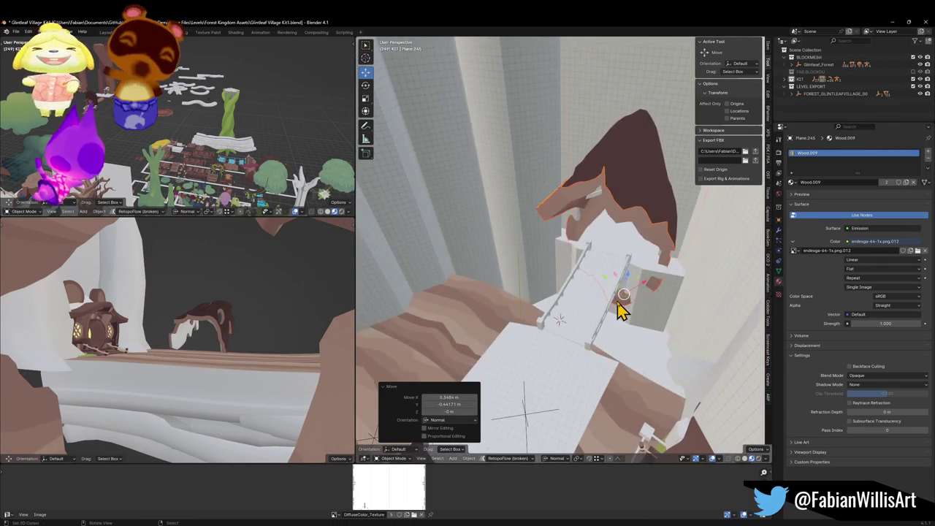
pyautogui.hotkey('alt', 'a')
pyautogui.hotkey('ctrl', 's')
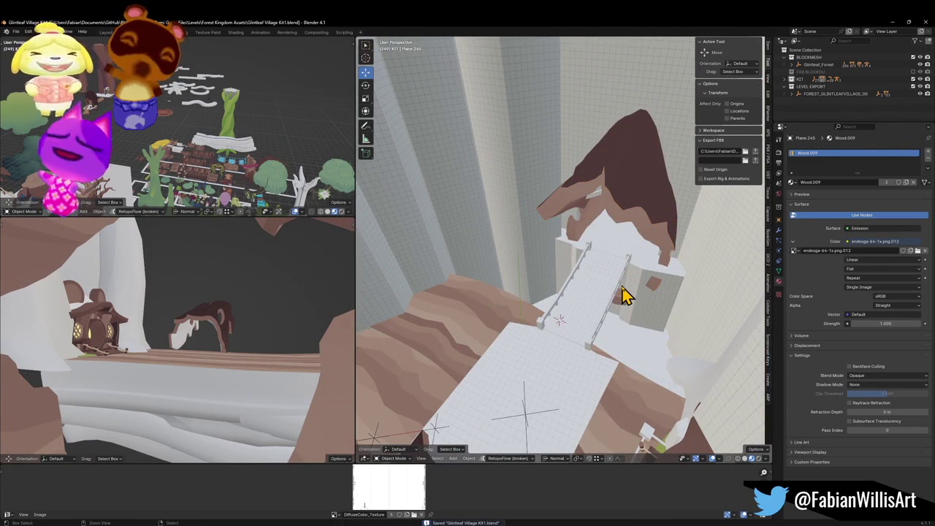
pyautogui.keyDown('shift'); pyautogui.rightClick(565, 272); pyautogui.keyUp('shift')
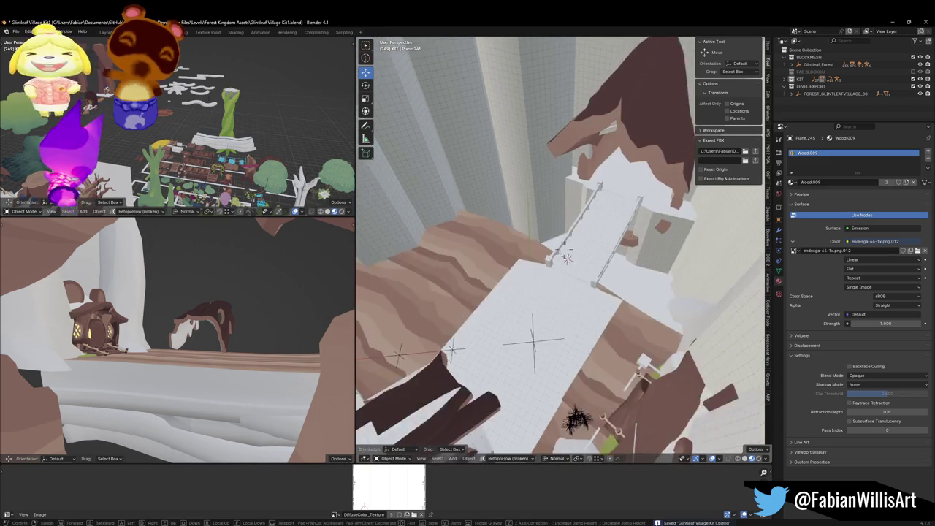
# Parent the roof piece to FOREST_GLINTLEAFVILLAGE_00 using Object (Keep Transform)
pyautogui.click(528, 418)
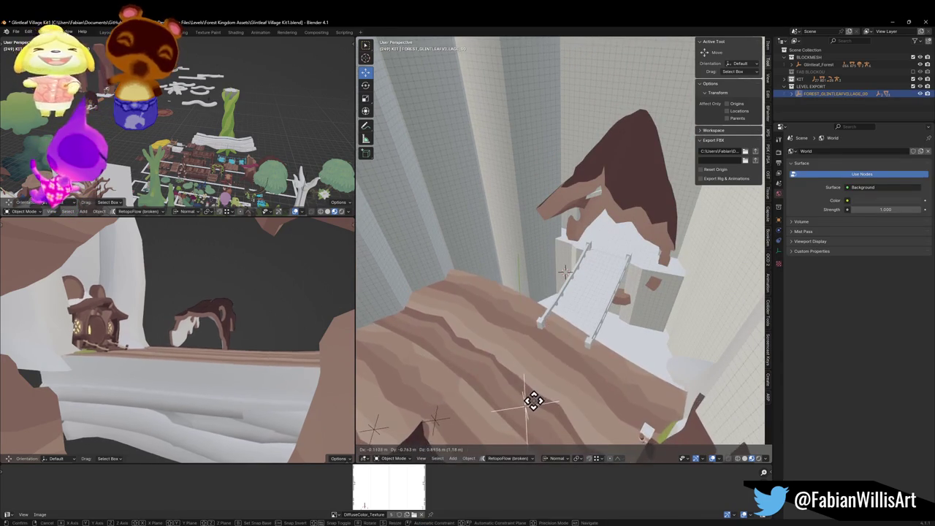
pyautogui.click(633, 249)
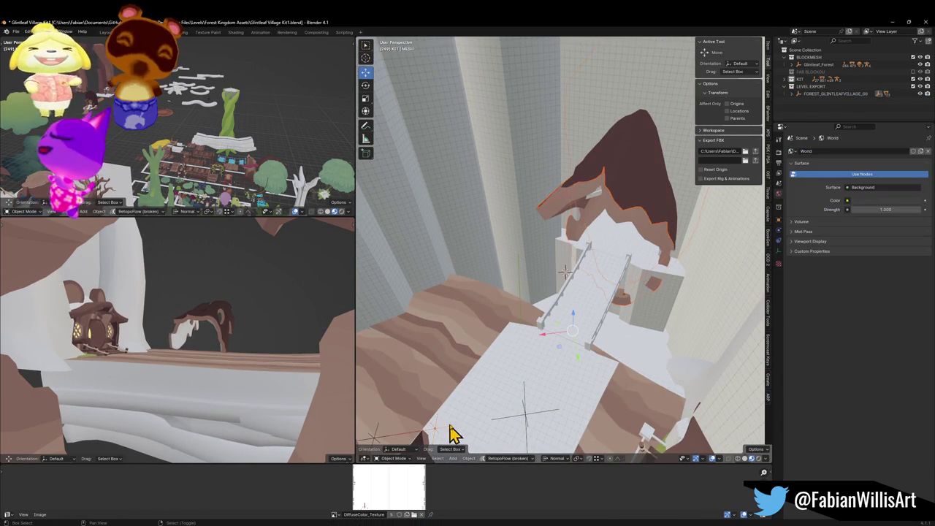
pyautogui.hotkey('ctrl', 'p')
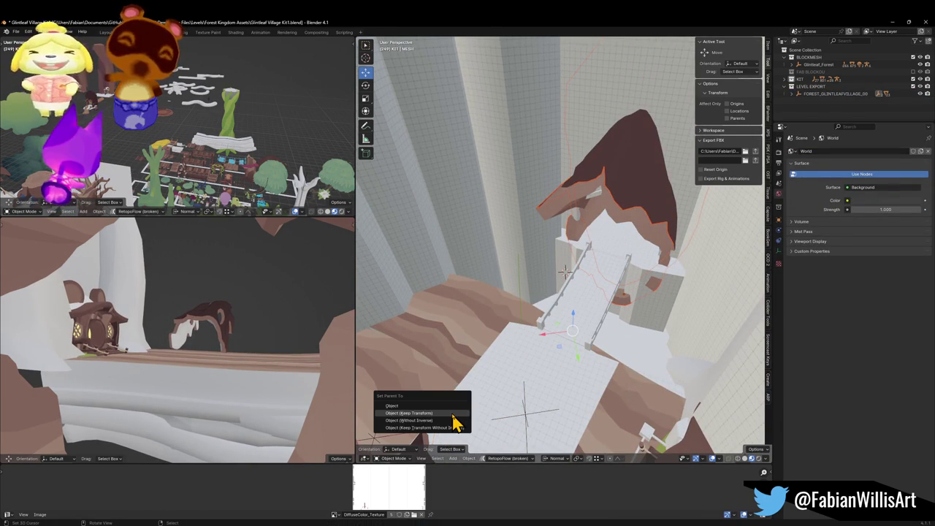
pyautogui.click(453, 415)
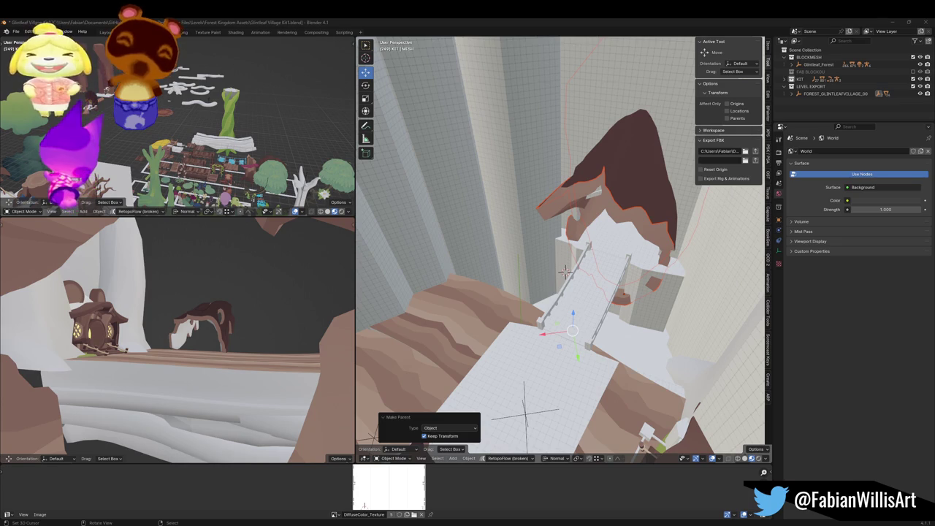
# Save Glintleaf Village Kit1.blend and switch to Unity
pyautogui.scroll(-8, 607, 223)
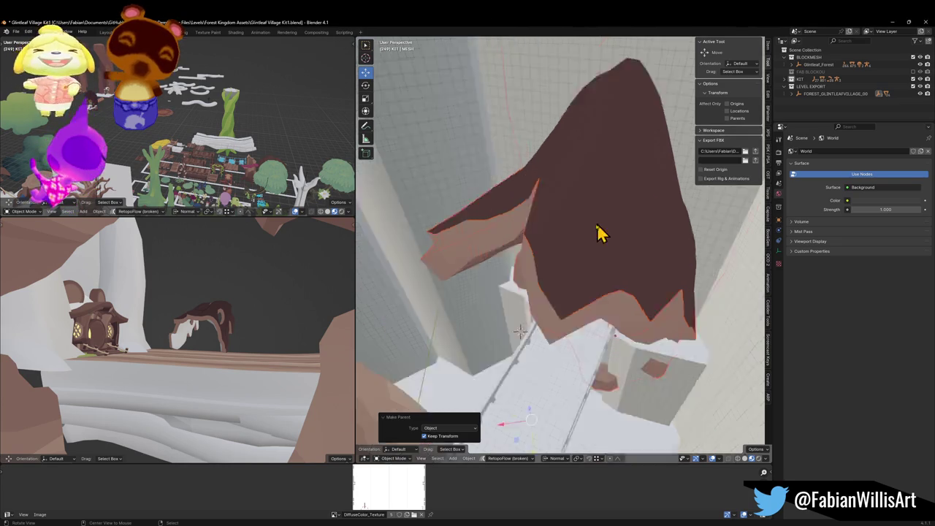
pyautogui.scroll(5, 581, 278)
pyautogui.hotkey('ctrl', 's')
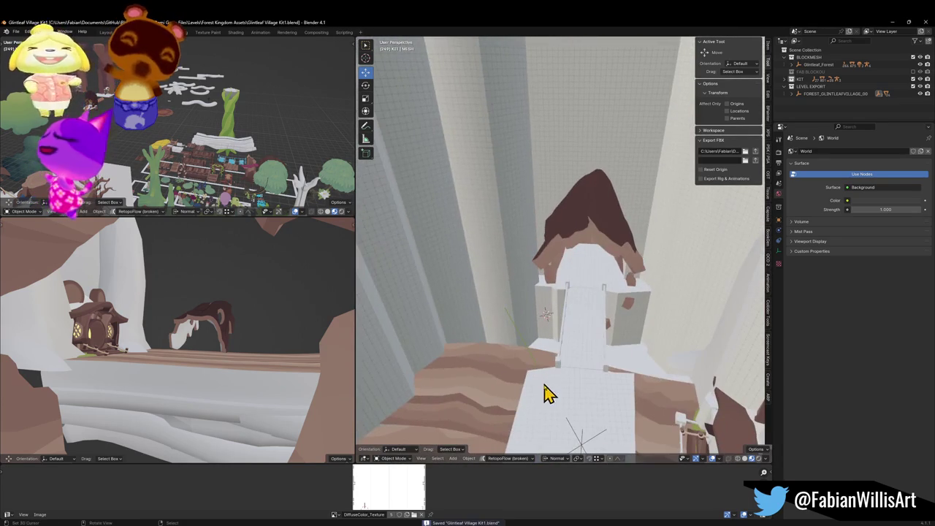
pyautogui.hotkey('alt', 'Tab')
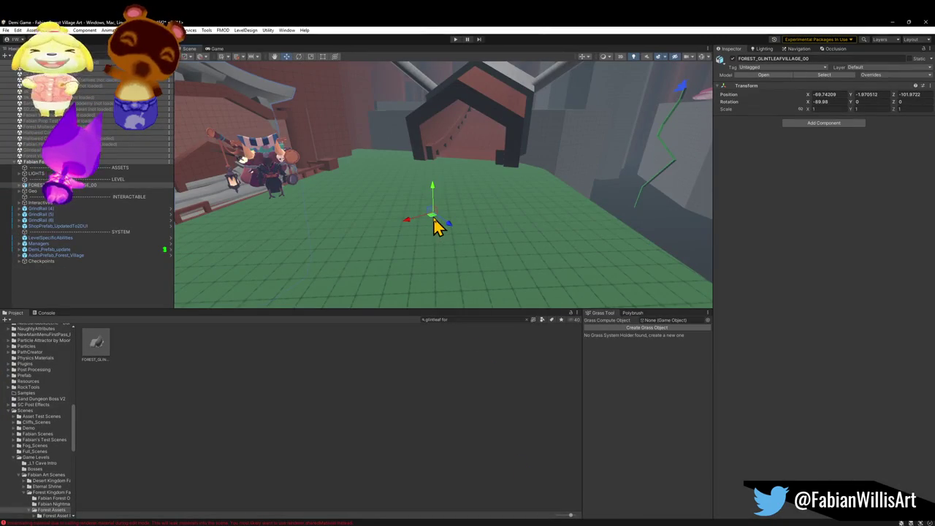
# Minimize the Unity editor to bring the Blender village scene back
pyautogui.scroll(-2, 438, 226)
pyautogui.click(892, 22)
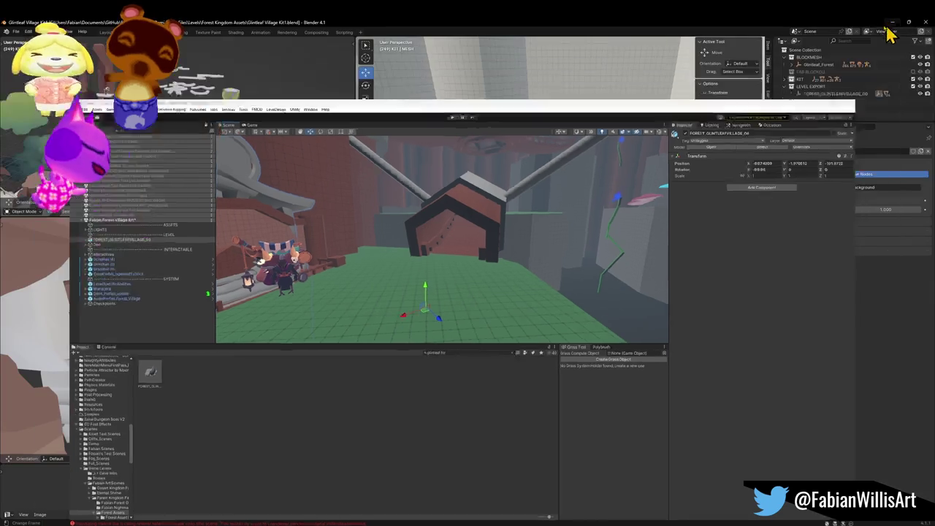
pyautogui.scroll(-3, 585, 241)
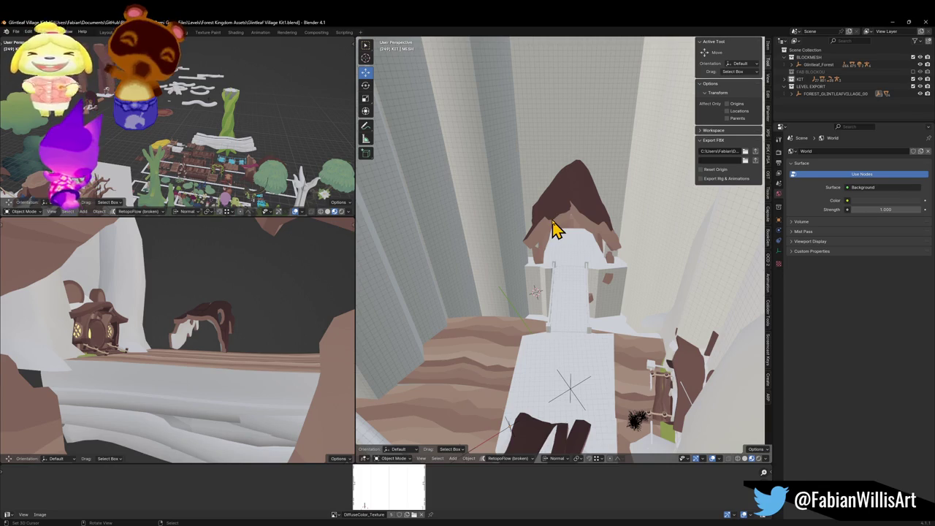
# Select the roof piece Plane.245, cancelling an accidental move of the village object
pyautogui.click(571, 386)
pyautogui.press('g')
pyautogui.rightClick(596, 352)
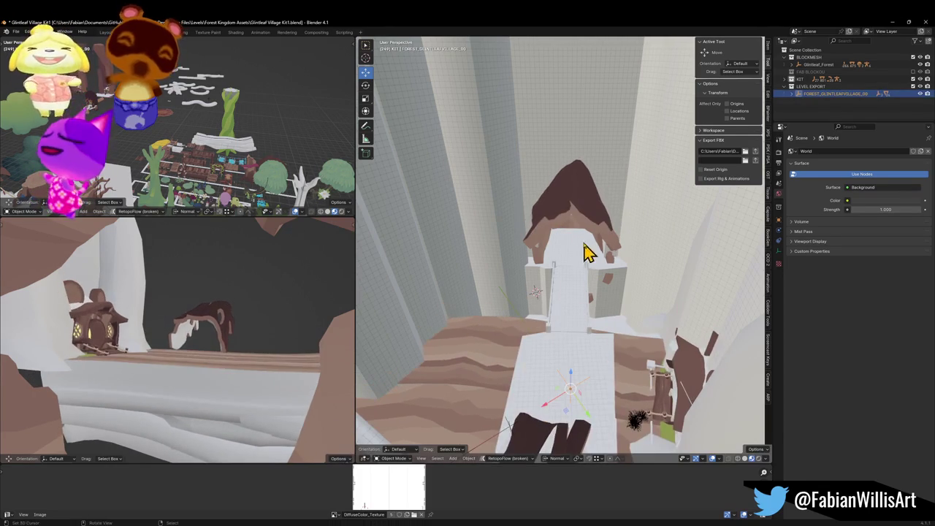
pyautogui.click(584, 246)
pyautogui.click(573, 398)
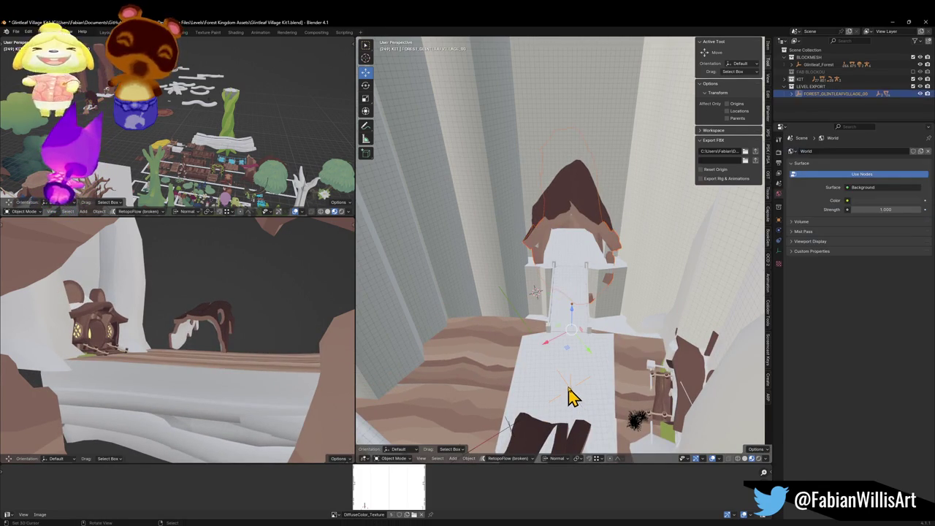
pyautogui.click(580, 232)
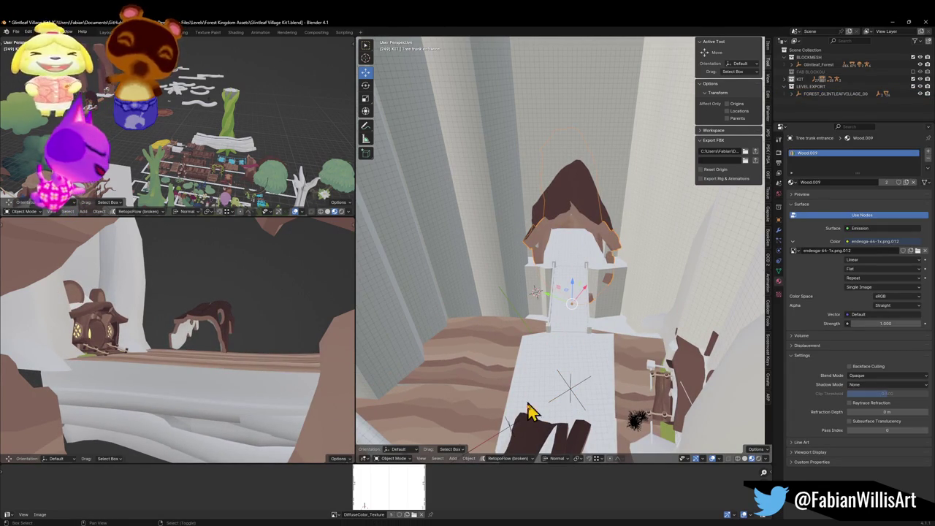
pyautogui.click(582, 211)
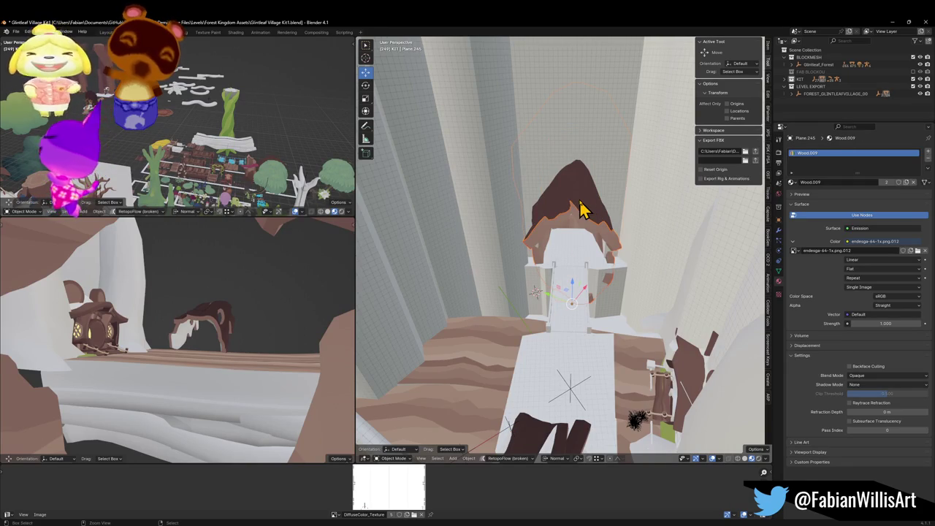
pyautogui.keyDown('ctrl'); pyautogui.click(581, 213); pyautogui.keyUp('ctrl')
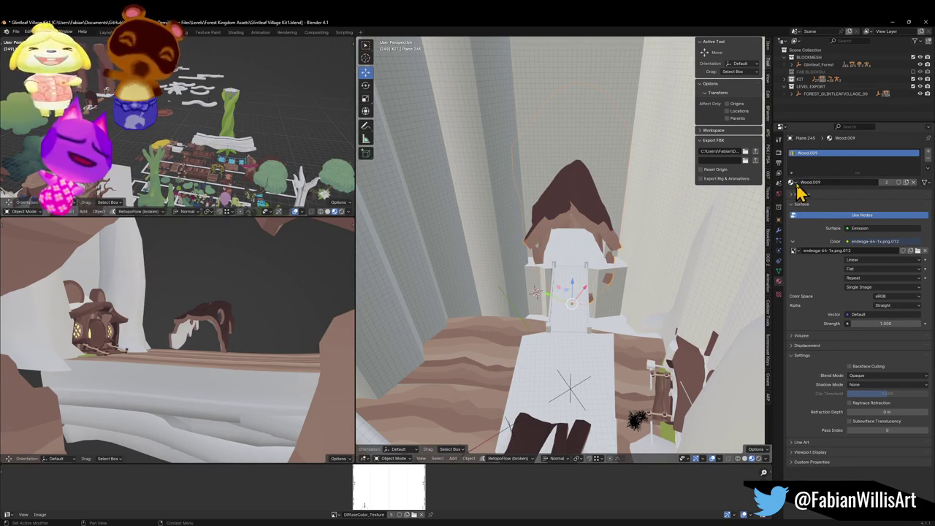
# Add a new material slot on Plane.245 holding the Bark_Tri.001 material
pyautogui.click(927, 153)
pyautogui.click(792, 197)
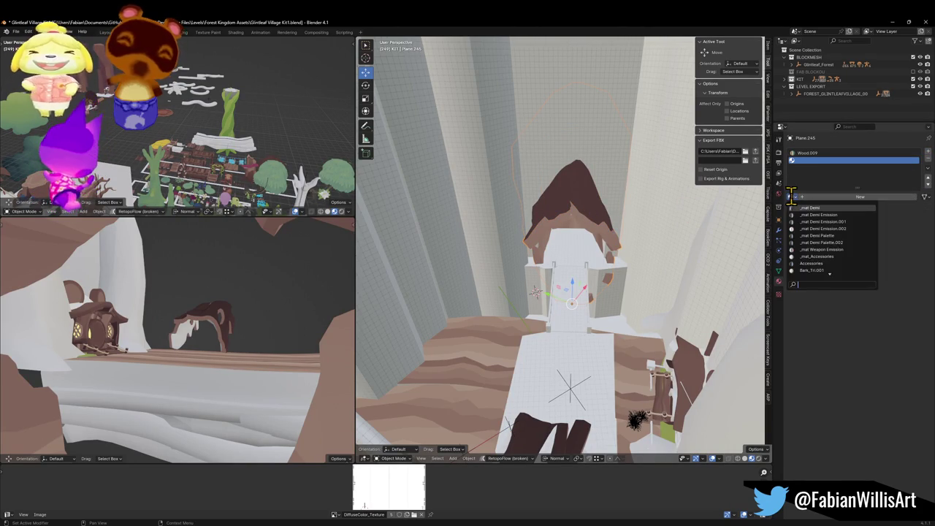
pyautogui.write('Bark')
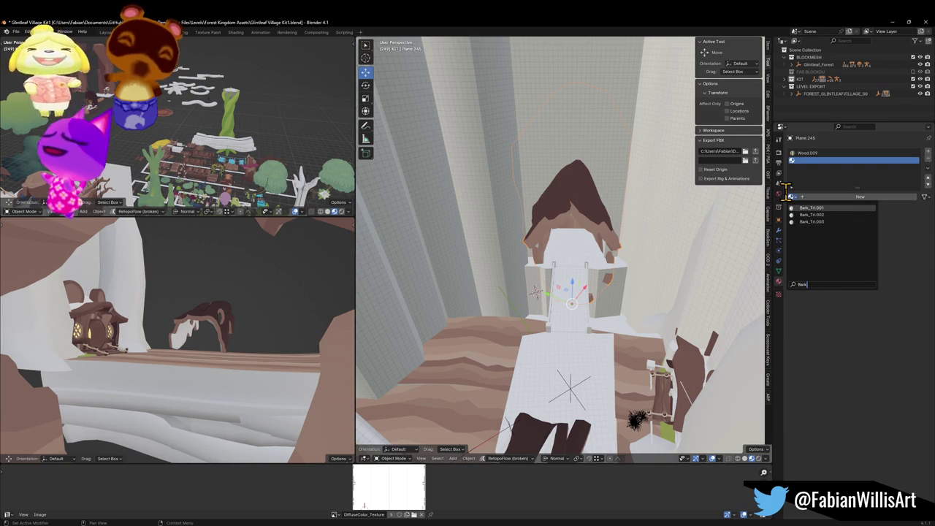
pyautogui.press('Return')
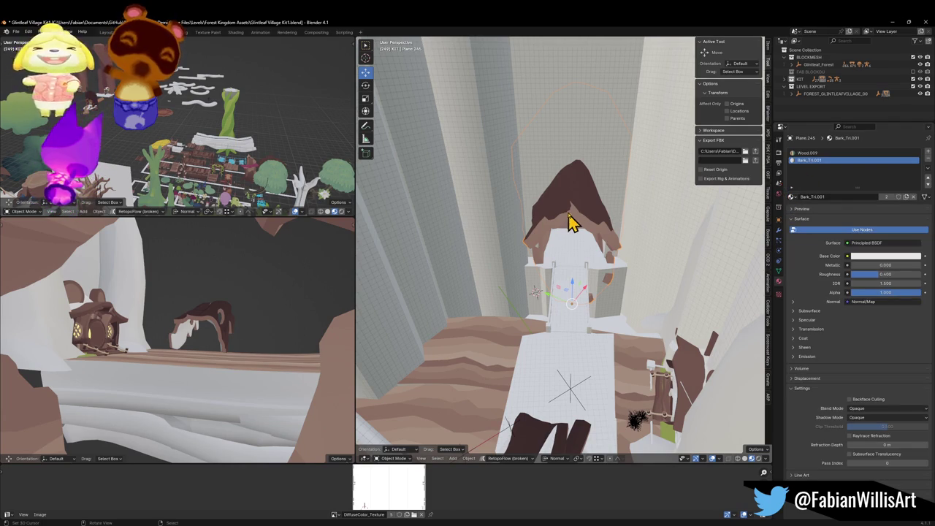
pyautogui.click(823, 197)
pyautogui.write('Triplanar Bark')
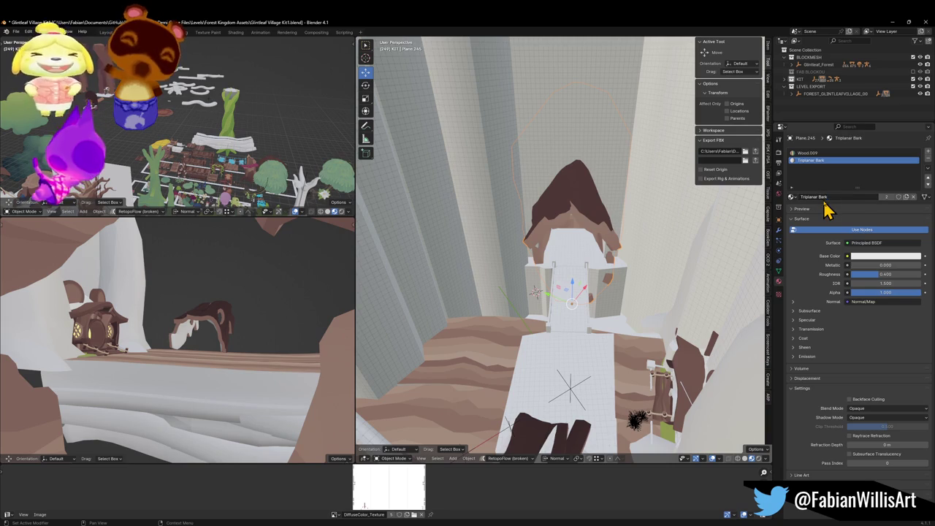
# Assign Triplanar Bark to the roof's linked faces in Edit Mode
pyautogui.press('Tab')
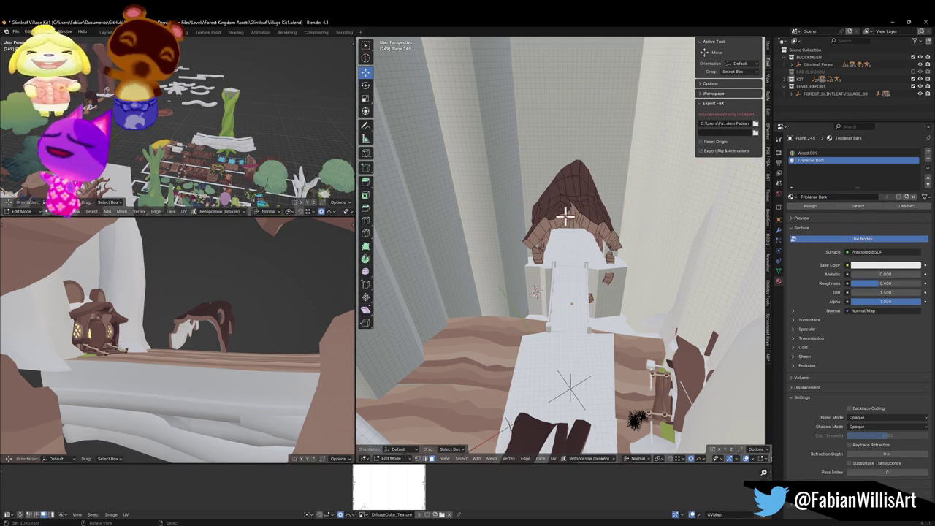
pyautogui.press('l')
pyautogui.hotkey('alt', 'a')
pyautogui.press('l')
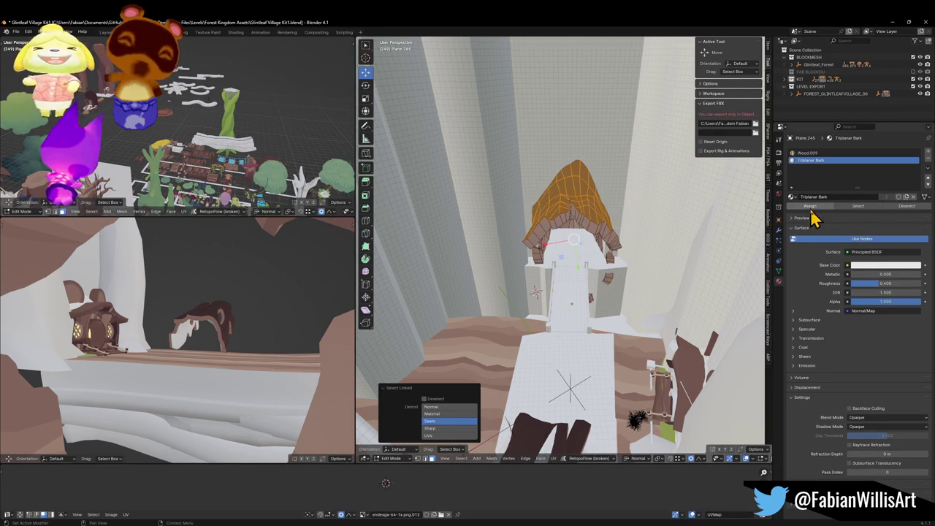
pyautogui.click(810, 206)
pyautogui.scroll(5, 566, 225)
pyautogui.scroll(3, 566, 225)
pyautogui.press('Tab')
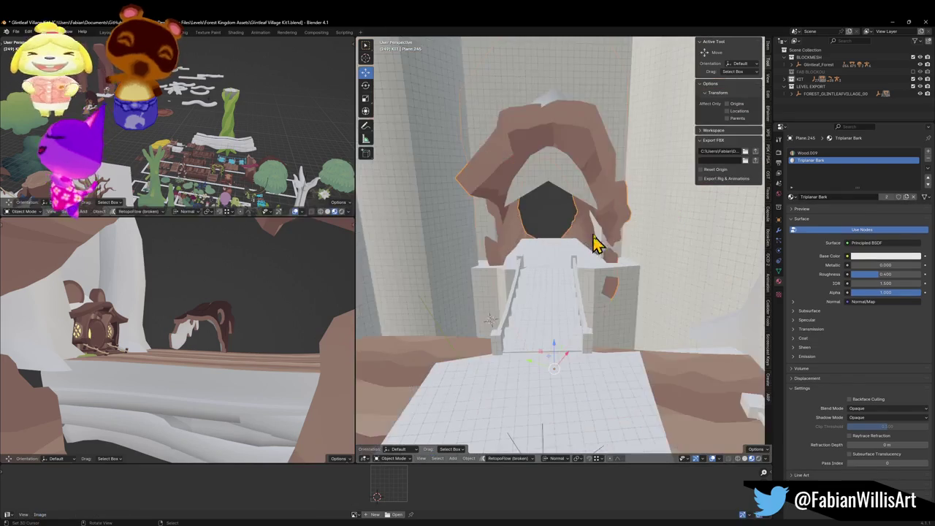
# Save the blend file and re-export FOREST_GLINTLEAFVILLAGE_00 to FBX
pyautogui.hotkey('shift', '`')
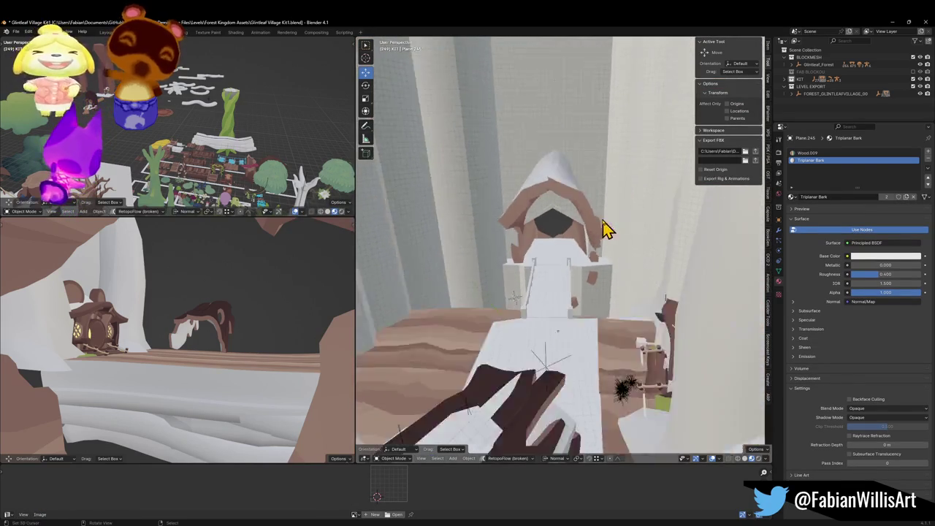
pyautogui.click(603, 244)
pyautogui.hotkey('ctrl', 's')
pyautogui.click(549, 373)
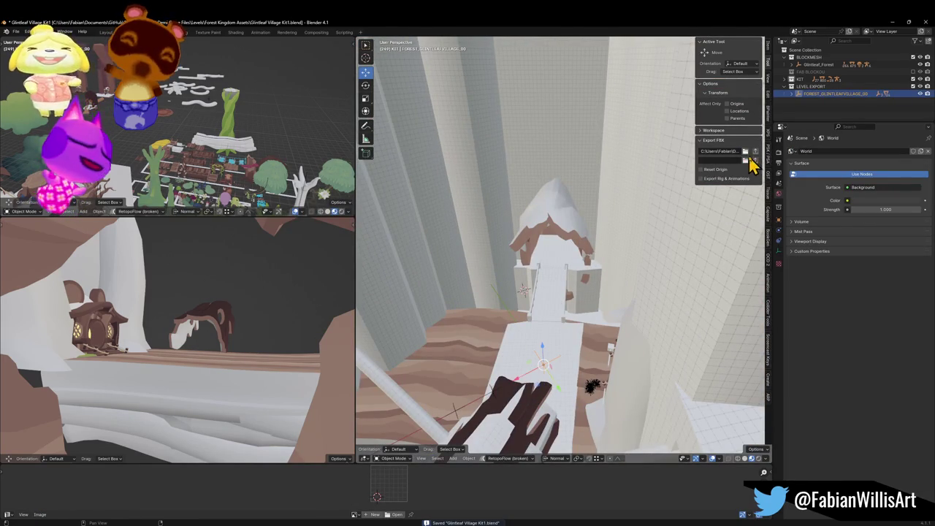
pyautogui.click(757, 157)
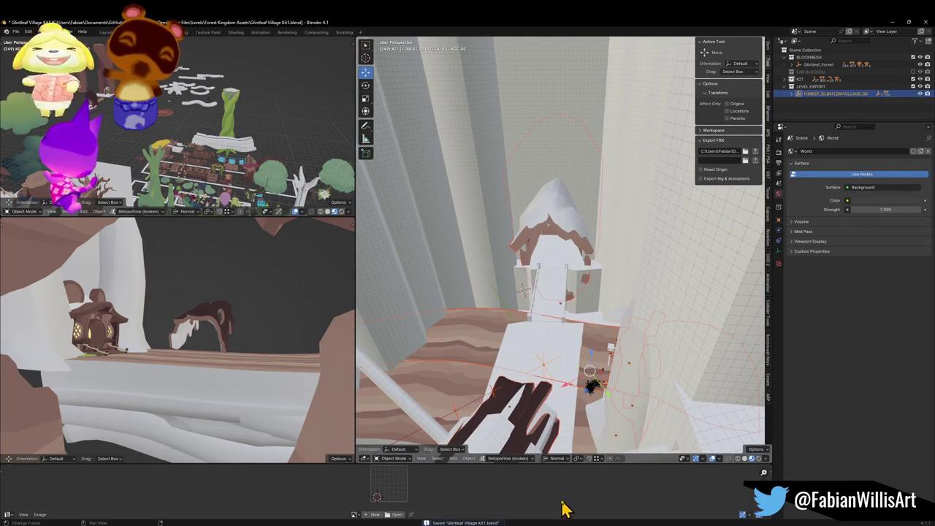
pyautogui.hotkey('alt', 'Tab')
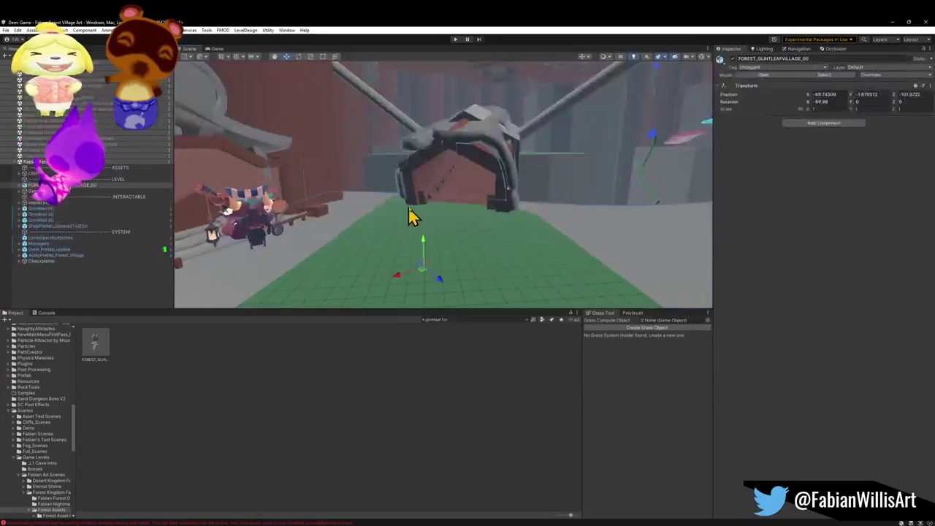
# Deactivate the Geo building object in the Unity scene
pyautogui.moveTo(513, 234)
pyautogui.mouseDown()
pyautogui.moveTo(507, 203)
pyautogui.moveTo(181, 227)
pyautogui.moveTo(211, 215)
pyautogui.moveTo(378, 226)
pyautogui.moveTo(219, 219)
pyautogui.mouseUp()
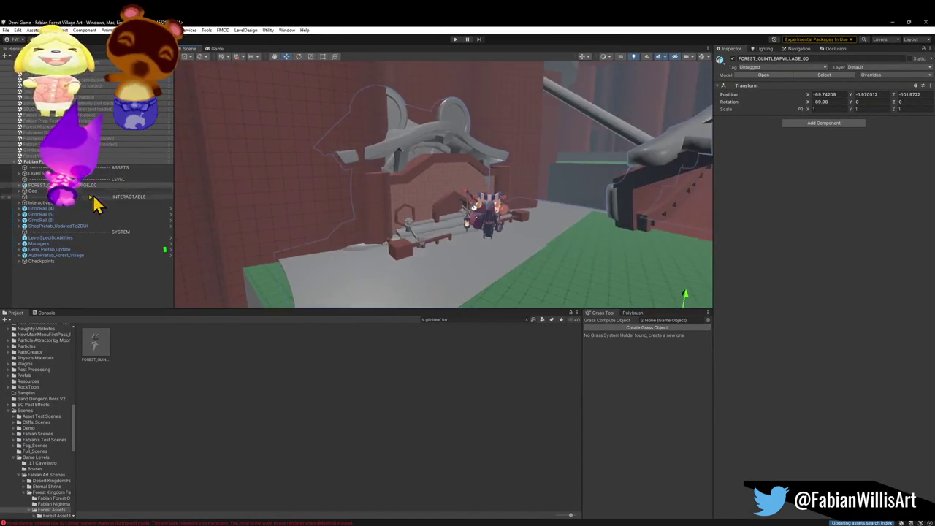
pyautogui.click(66, 191)
pyautogui.click(733, 58)
pyautogui.moveTo(526, 205)
pyautogui.mouseDown()
pyautogui.moveTo(553, 188)
pyautogui.moveTo(578, 200)
pyautogui.mouseUp()
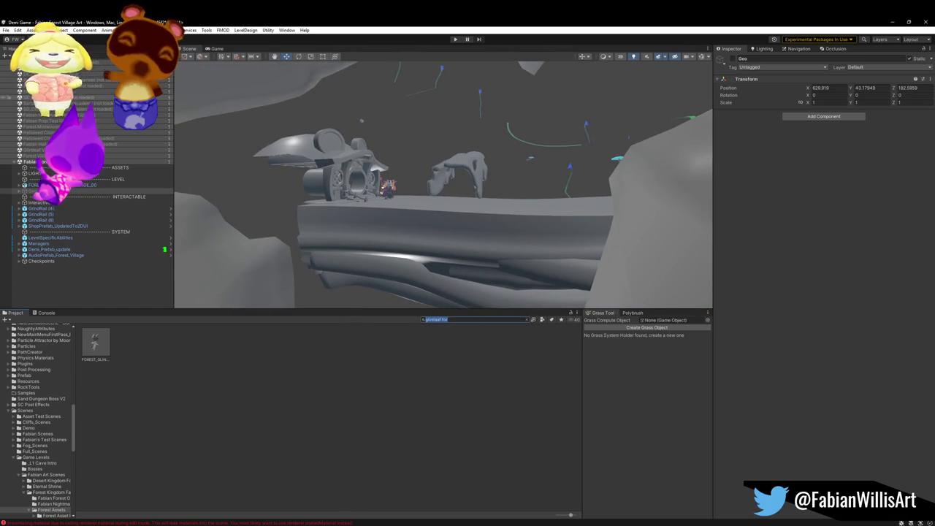
# Review the village FBX's remapped materials in Import Settings, then minimize Unity
pyautogui.click(96, 351)
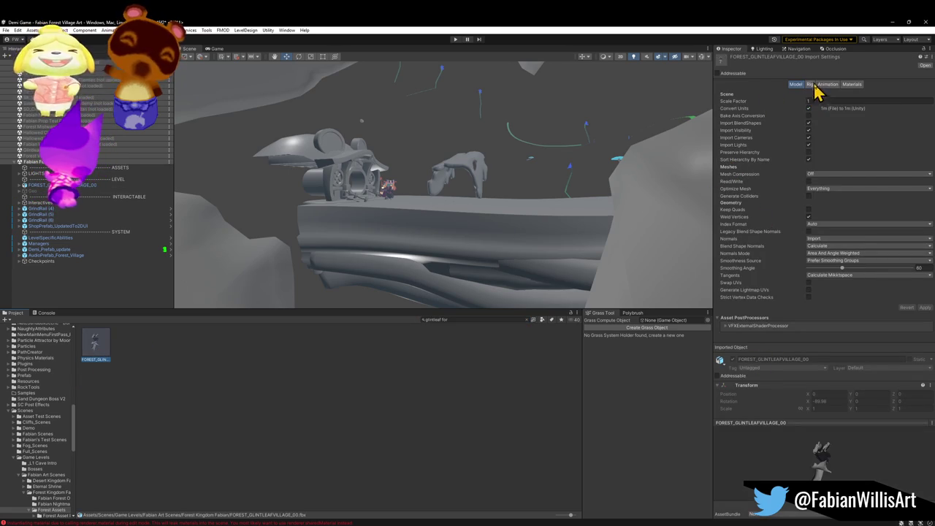
pyautogui.click(852, 84)
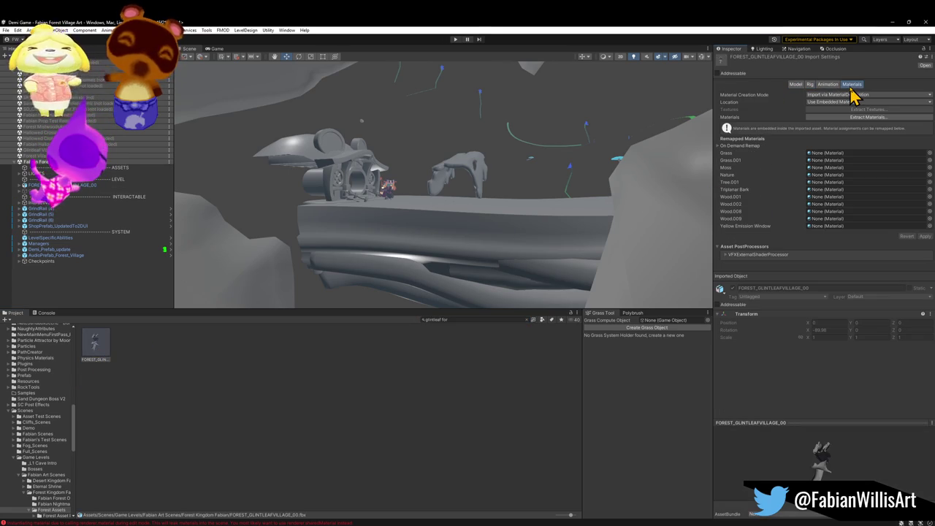
pyautogui.click(893, 23)
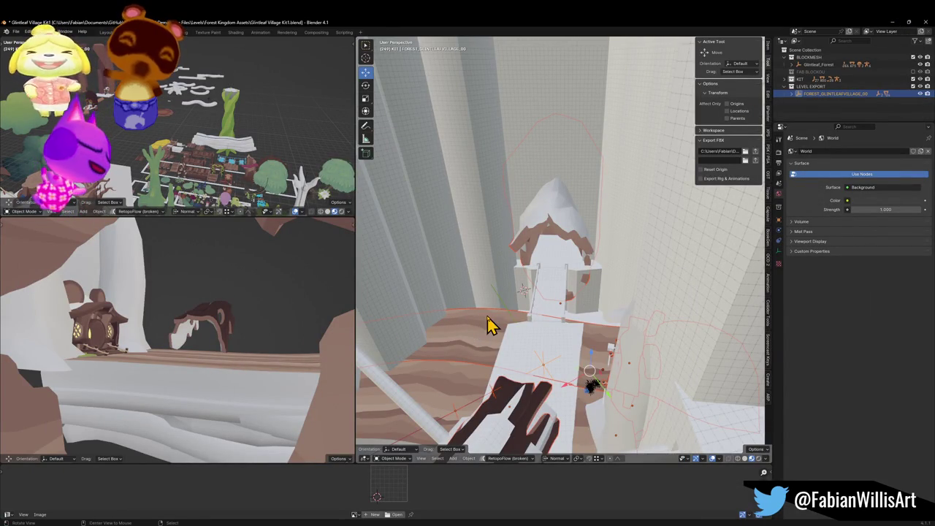
# Swap Treelogs.001's Wood.008 material slot to the shared Wood material
pyautogui.scroll(5, 505, 323)
pyautogui.click(566, 284)
pyautogui.click(779, 296)
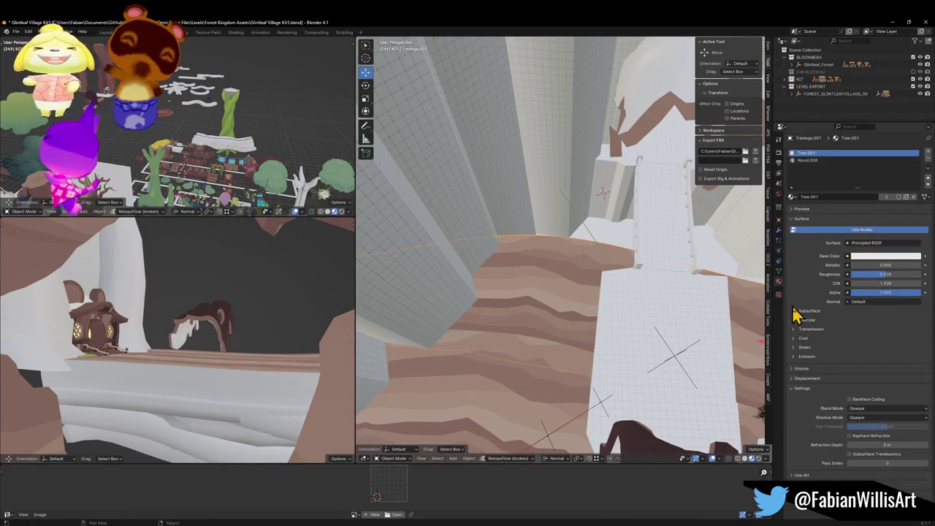
pyautogui.click(816, 162)
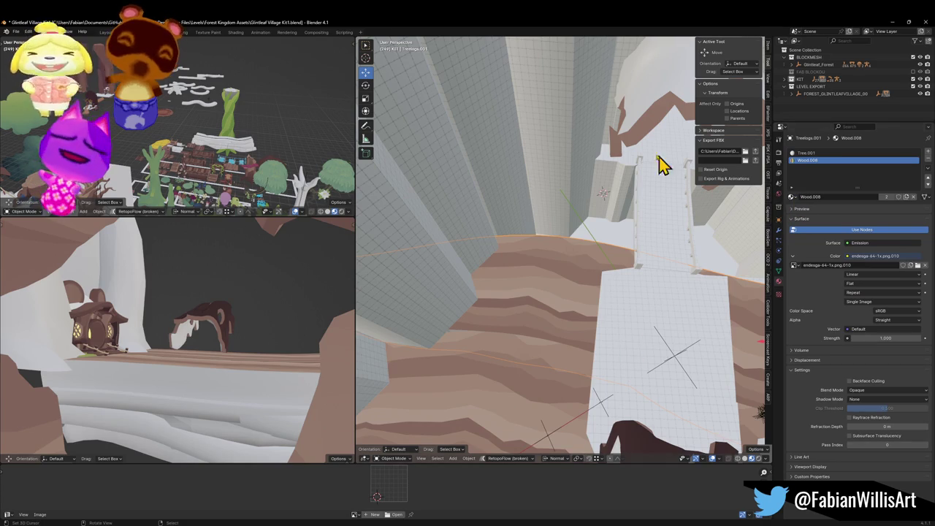
pyautogui.click(792, 196)
pyautogui.write('woo')
pyautogui.press('Return')
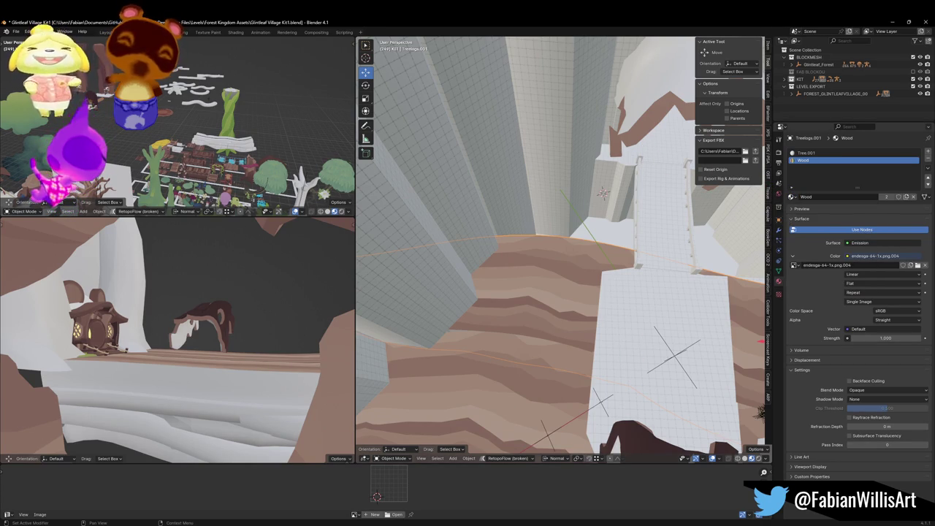
# Replace Wood.008 with Wood on the other Treelogs log objects
pyautogui.scroll(-3, 599, 358)
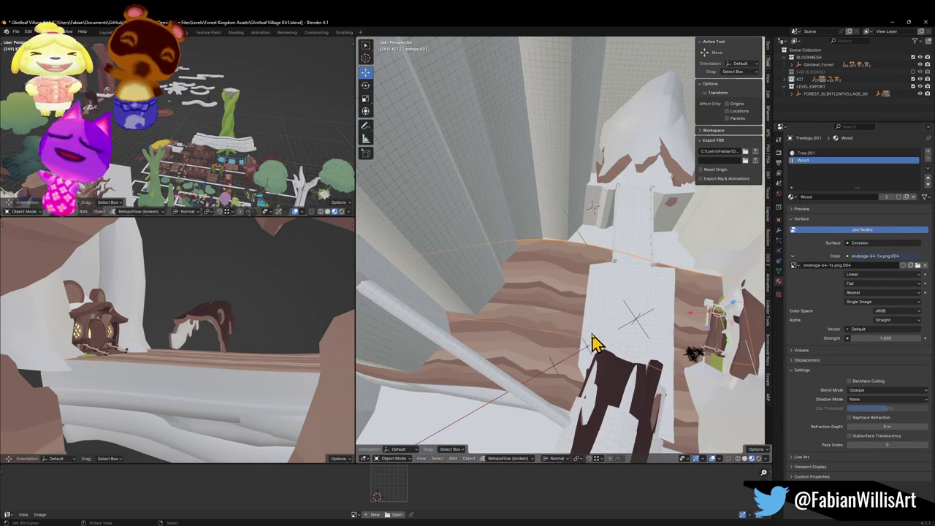
pyautogui.click(533, 349)
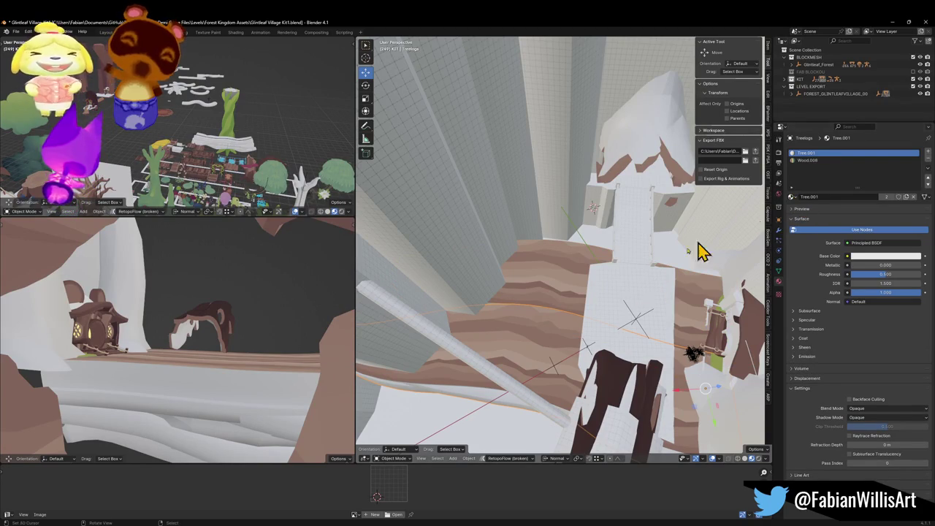
pyautogui.click(579, 282)
pyautogui.click(790, 196)
pyautogui.write('w')
pyautogui.click(819, 208)
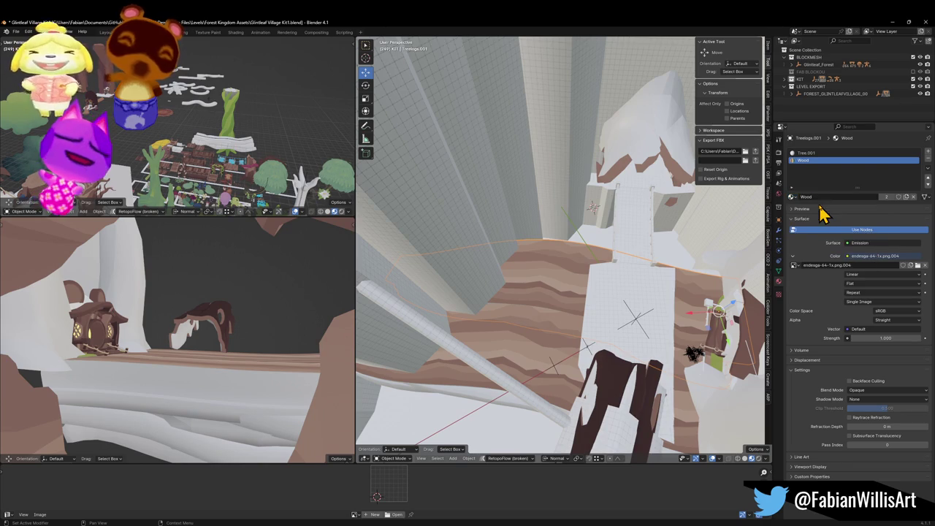
pyautogui.click(533, 358)
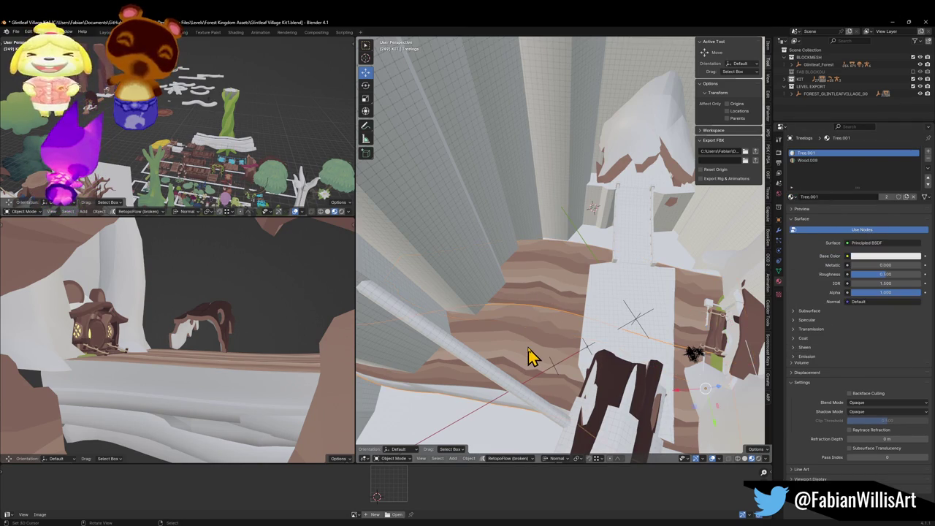
pyautogui.click(791, 196)
pyautogui.write('wo')
pyautogui.click(789, 208)
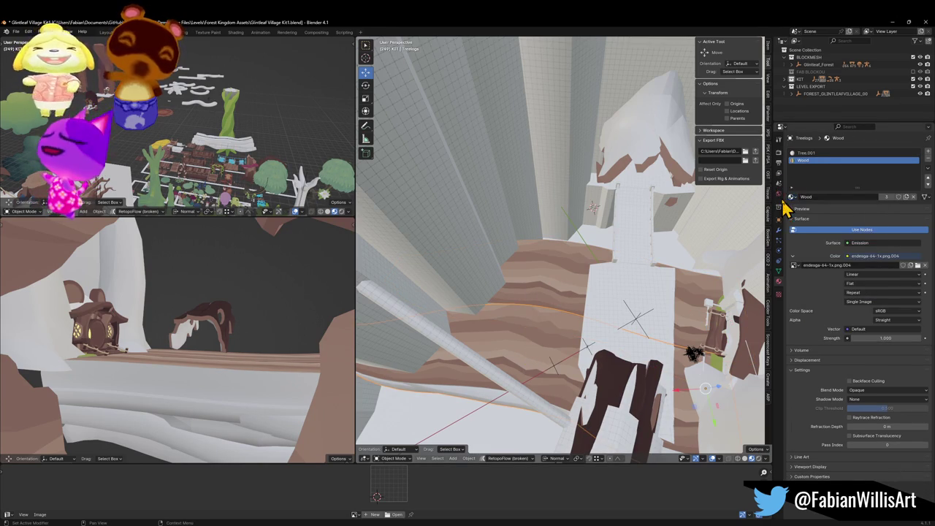
# Replace the Tree.001 slot on the log object with the shared Tree material
pyautogui.click(807, 153)
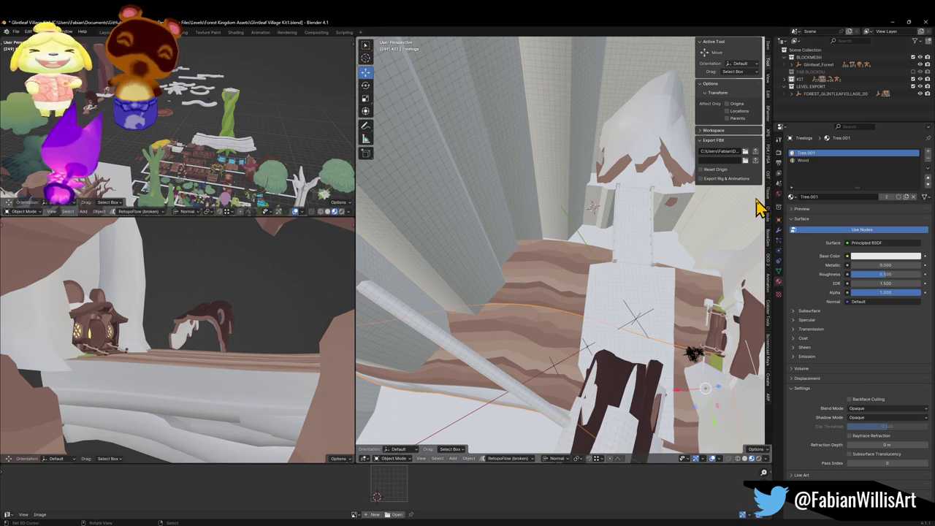
pyautogui.click(791, 196)
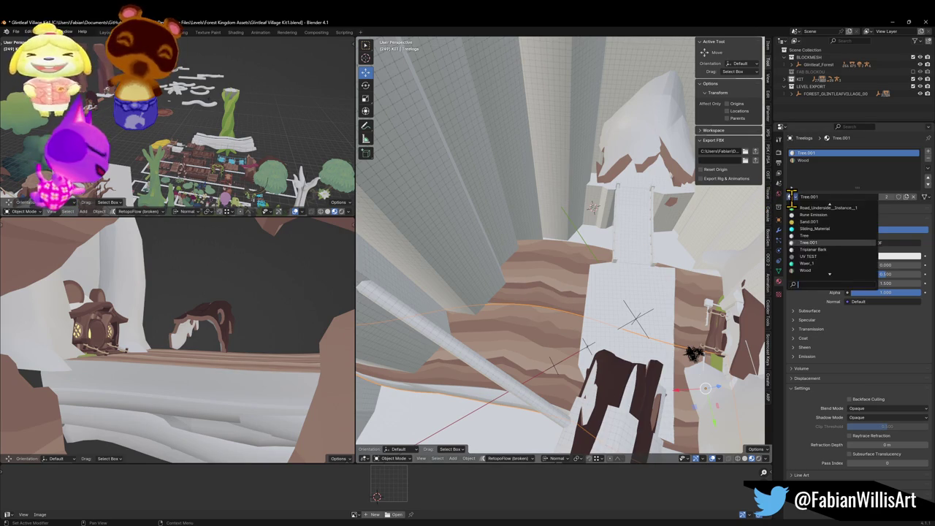
pyautogui.click(559, 278)
pyautogui.click(805, 153)
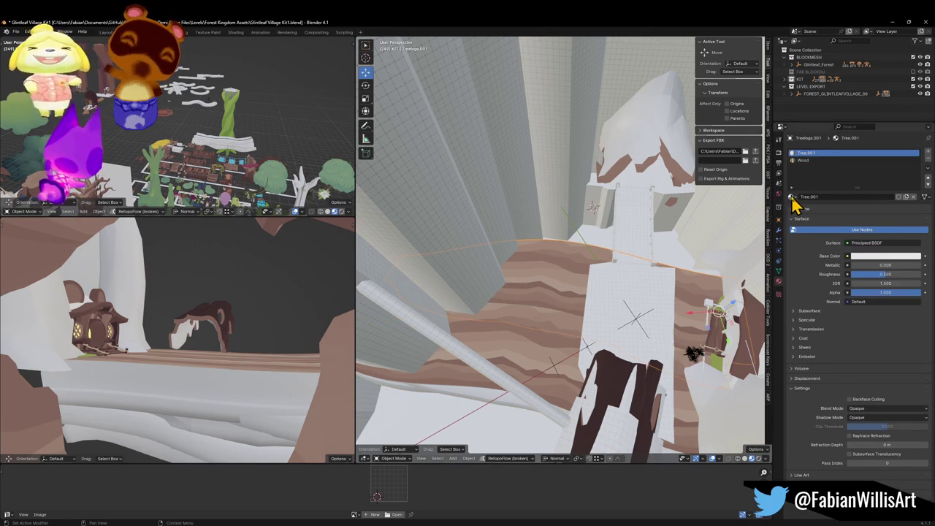
pyautogui.click(791, 196)
pyautogui.click(812, 237)
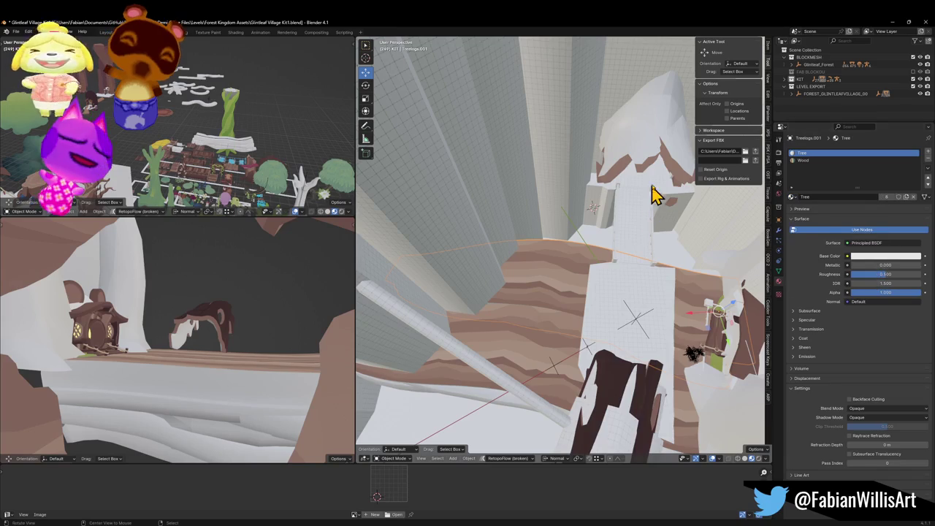
# Swap Plane.245's Wood.009 slot to the Wood material
pyautogui.click(584, 201)
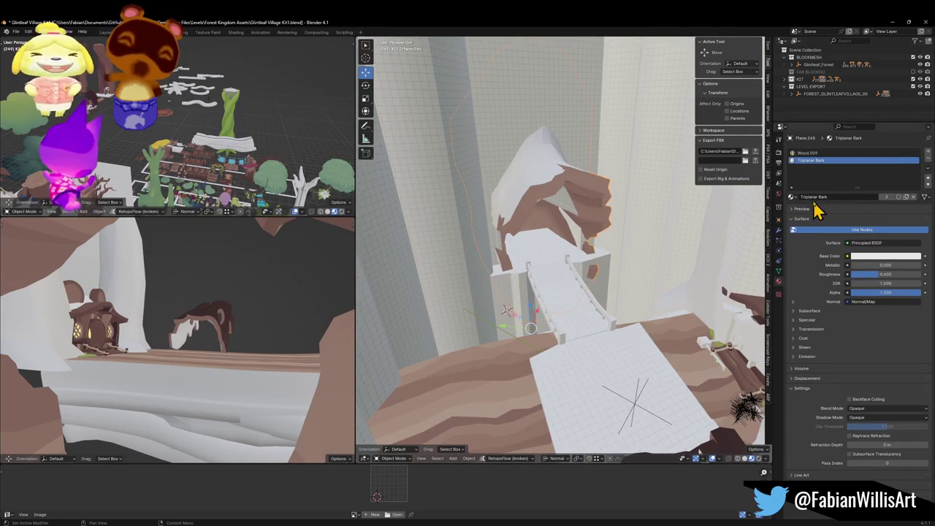
pyautogui.click(807, 153)
pyautogui.click(792, 196)
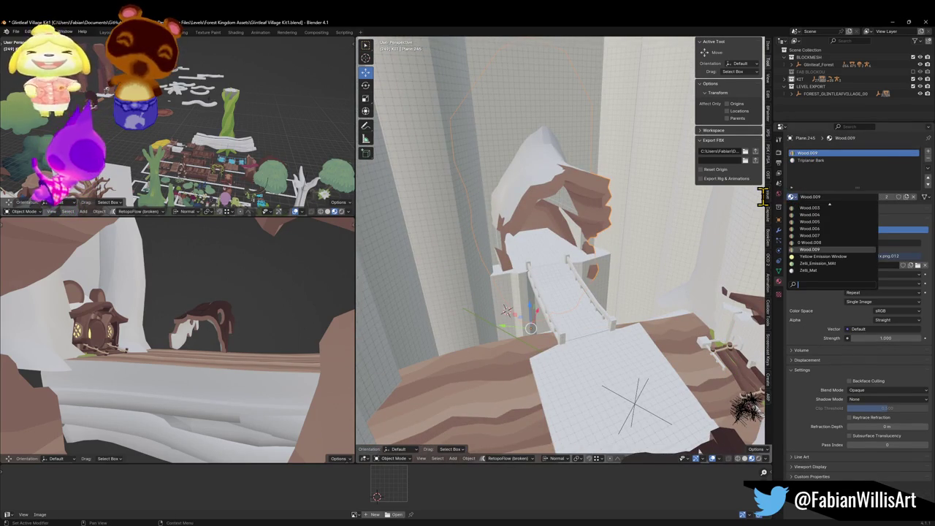
pyautogui.write('w')
pyautogui.press('Return')
pyautogui.moveTo(488, 185)
pyautogui.mouseDown()
pyautogui.moveTo(511, 219)
pyautogui.moveTo(599, 254)
pyautogui.mouseUp()
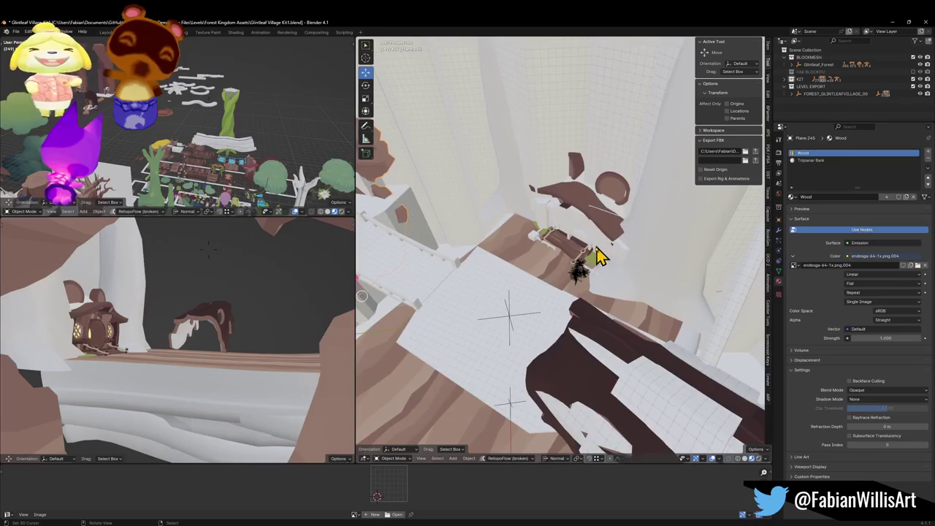
pyautogui.click(564, 255)
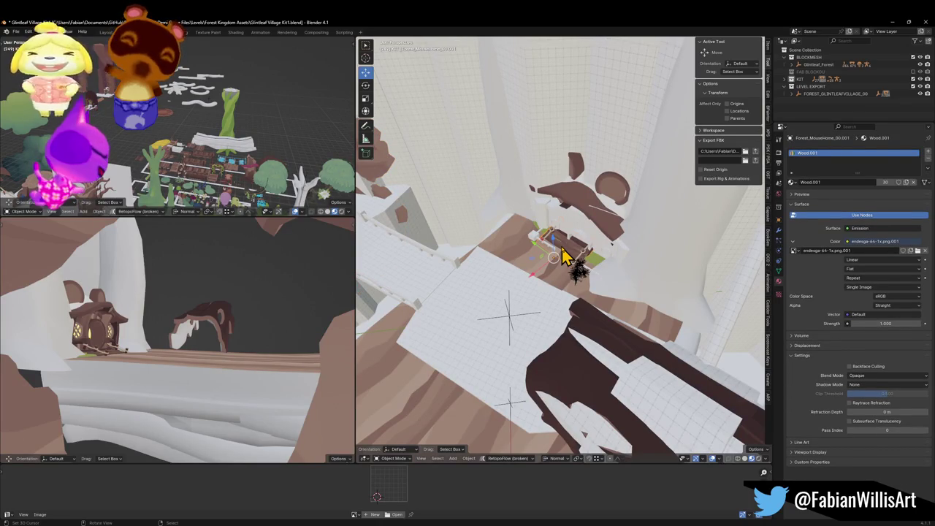
# Select all objects sharing the material and assign Wood to them via material utilities
pyautogui.press('q')
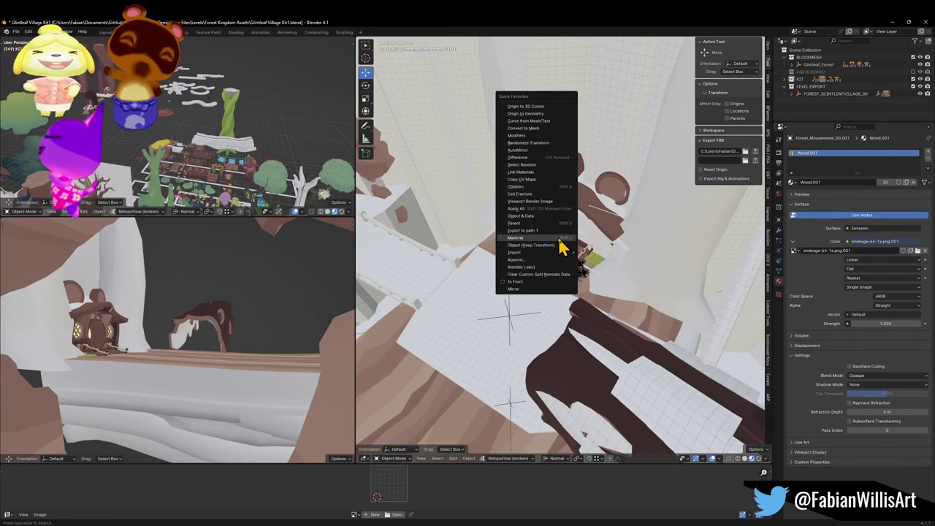
pyautogui.click(558, 239)
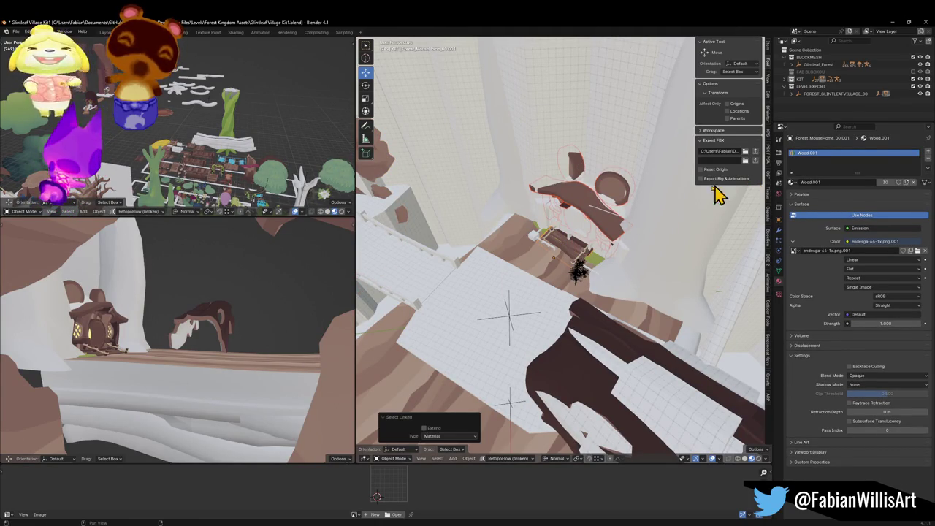
pyautogui.hotkey('shift', 'q')
pyautogui.moveTo(560, 188)
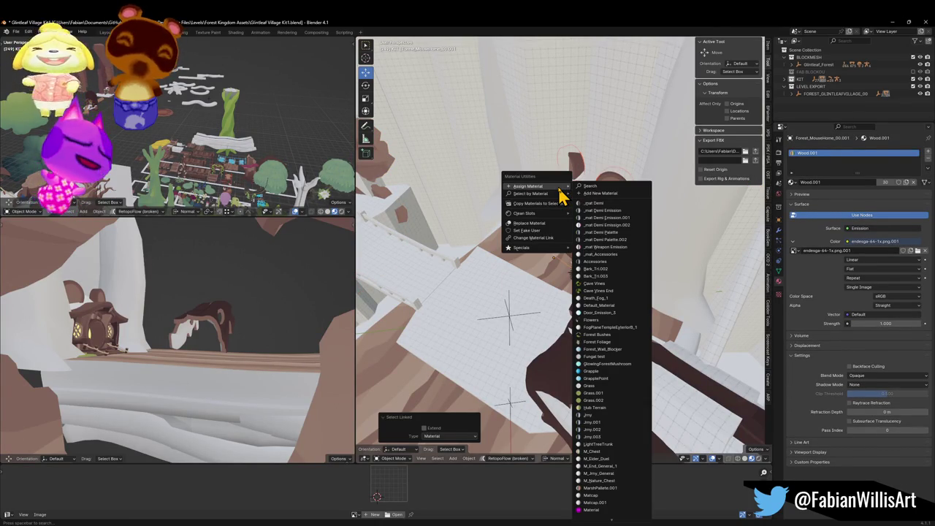
pyautogui.click(598, 192)
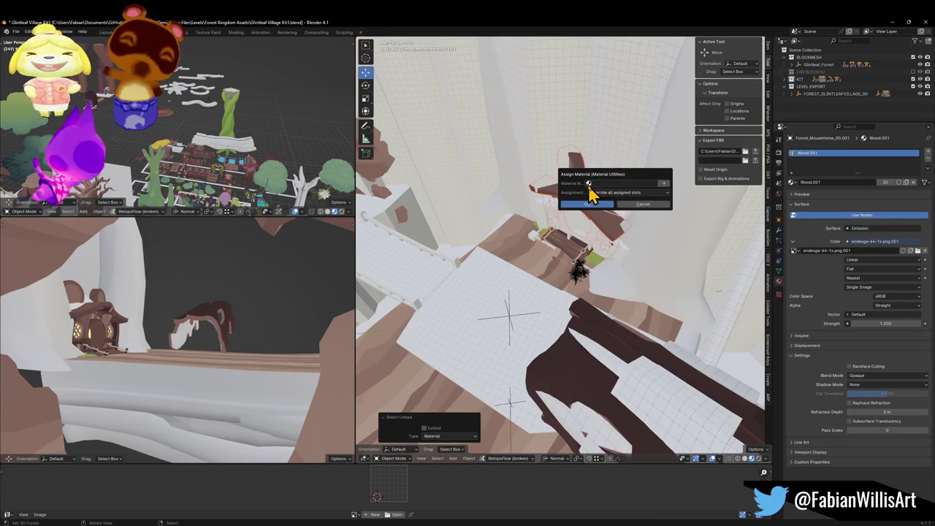
pyautogui.click(609, 183)
pyautogui.write('w')
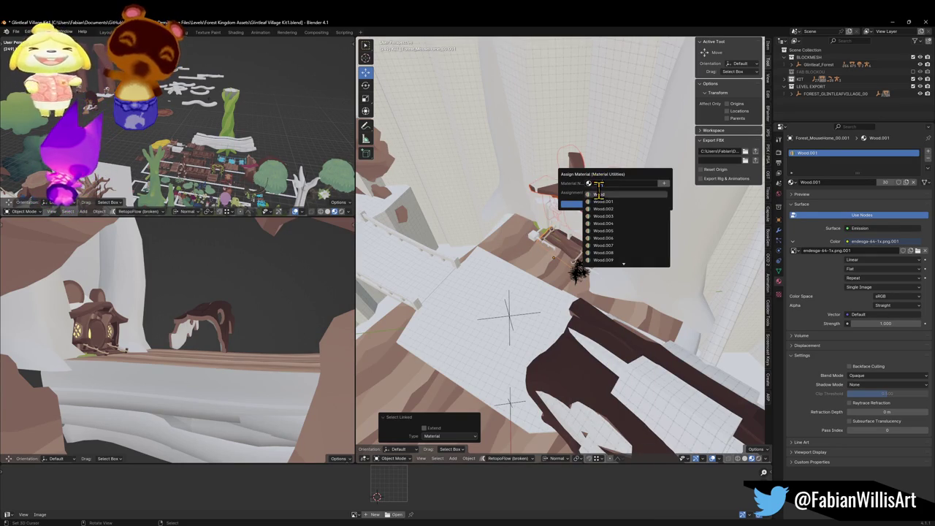
pyautogui.click(602, 194)
pyautogui.click(598, 205)
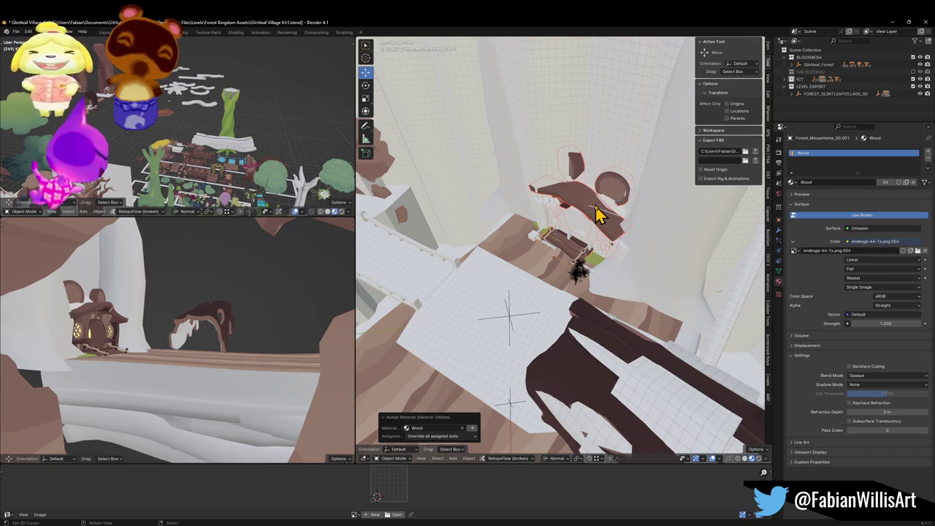
# Link the house piece's Wood material onto the dark trunk bridge
pyautogui.click(589, 210)
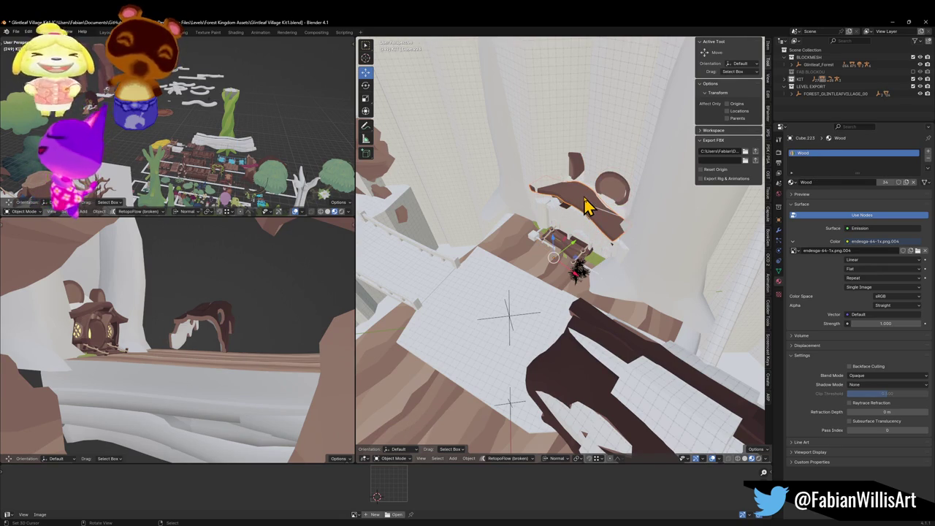
pyautogui.click(558, 365)
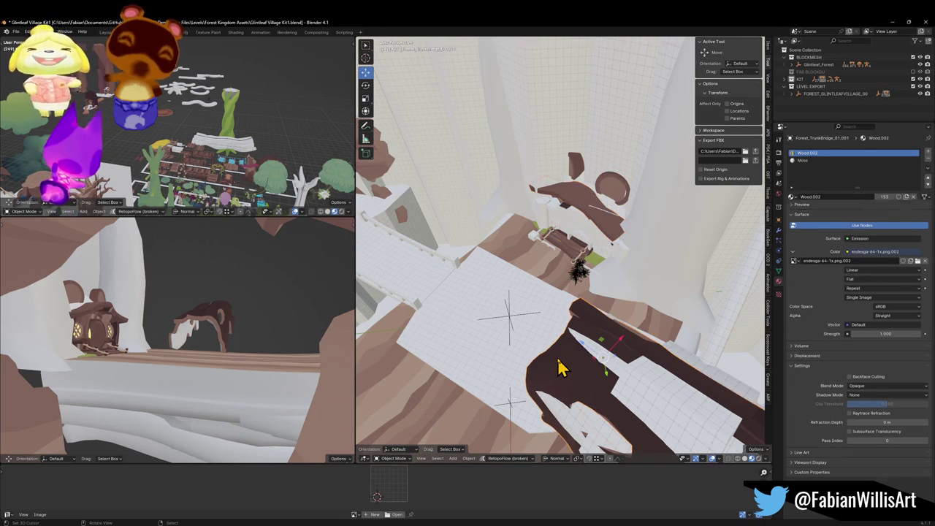
pyautogui.keyDown('shift'); pyautogui.click(578, 205); pyautogui.keyUp('shift')
pyautogui.press('q')
pyautogui.click(577, 193)
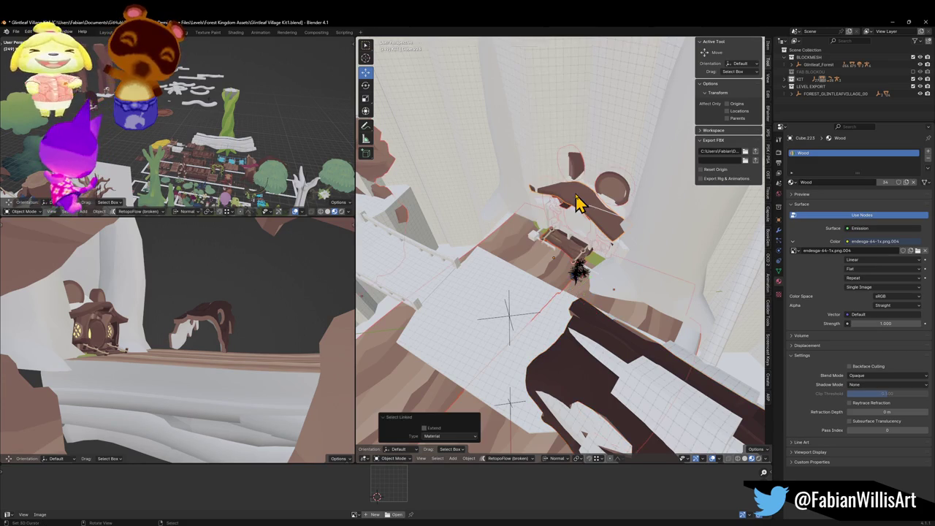
pyautogui.hotkey('ctrl', 'z')
pyautogui.press('q')
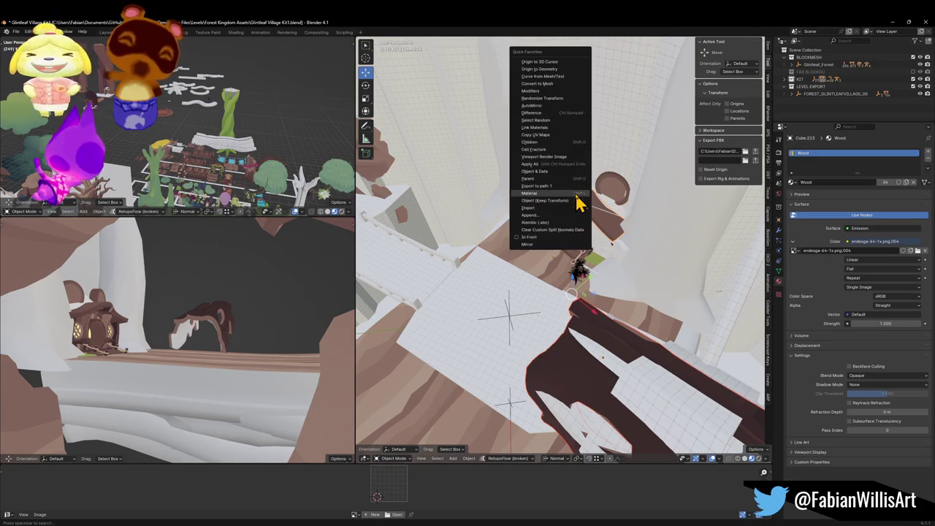
pyautogui.click(545, 136)
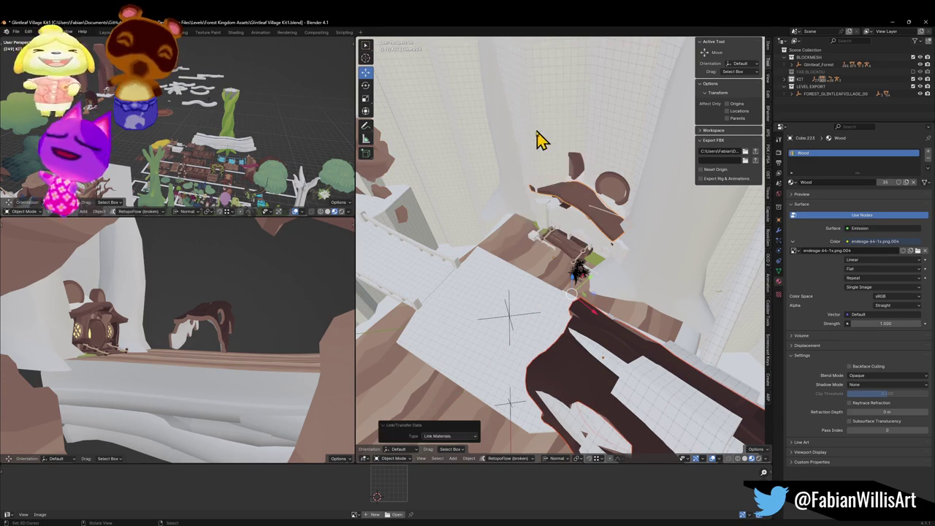
# Save the blend file and re-export the village as FBX
pyautogui.hotkey('ctrl', 's')
pyautogui.click(508, 319)
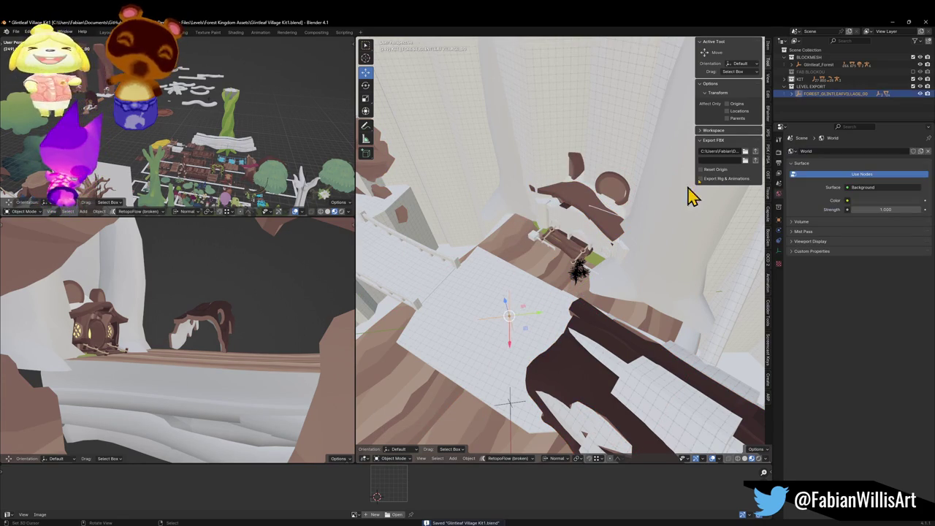
pyautogui.click(756, 151)
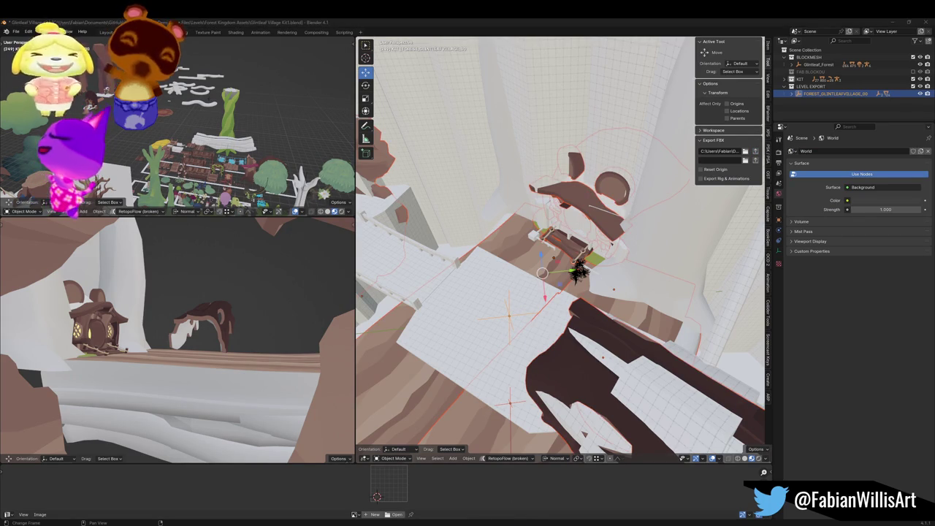
pyautogui.hotkey('alt', 'Tab')
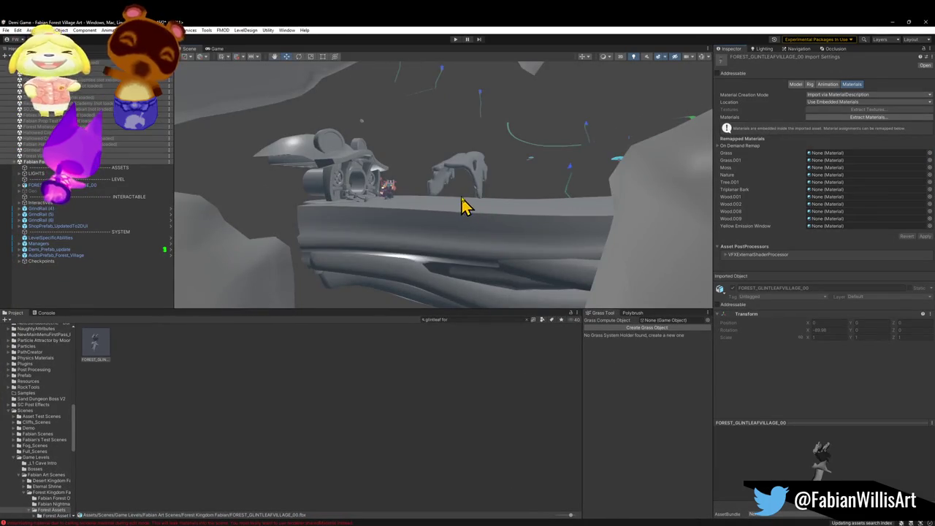
# Search 'forest over' to inspect M_ForestOverworld_Nature, then clear the search to list the folder
pyautogui.moveTo(459, 205); pyautogui.dragTo(474, 202)
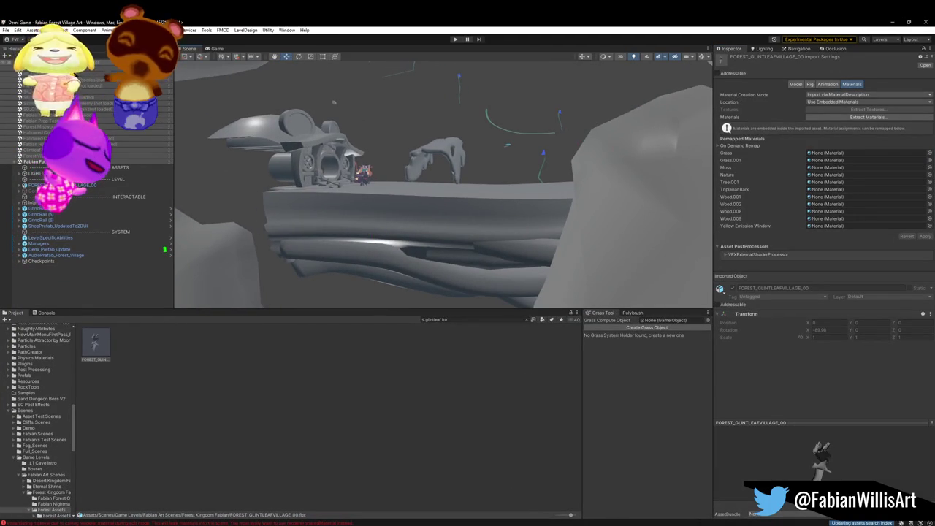
pyautogui.click(447, 319)
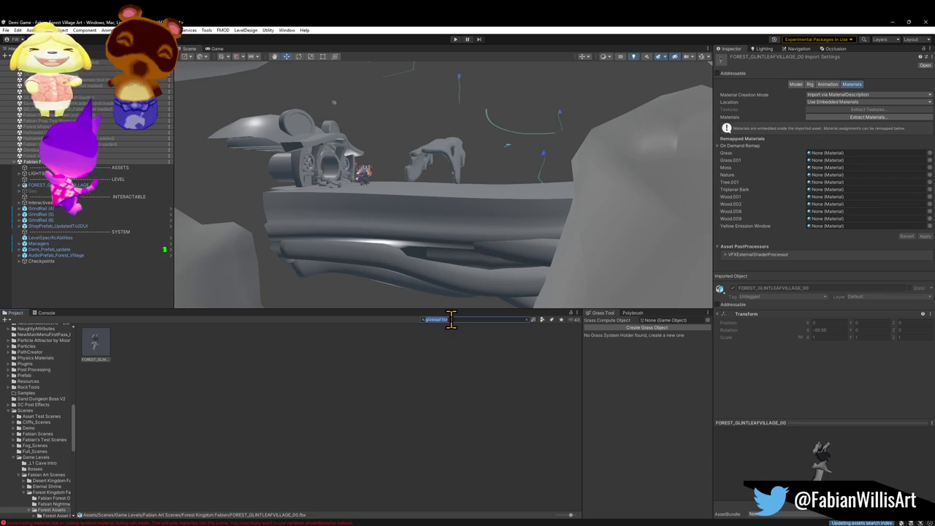
pyautogui.write('forest over')
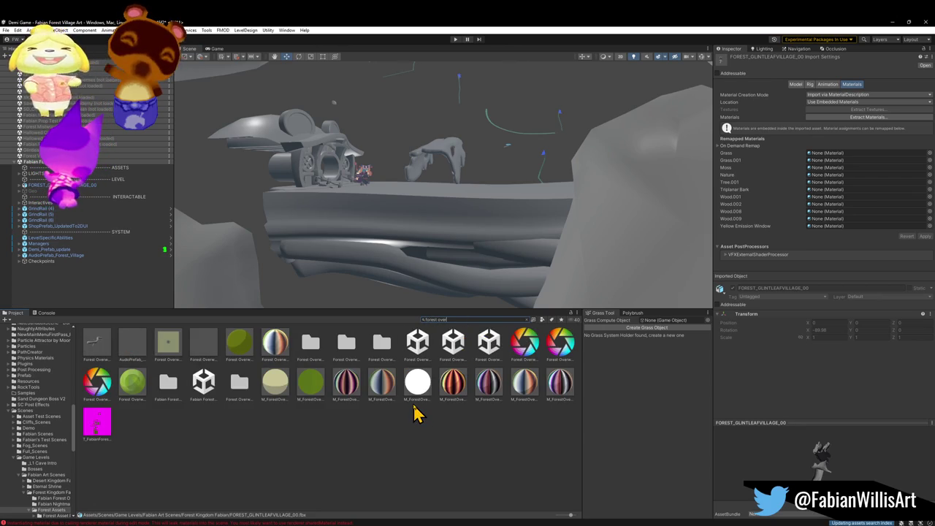
pyautogui.click(384, 391)
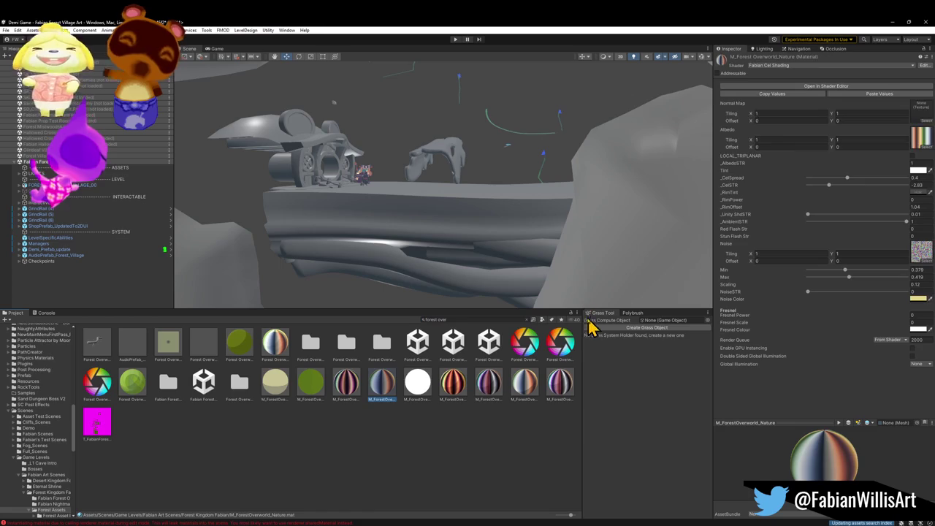
pyautogui.click(527, 320)
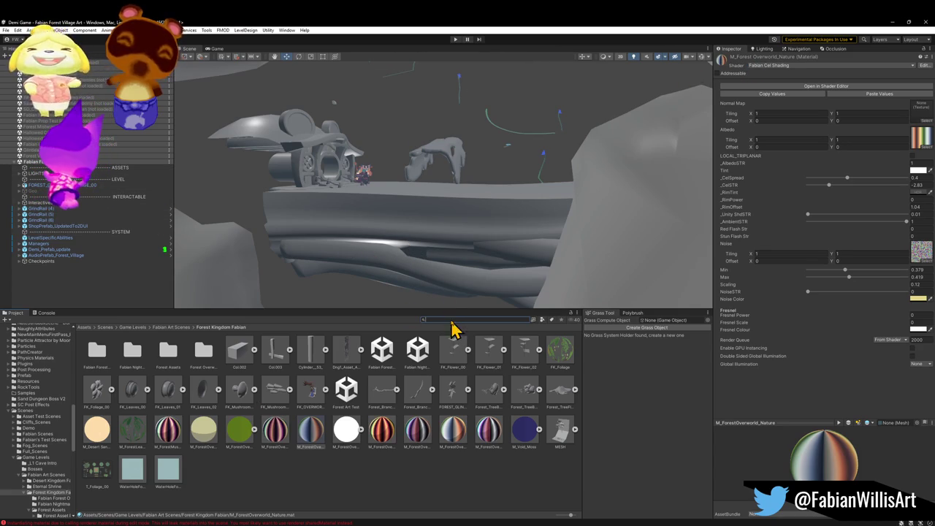
# Select the FOREST_GLINTLEAFVILLAGE_00 FBX, lock its import settings in the Inspector, and clear the search
pyautogui.write('tlintle')
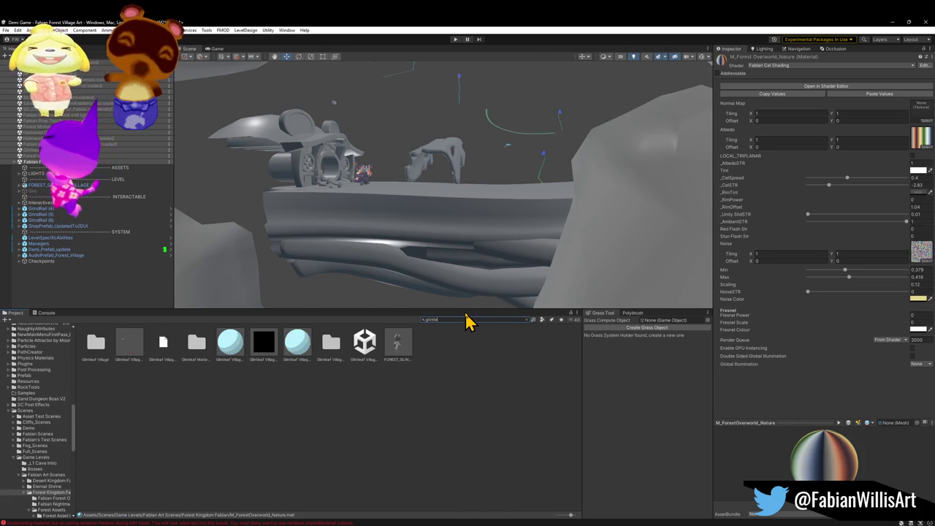
pyautogui.write('fo')
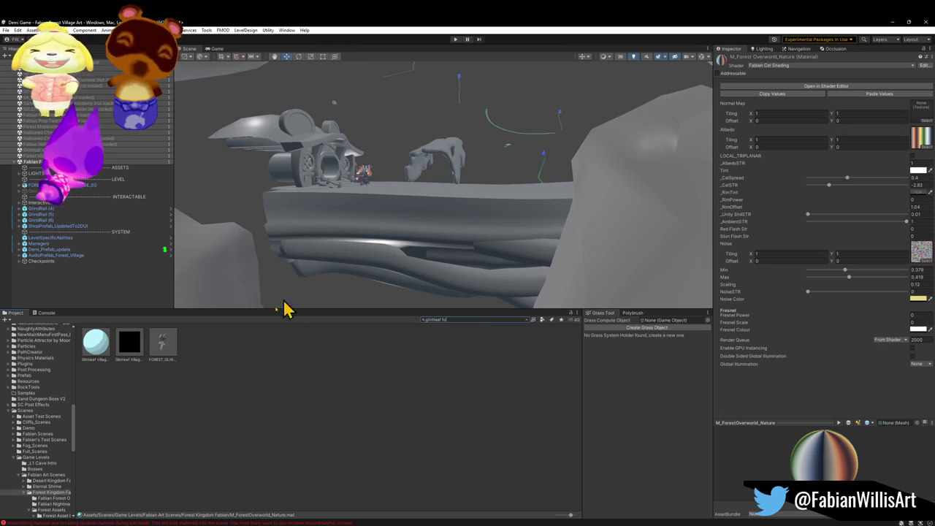
pyautogui.click(163, 350)
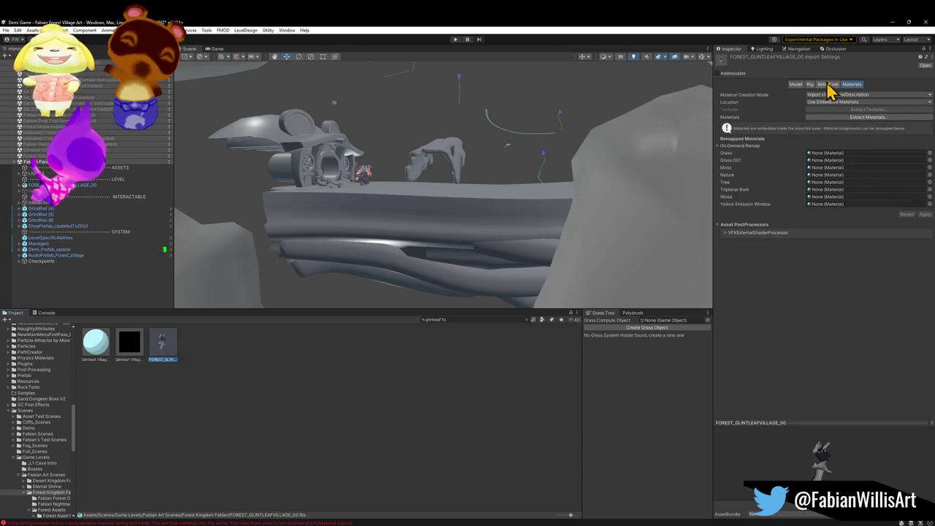
pyautogui.click(924, 48)
pyautogui.click(219, 365)
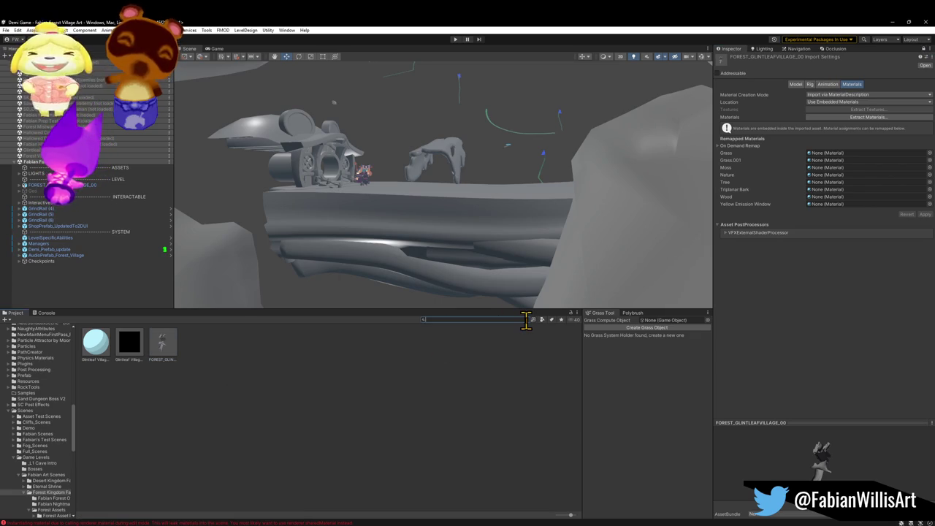
pyautogui.click(523, 320)
# Preview a material dragged over the rock in the Scene view, then cancel the drop
pyautogui.moveTo(314, 434)
pyautogui.mouseDown()
pyautogui.moveTo(424, 278)
pyautogui.moveTo(390, 261)
pyautogui.moveTo(310, 165)
pyautogui.moveTo(367, 202)
pyautogui.moveTo(373, 314)
pyautogui.mouseUp()
pyautogui.moveTo(274, 442)
pyautogui.mouseDown()
pyautogui.moveTo(374, 247)
pyautogui.moveTo(417, 286)
pyautogui.moveTo(443, 290)
pyautogui.moveTo(407, 292)
pyautogui.moveTo(415, 283)
pyautogui.mouseUp()
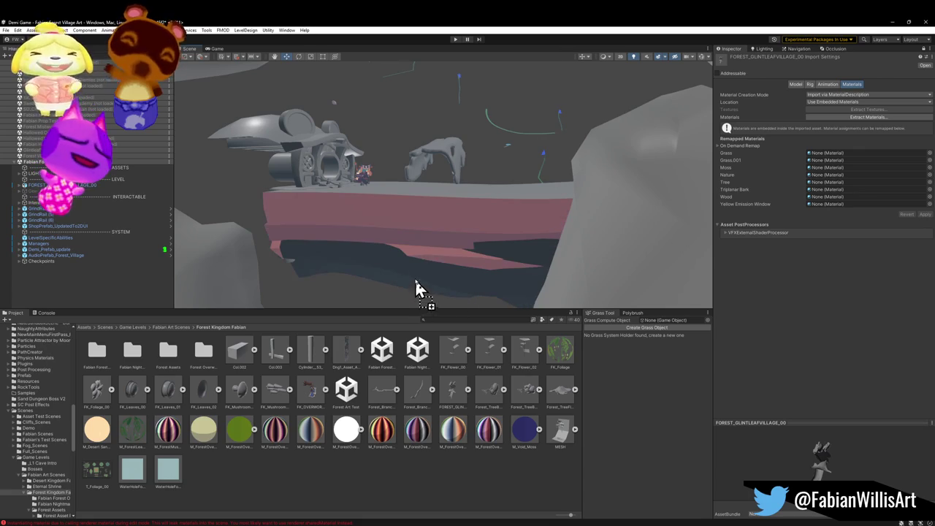
pyautogui.moveTo(450, 224); pyautogui.dragTo(455, 231)
pyautogui.moveTo(421, 195); pyautogui.dragTo(413, 201)
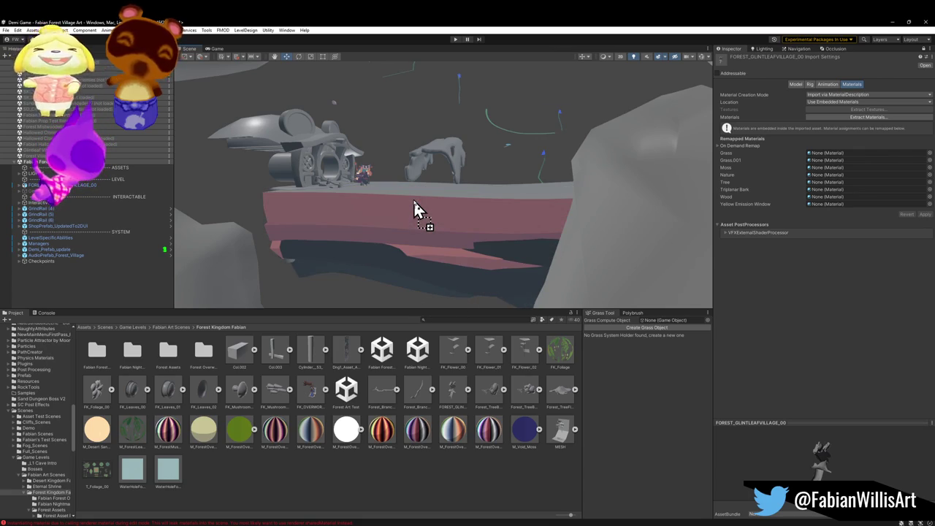
pyautogui.moveTo(413, 202)
pyautogui.mouseDown()
pyautogui.moveTo(463, 217)
pyautogui.moveTo(455, 271)
pyautogui.moveTo(455, 261)
pyautogui.mouseUp()
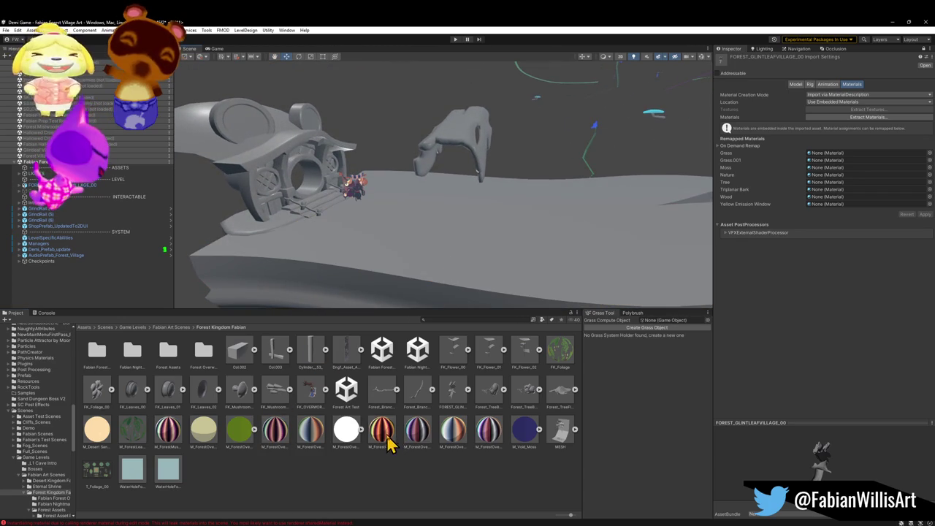
# Toggle Scene view lighting and effects off and back on
pyautogui.click(633, 57)
pyautogui.click(633, 57)
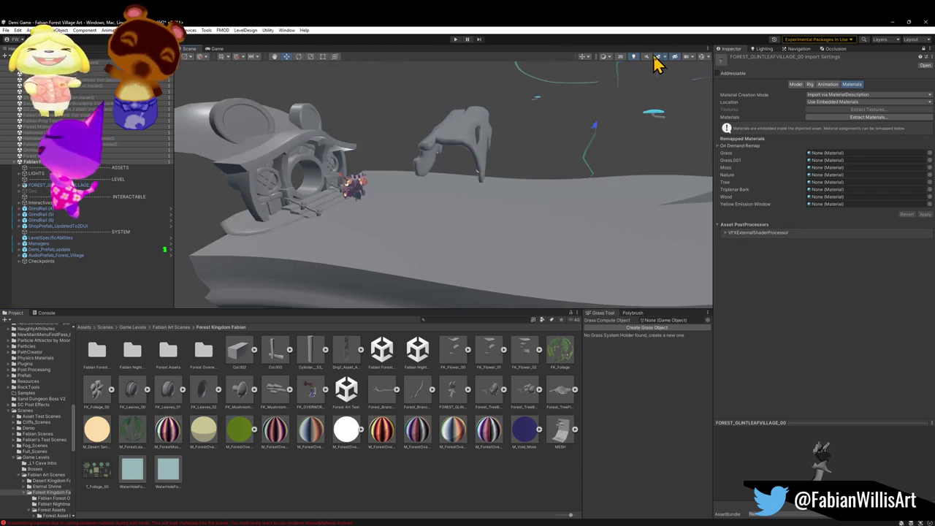
pyautogui.click(660, 57)
pyautogui.click(661, 57)
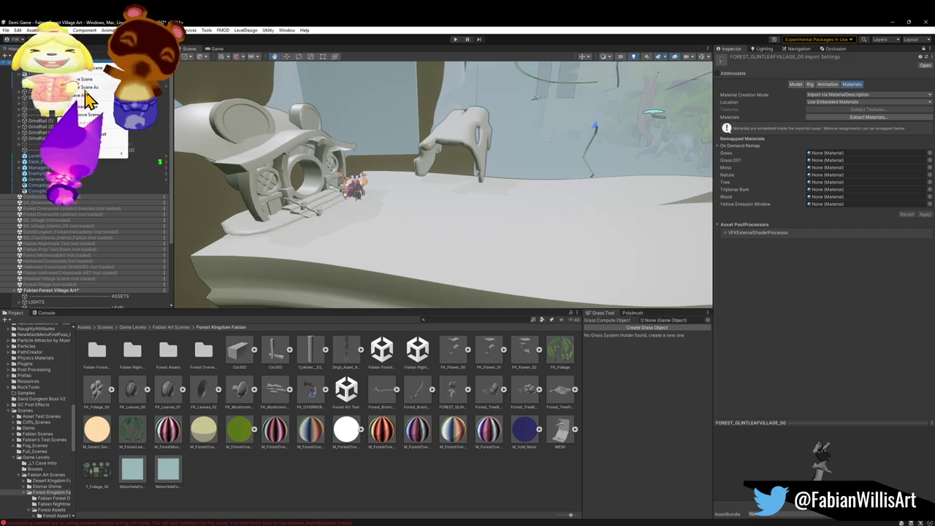
# Set Fabian Forest Overworld as the active scene and browse its expanded groups
pyautogui.click(101, 70)
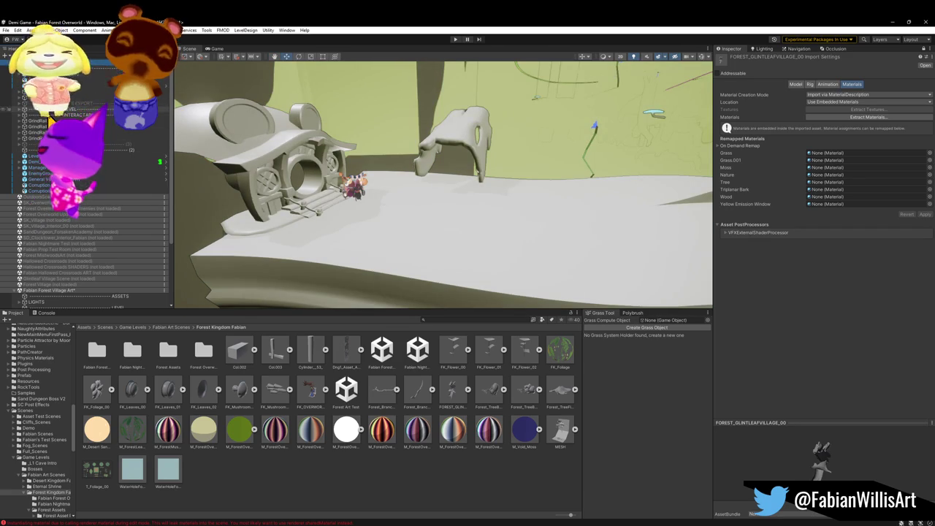
pyautogui.click(20, 111)
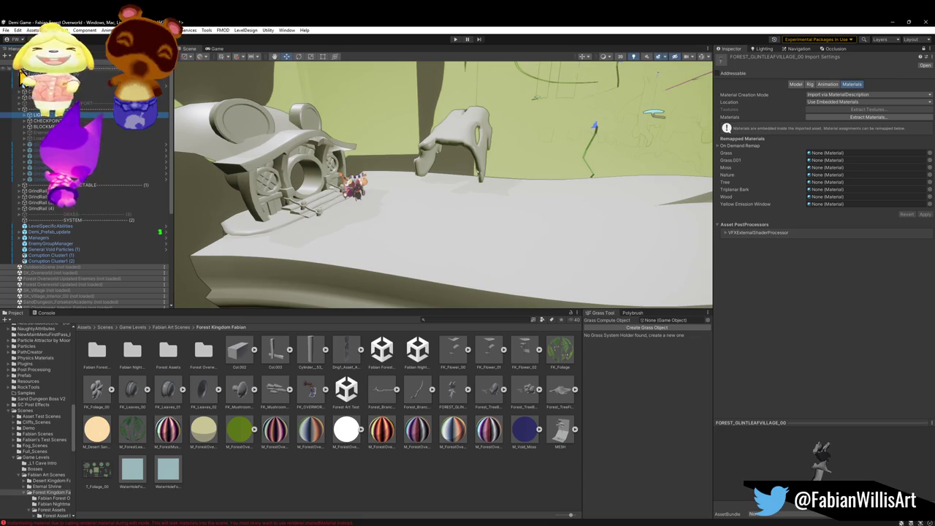
pyautogui.click(22, 76)
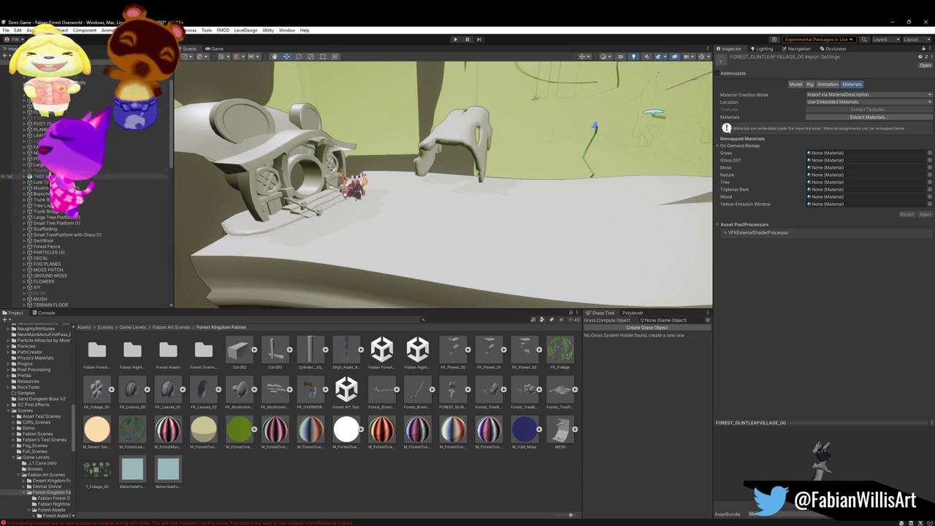
pyautogui.scroll(-5, 54, 241)
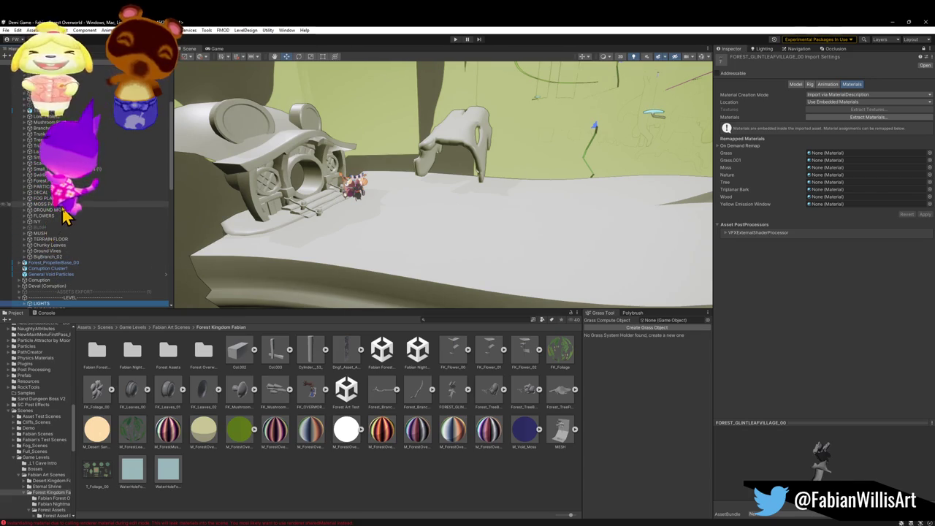
pyautogui.scroll(-5, 67, 211)
pyautogui.scroll(5, 71, 209)
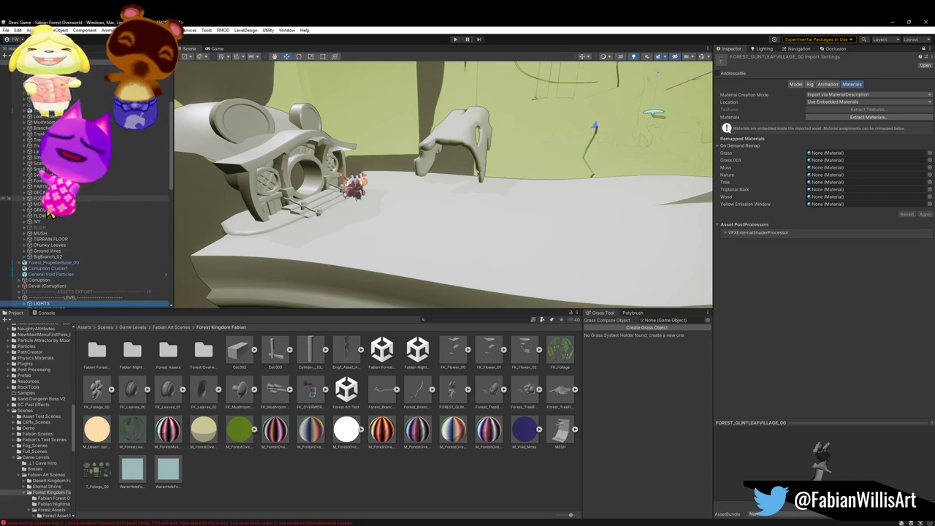
pyautogui.scroll(8, 94, 206)
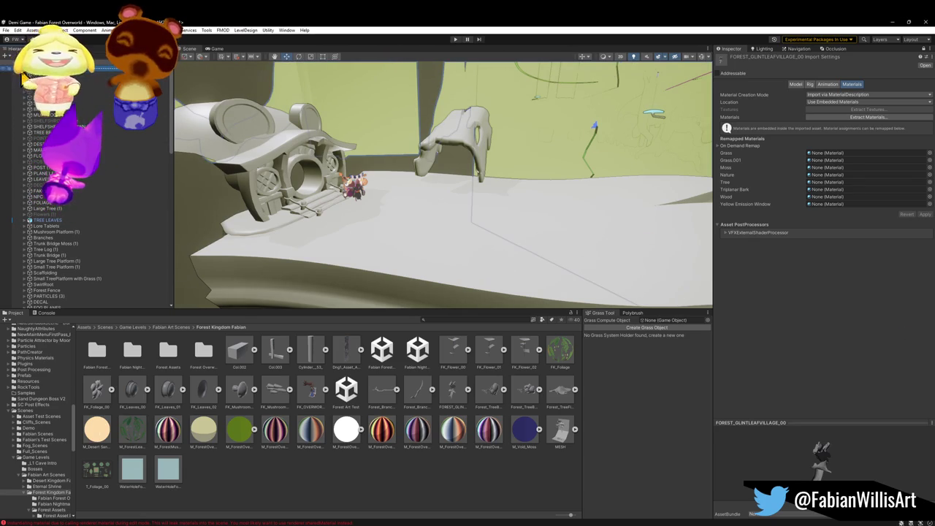
pyautogui.scroll(-10, 12, 219)
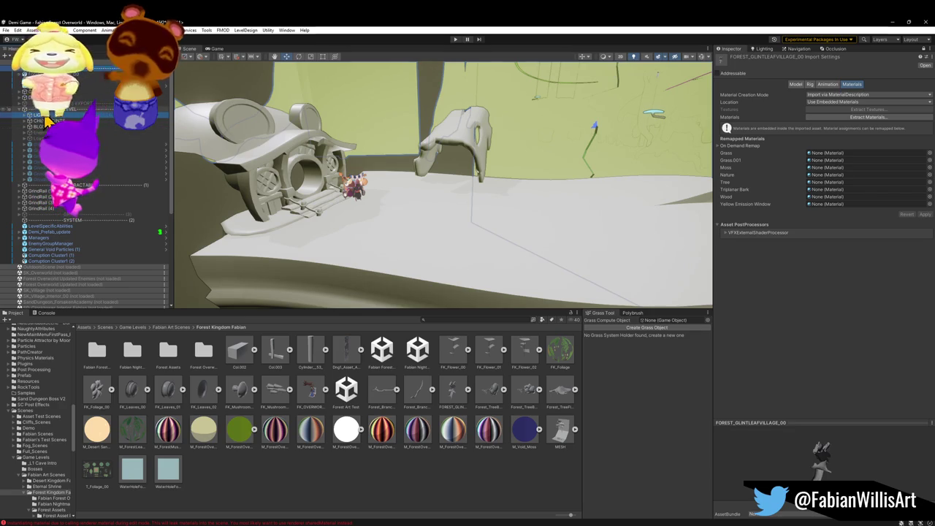
pyautogui.click(19, 111)
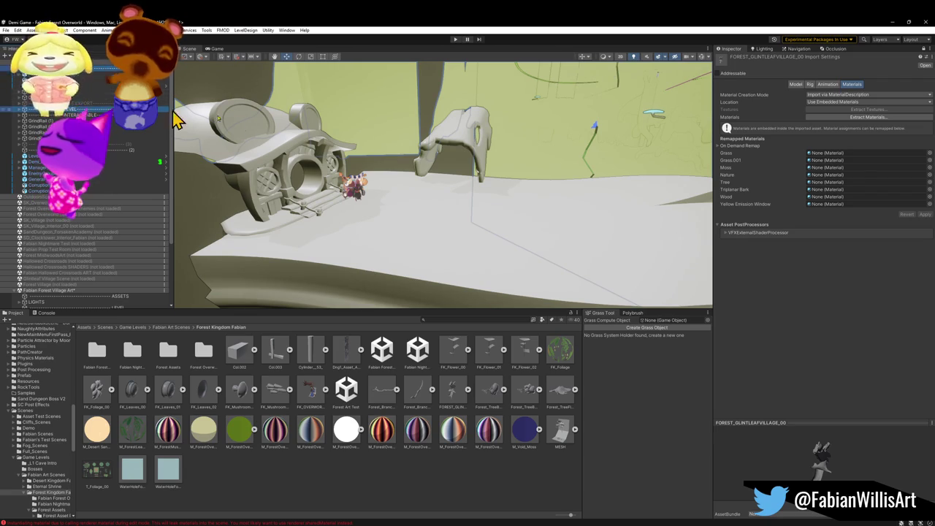
# Add copies of the ASSETS and LEVEL groups to the Hierarchy
pyautogui.scroll(-5, 70, 225)
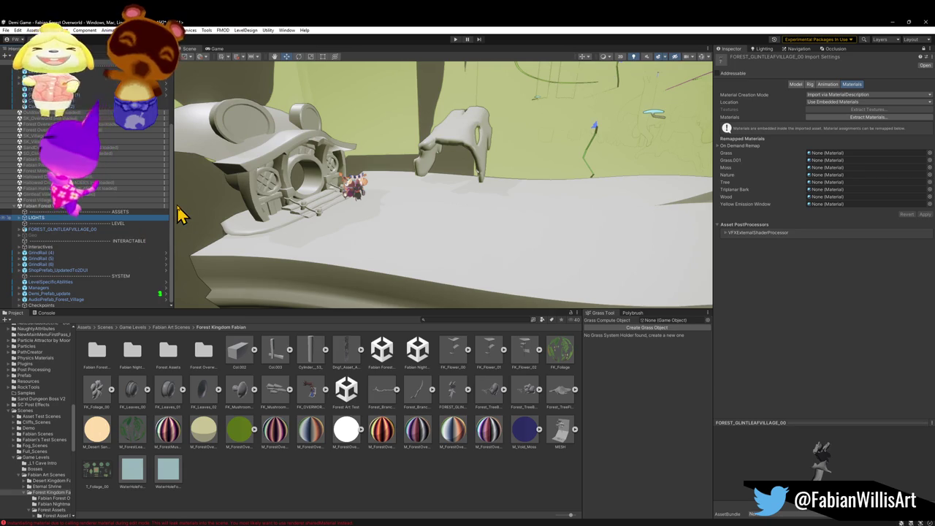
pyautogui.hotkey('ctrl', 'd')
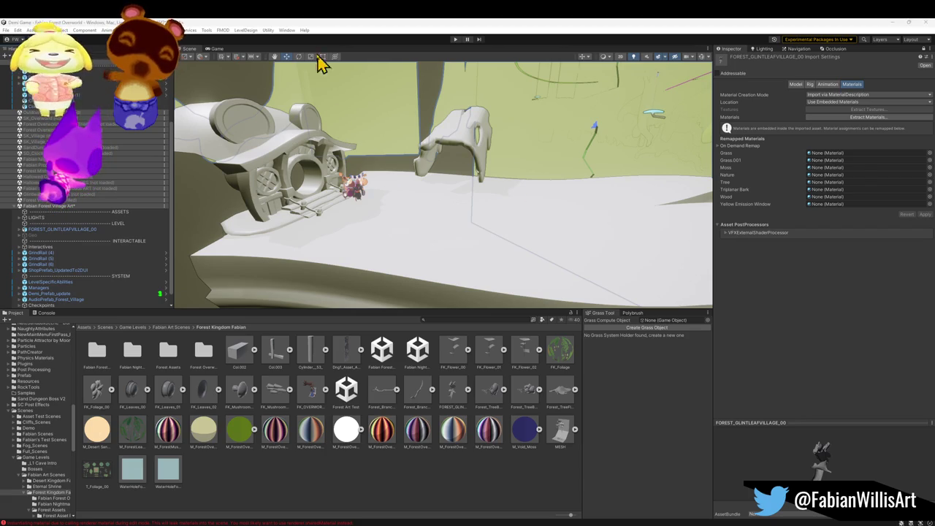
pyautogui.hotkey('ctrl', 'd')
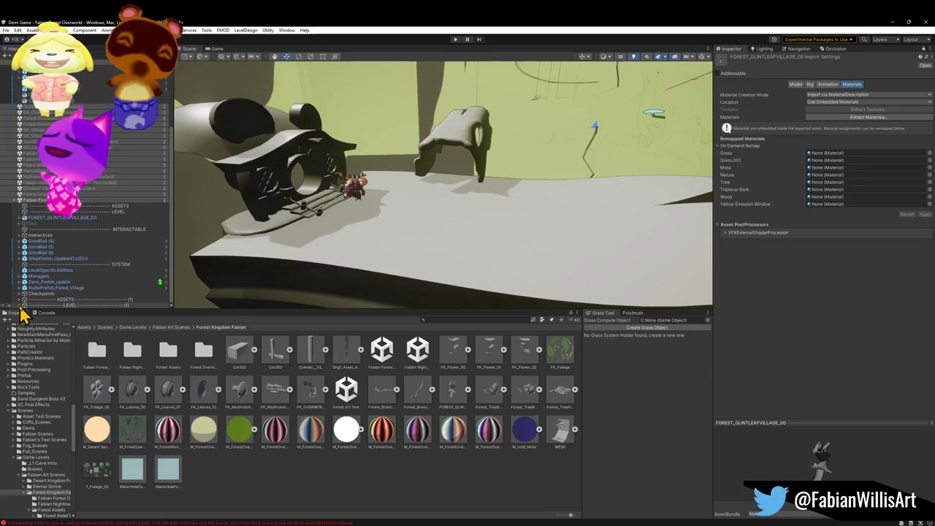
# Expand the LIGHTS group under the copied LEVEL (1) to show its directional lights
pyautogui.scroll(-4, 40, 300)
pyautogui.click(34, 242)
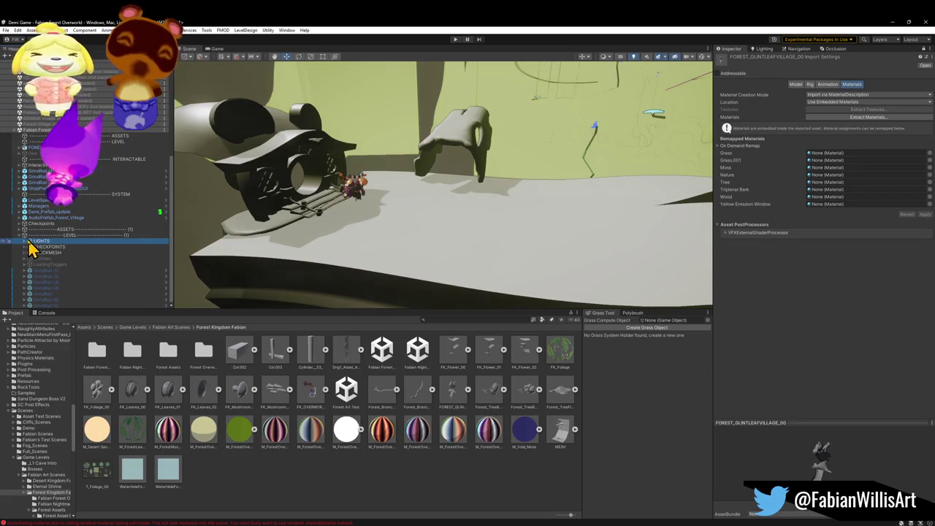
pyautogui.click(26, 243)
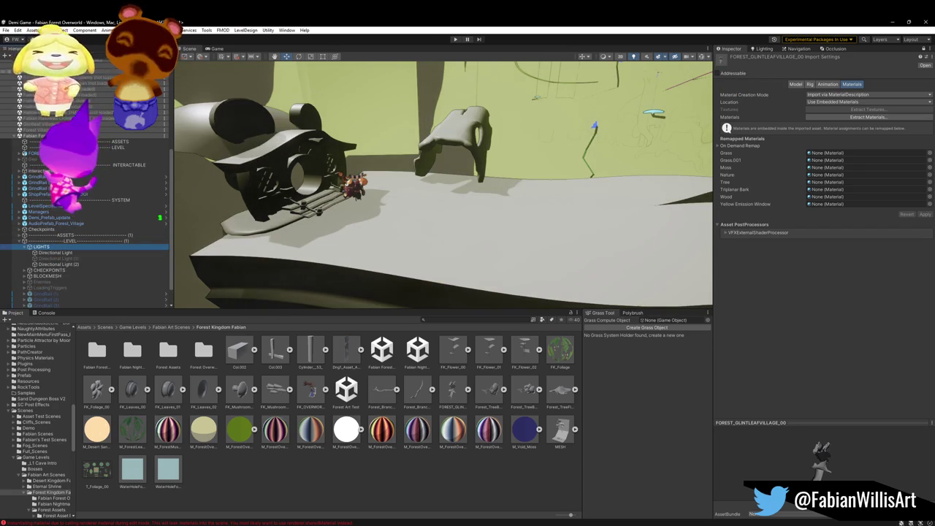
pyautogui.scroll(5, 108, 137)
pyautogui.scroll(1, 108, 137)
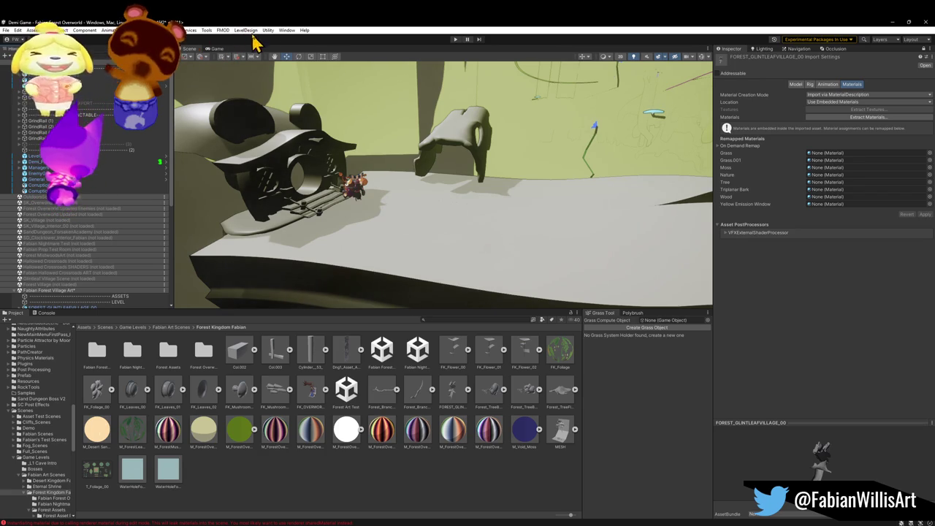
# Copy lighting settings into all open scenes, then unload Forest Overworld without saving
pyautogui.click(286, 33)
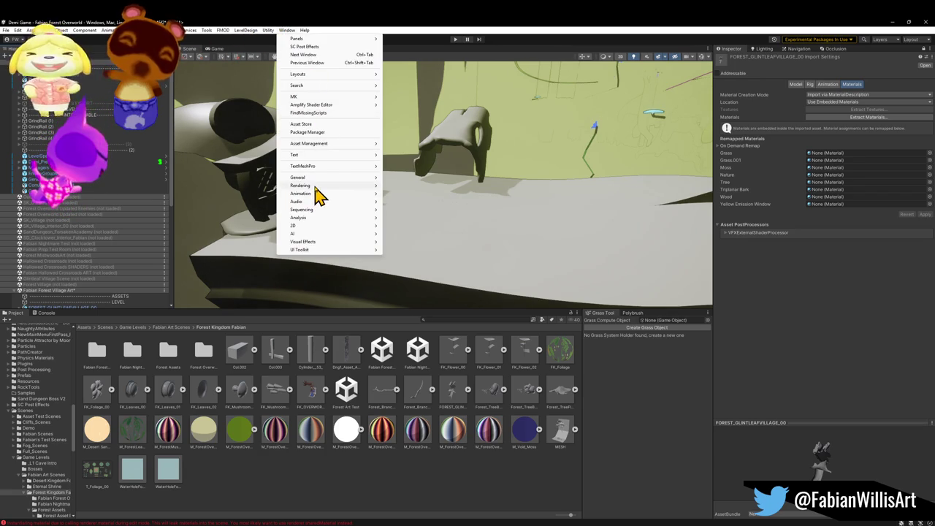
pyautogui.moveTo(329, 188)
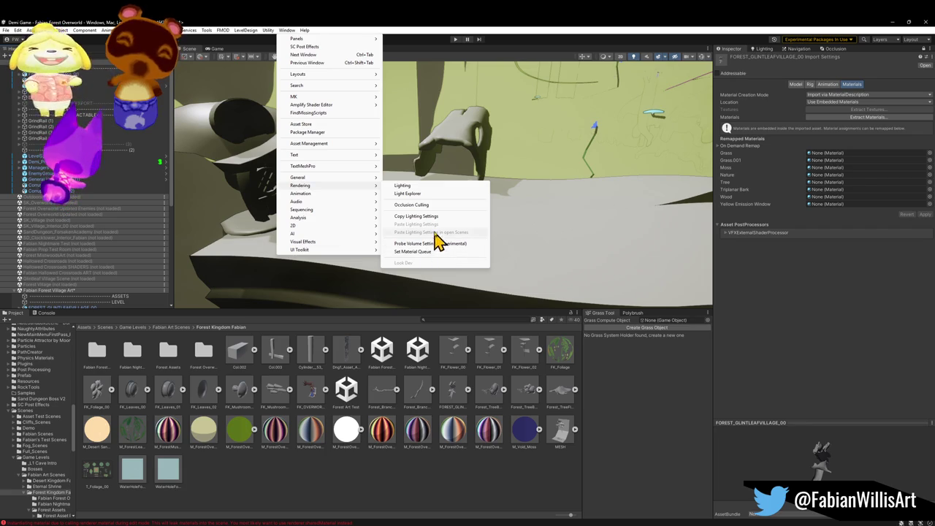
pyautogui.click(430, 217)
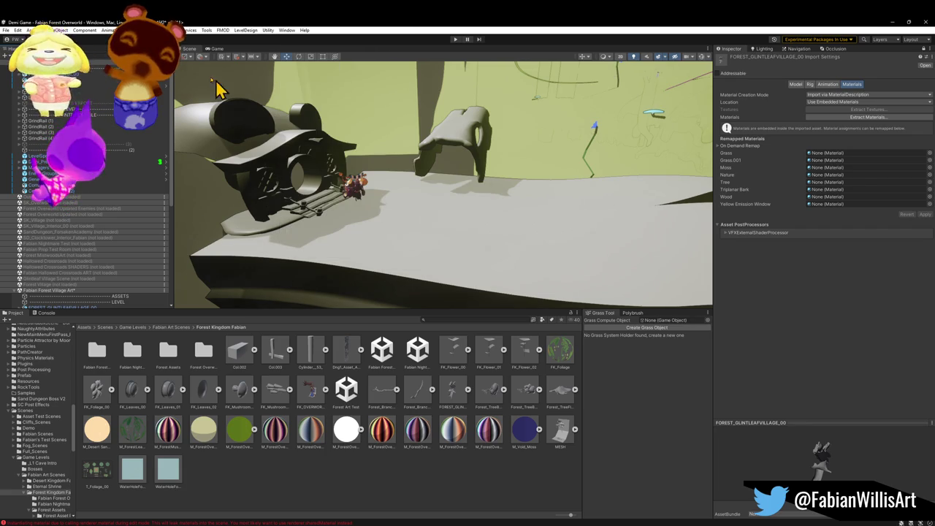
pyautogui.click(286, 30)
pyautogui.moveTo(324, 193)
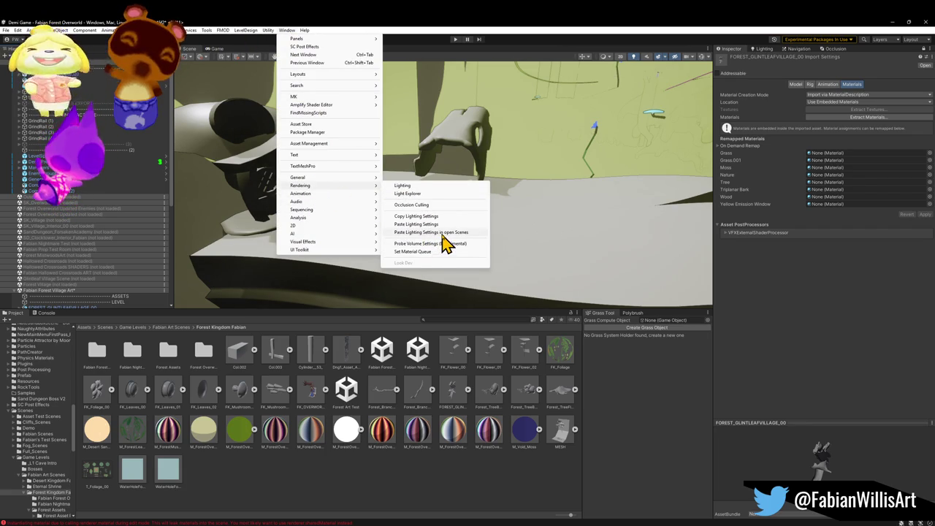
pyautogui.click(445, 233)
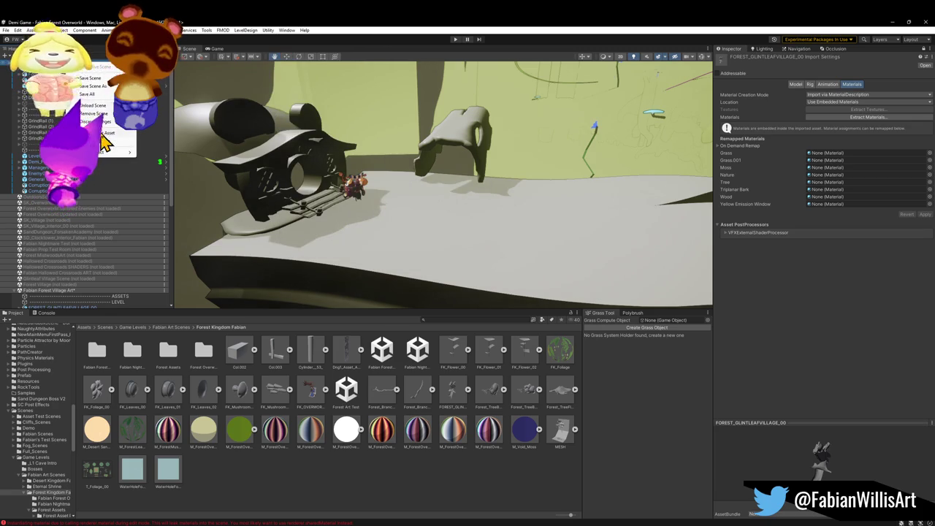
pyautogui.click(92, 106)
pyautogui.click(489, 295)
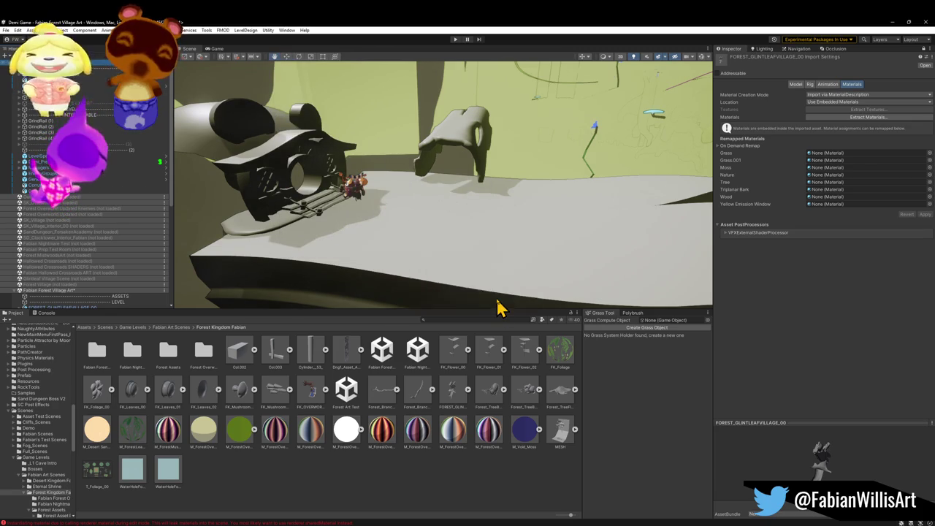
# Remap the FBX's Wood slot to M_ForestOverworld_Wood
pyautogui.scroll(-3, 59, 248)
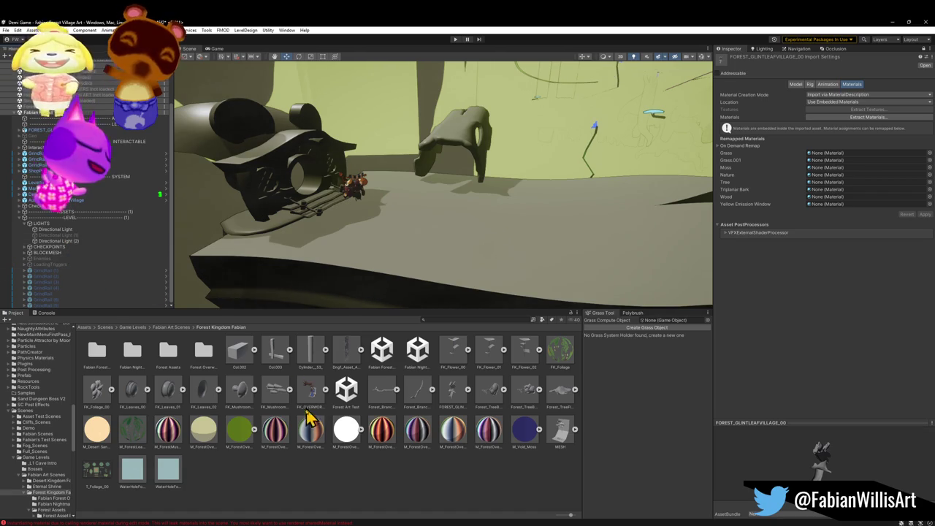
pyautogui.moveTo(486, 436)
pyautogui.mouseDown()
pyautogui.moveTo(432, 296)
pyautogui.moveTo(431, 256)
pyautogui.moveTo(297, 209)
pyautogui.moveTo(372, 277)
pyautogui.moveTo(470, 236)
pyautogui.moveTo(484, 215)
pyautogui.moveTo(487, 226)
pyautogui.mouseUp()
pyautogui.click(33, 136)
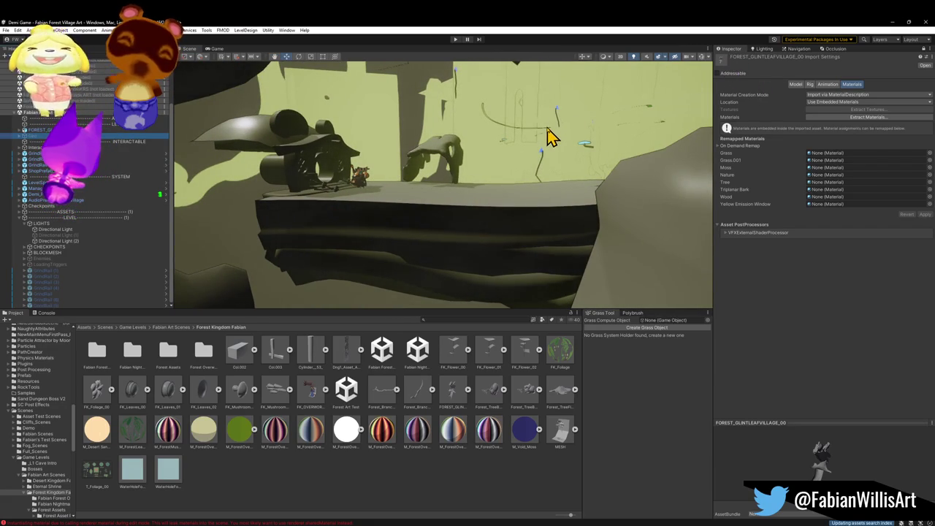
pyautogui.moveTo(457, 255)
pyautogui.mouseDown()
pyautogui.moveTo(461, 246)
pyautogui.moveTo(463, 263)
pyautogui.mouseUp()
pyautogui.moveTo(489, 436)
pyautogui.mouseDown()
pyautogui.moveTo(461, 244)
pyautogui.moveTo(441, 219)
pyautogui.mouseUp()
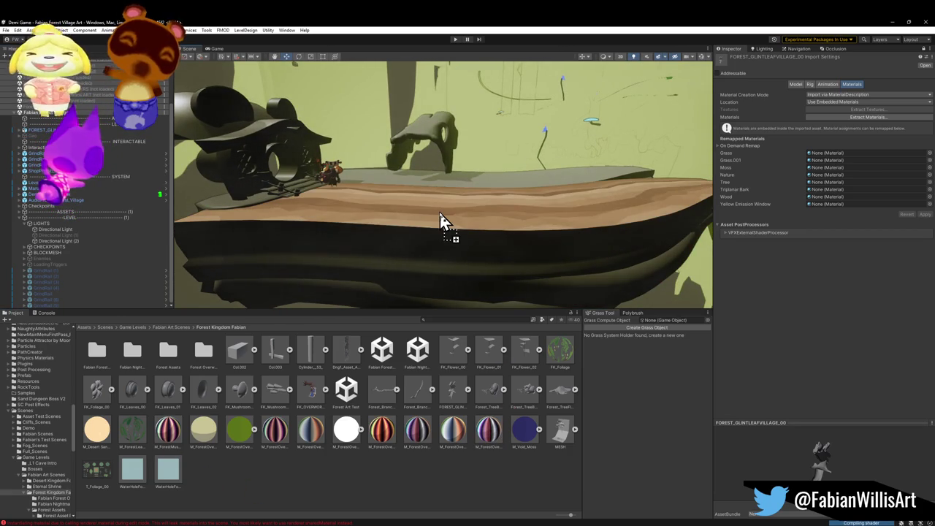
pyautogui.moveTo(494, 442)
pyautogui.mouseDown()
pyautogui.moveTo(749, 197)
pyautogui.moveTo(783, 175)
pyautogui.moveTo(824, 186)
pyautogui.moveTo(826, 198)
pyautogui.mouseUp()
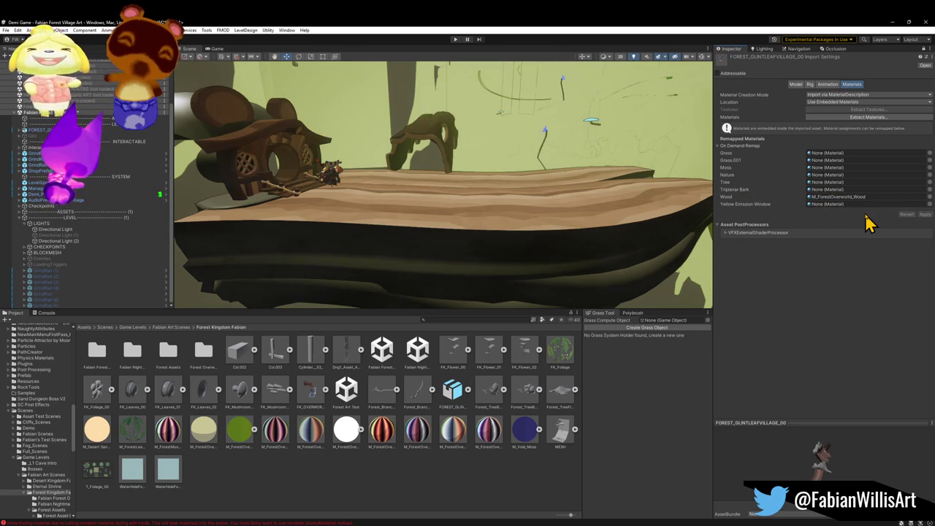
# Assign M_ForestOverworld_Ground to both the Grass and Grass.001 slots
pyautogui.moveTo(542, 251)
pyautogui.mouseDown()
pyautogui.moveTo(463, 209)
pyautogui.moveTo(409, 211)
pyautogui.moveTo(417, 229)
pyautogui.moveTo(370, 225)
pyautogui.moveTo(440, 217)
pyautogui.moveTo(293, 229)
pyautogui.moveTo(255, 217)
pyautogui.moveTo(588, 217)
pyautogui.moveTo(478, 217)
pyautogui.mouseUp()
pyautogui.moveTo(241, 434)
pyautogui.mouseDown()
pyautogui.moveTo(235, 142)
pyautogui.moveTo(256, 165)
pyautogui.mouseUp()
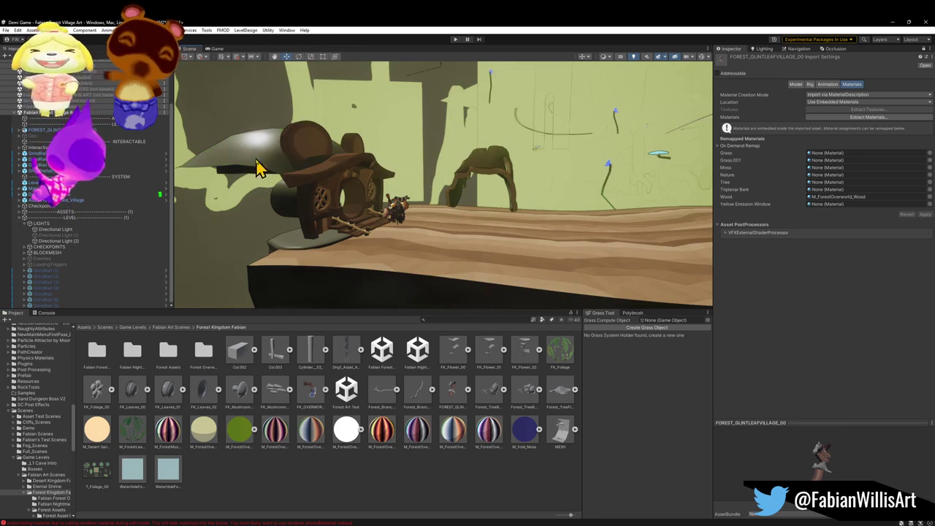
pyautogui.click(247, 428)
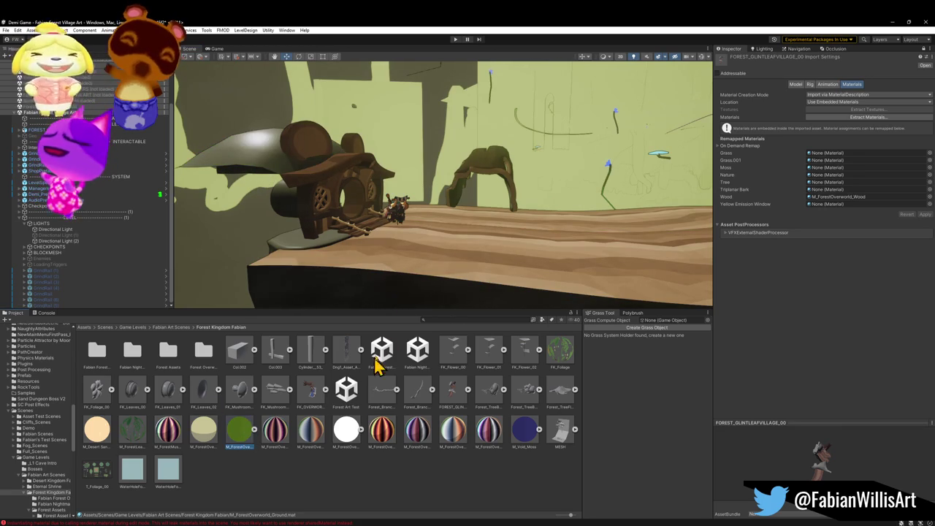
pyautogui.moveTo(414, 237)
pyautogui.mouseDown()
pyautogui.moveTo(440, 249)
pyautogui.moveTo(399, 271)
pyautogui.moveTo(413, 269)
pyautogui.moveTo(427, 247)
pyautogui.moveTo(351, 313)
pyautogui.mouseUp()
pyautogui.moveTo(246, 431)
pyautogui.mouseDown()
pyautogui.moveTo(326, 146)
pyautogui.moveTo(397, 202)
pyautogui.moveTo(340, 176)
pyautogui.moveTo(372, 205)
pyautogui.mouseUp()
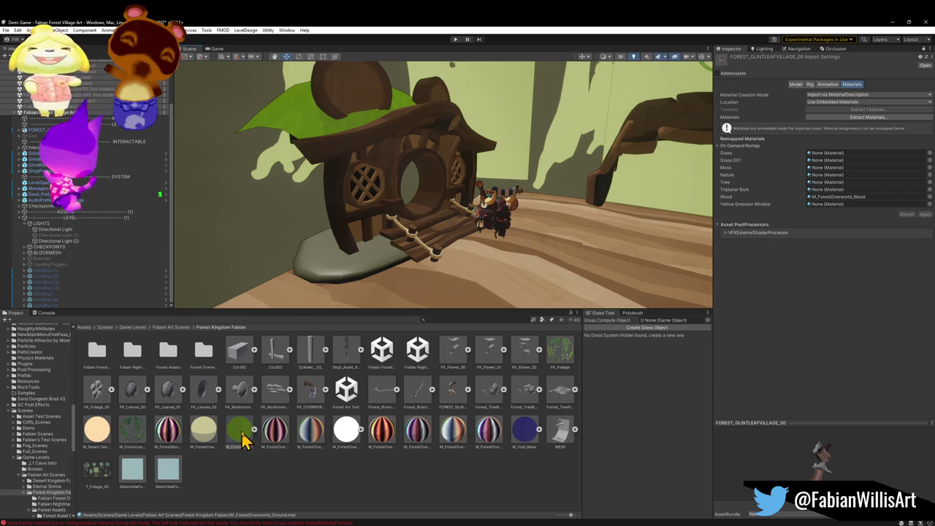
pyautogui.moveTo(245, 442)
pyautogui.mouseDown()
pyautogui.moveTo(806, 219)
pyautogui.moveTo(840, 154)
pyautogui.mouseUp()
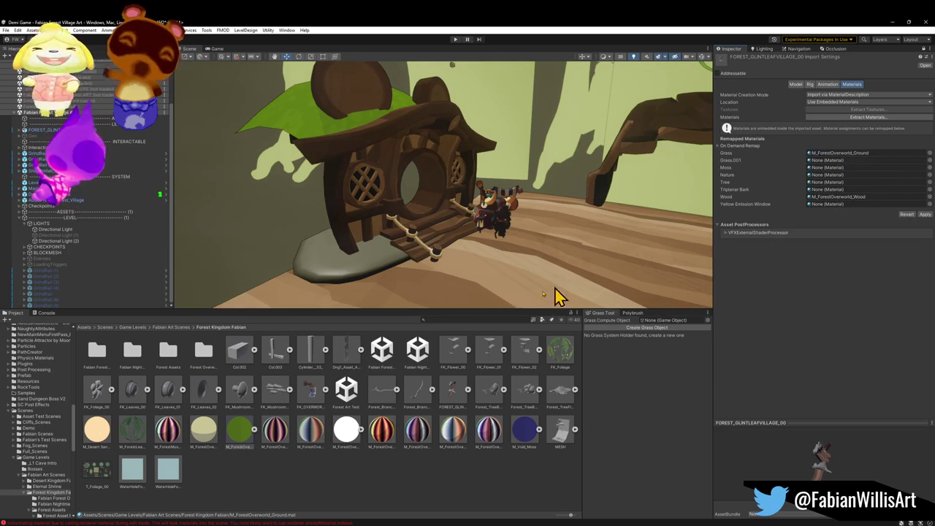
pyautogui.moveTo(251, 438)
pyautogui.mouseDown()
pyautogui.moveTo(778, 177)
pyautogui.moveTo(837, 161)
pyautogui.mouseUp()
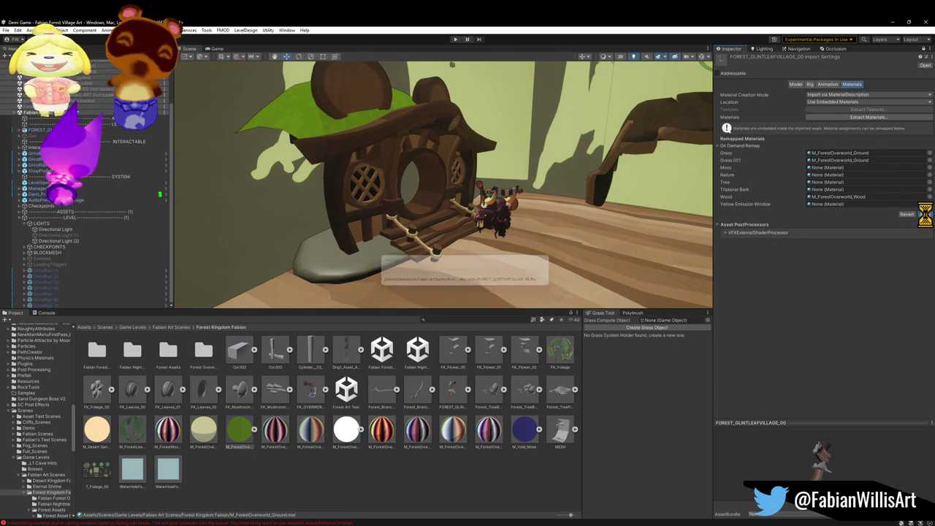
# Remap Nature to M_ForestOverworld_Nature and apply the import changes
pyautogui.moveTo(439, 223)
pyautogui.mouseDown()
pyautogui.moveTo(396, 215)
pyautogui.moveTo(570, 223)
pyautogui.mouseUp()
pyautogui.moveTo(316, 441)
pyautogui.mouseDown()
pyautogui.moveTo(393, 239)
pyautogui.moveTo(737, 176)
pyautogui.moveTo(824, 176)
pyautogui.mouseUp()
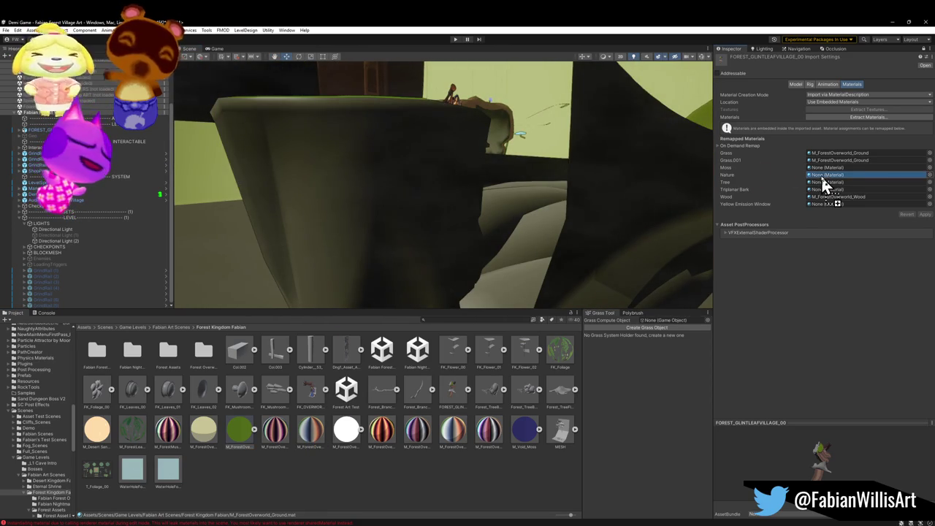
pyautogui.click(923, 214)
pyautogui.moveTo(472, 229)
pyautogui.mouseDown()
pyautogui.moveTo(475, 182)
pyautogui.moveTo(529, 185)
pyautogui.mouseUp()
pyautogui.moveTo(488, 232); pyautogui.dragTo(465, 236)
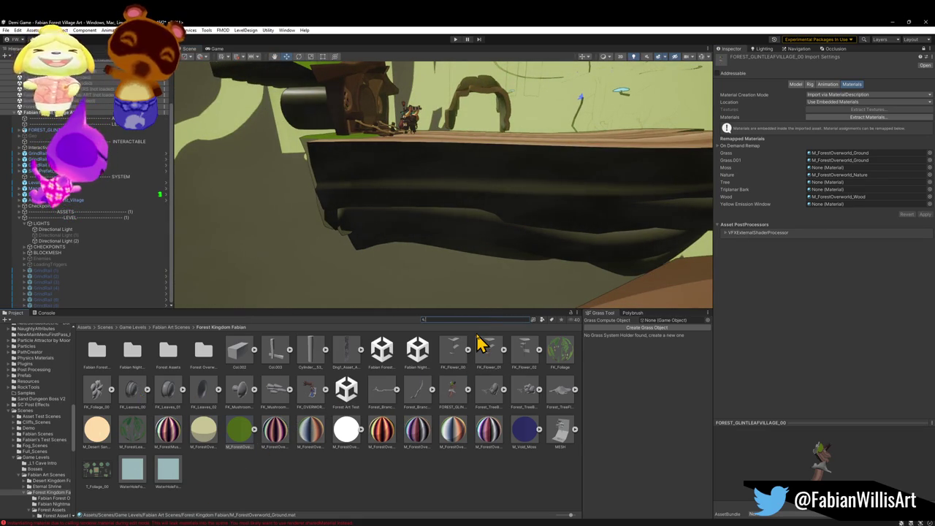
# Search the Project window for 'b_fores' to list the forest prefabs
pyautogui.write('m_fore')
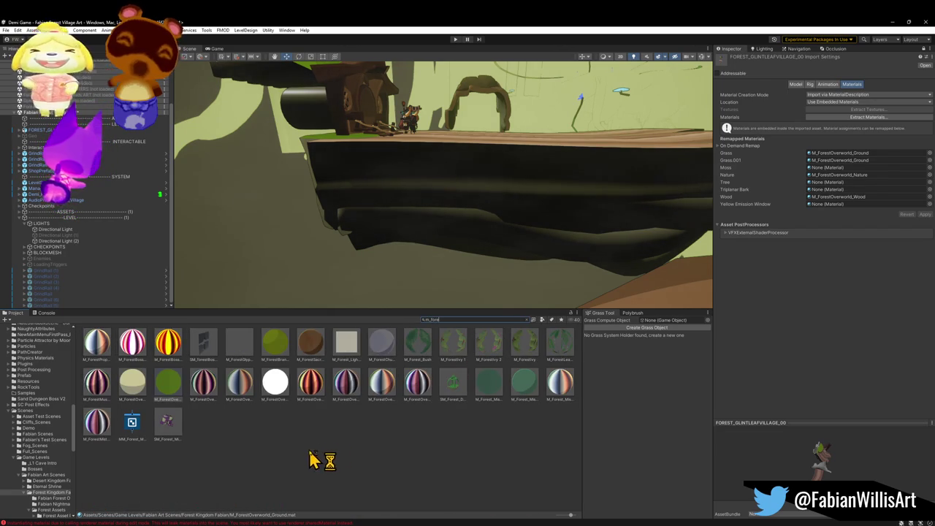
pyautogui.moveTo(492, 399)
pyautogui.mouseDown()
pyautogui.moveTo(509, 326)
pyautogui.moveTo(492, 211)
pyautogui.moveTo(495, 222)
pyautogui.mouseUp()
pyautogui.hotkey('ctrl', 'z')
pyautogui.write('st pre')
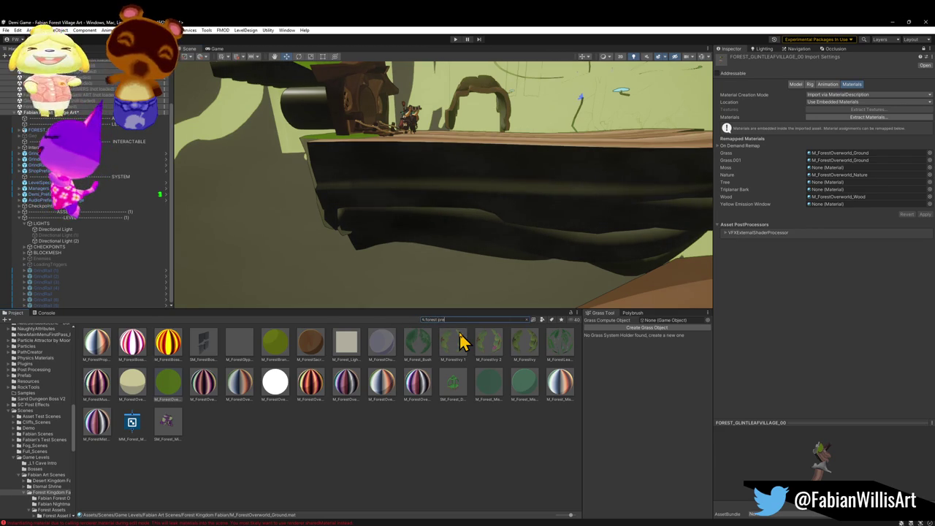
pyautogui.write('f')
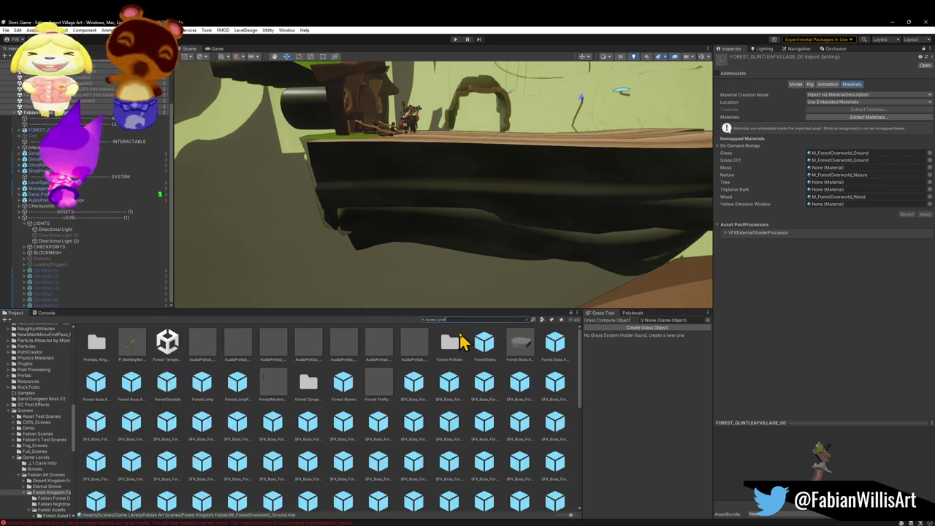
pyautogui.hotkey('ctrl', 'a')
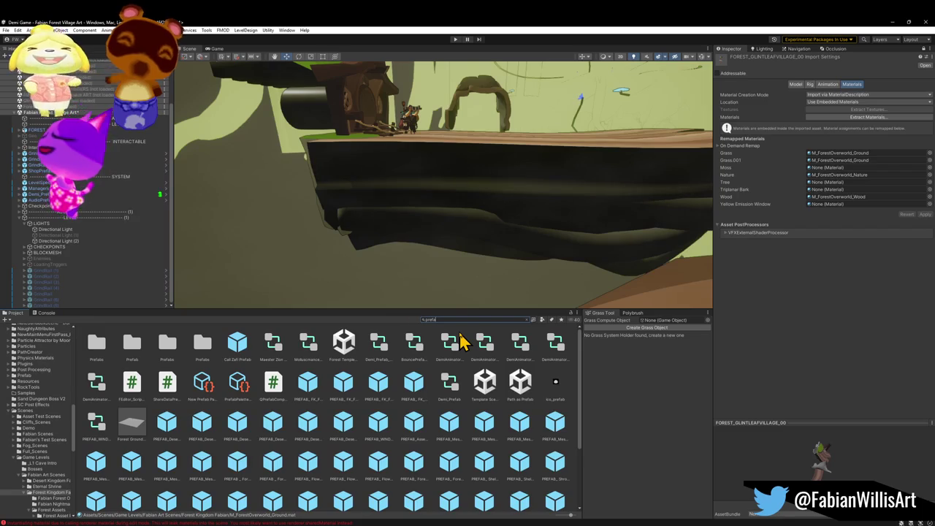
pyautogui.write('b_fores')
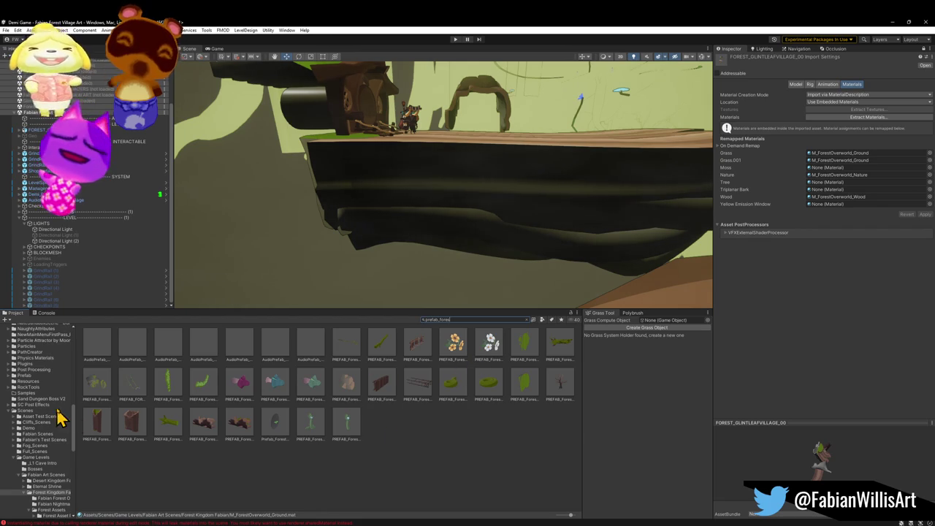
# Open the Forest Asset Prefabs folder via PREFAB_FOREST_Monkeybar_00 and try dragging in the campfire
pyautogui.click(134, 387)
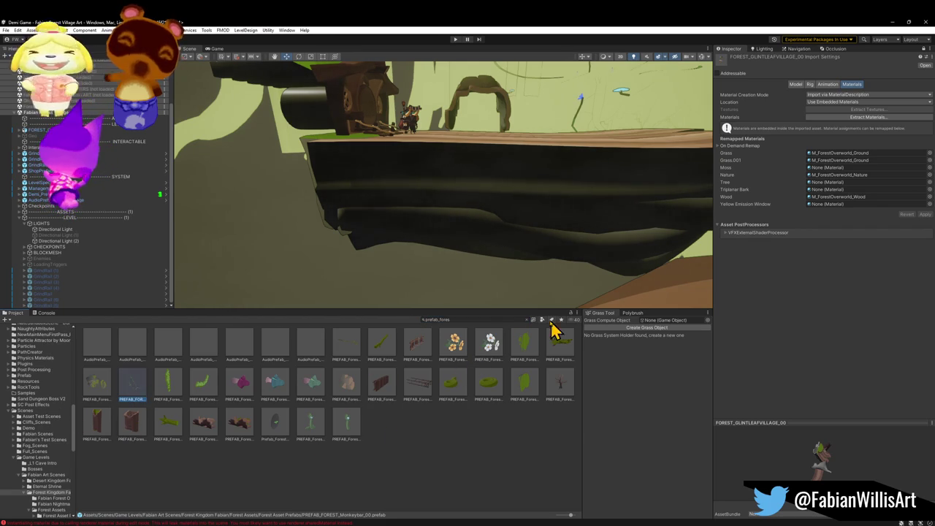
pyautogui.click(528, 320)
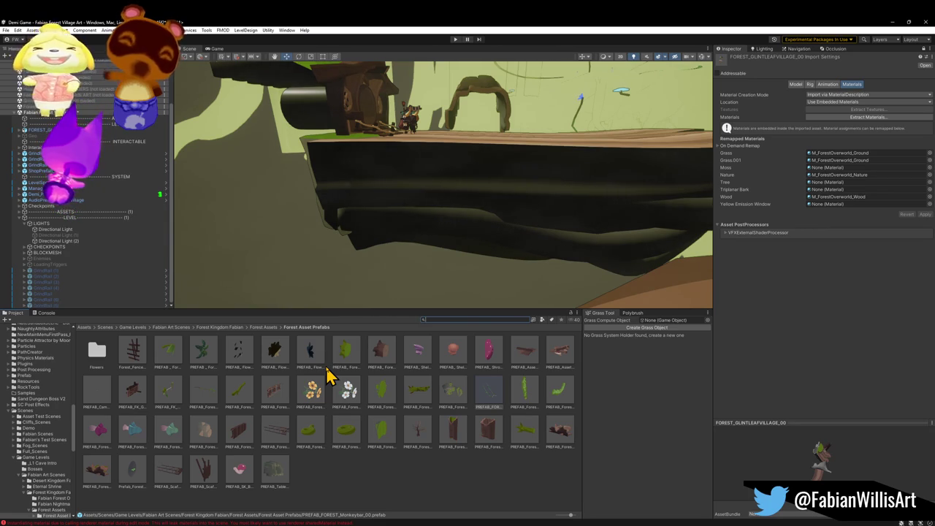
pyautogui.moveTo(121, 393); pyautogui.dragTo(397, 215)
pyautogui.press('Escape')
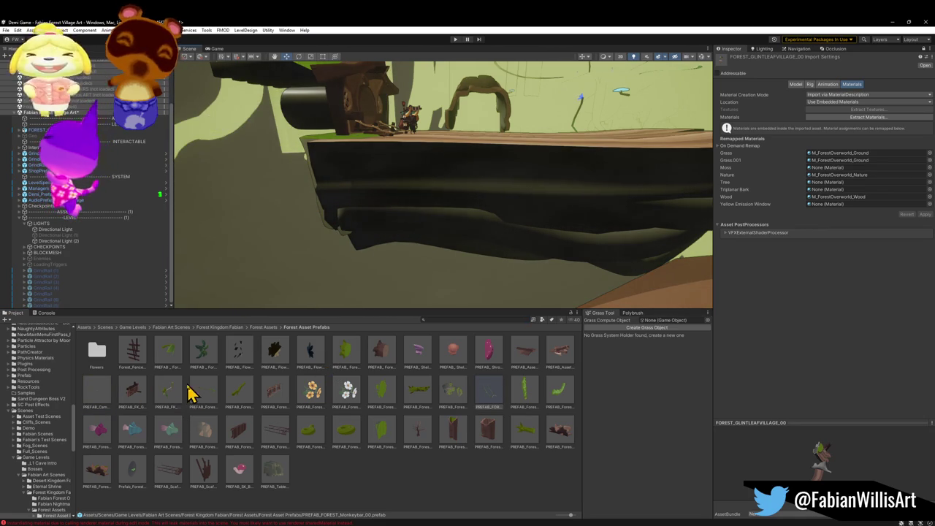
# Expand the ASSETS hierarchy and frame the TreePlatform object, orbiting around the wooden platform
pyautogui.click(20, 219)
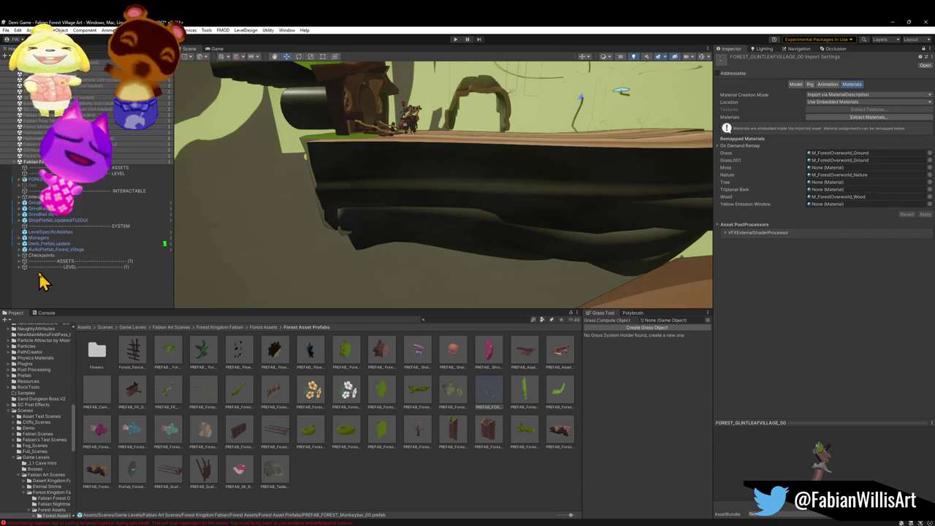
pyautogui.click(20, 261)
pyautogui.scroll(-10, 87, 277)
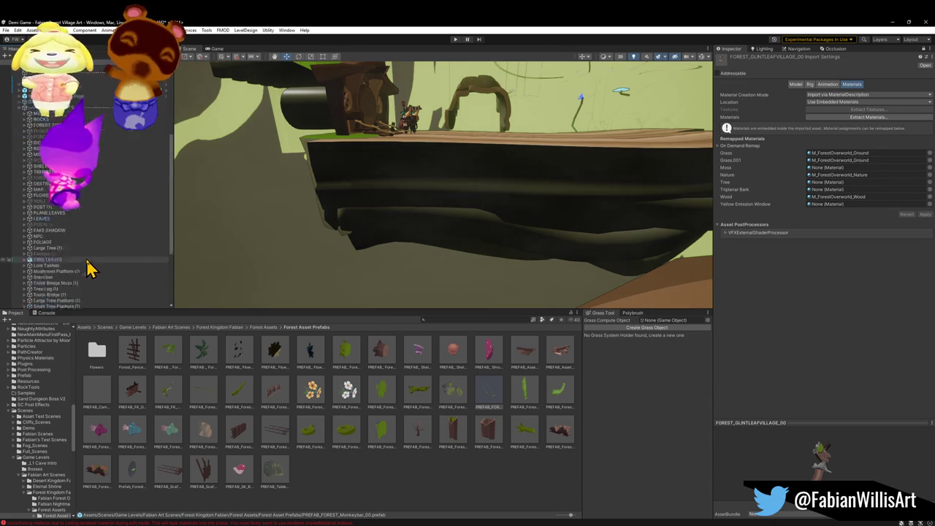
pyautogui.moveTo(344, 241)
pyautogui.mouseDown()
pyautogui.moveTo(242, 187)
pyautogui.moveTo(411, 182)
pyautogui.mouseUp()
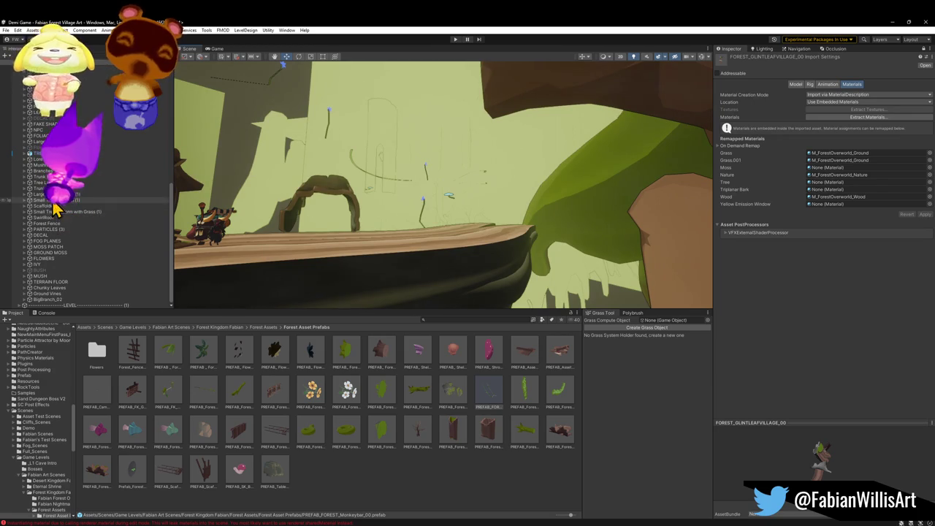
pyautogui.click(25, 195)
pyautogui.doubleClick(53, 212)
pyautogui.moveTo(454, 241); pyautogui.dragTo(444, 209)
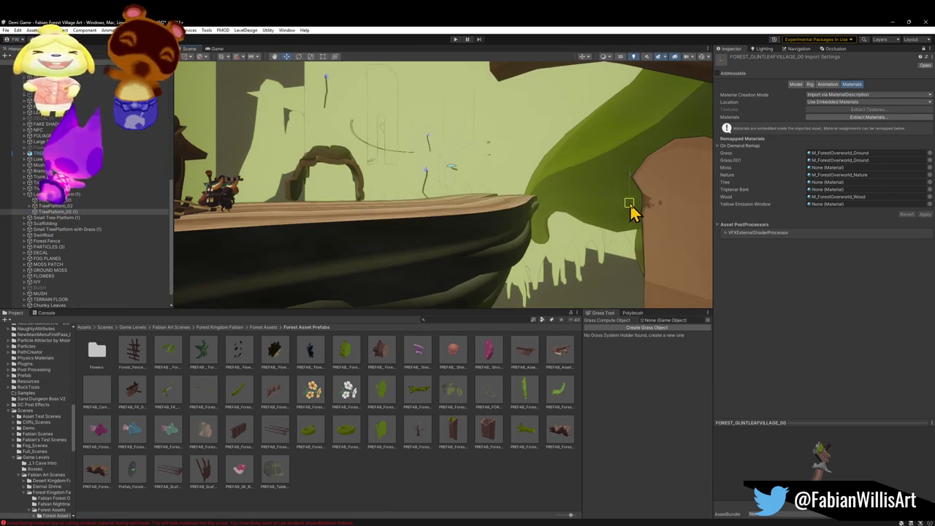
pyautogui.moveTo(553, 271)
pyautogui.mouseDown()
pyautogui.moveTo(547, 225)
pyautogui.moveTo(555, 259)
pyautogui.moveTo(519, 206)
pyautogui.mouseUp()
pyautogui.moveTo(420, 356)
pyautogui.mouseDown()
pyautogui.moveTo(407, 305)
pyautogui.moveTo(443, 307)
pyautogui.moveTo(440, 257)
pyautogui.moveTo(446, 271)
pyautogui.mouseUp()
pyautogui.moveTo(307, 251)
pyautogui.mouseDown()
pyautogui.moveTo(372, 146)
pyautogui.moveTo(429, 290)
pyautogui.moveTo(400, 241)
pyautogui.mouseUp()
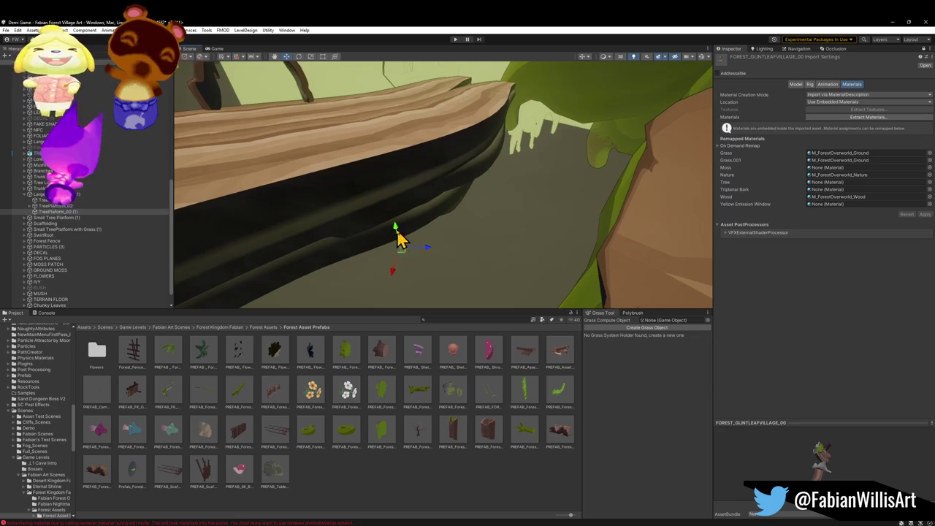
pyautogui.moveTo(387, 57)
pyautogui.mouseDown()
pyautogui.moveTo(392, 92)
pyautogui.moveTo(373, 136)
pyautogui.mouseUp()
# Expand Large Tree > TreePlatform_02 and raise a green platform piece against the tree trunks
pyautogui.click(372, 136)
pyautogui.moveTo(391, 208)
pyautogui.mouseDown()
pyautogui.moveTo(547, 208)
pyautogui.moveTo(537, 192)
pyautogui.moveTo(607, 328)
pyautogui.moveTo(652, 310)
pyautogui.moveTo(560, 313)
pyautogui.moveTo(486, 282)
pyautogui.moveTo(504, 83)
pyautogui.moveTo(515, 119)
pyautogui.moveTo(538, 125)
pyautogui.moveTo(526, 171)
pyautogui.moveTo(510, 172)
pyautogui.moveTo(511, 192)
pyautogui.moveTo(423, 202)
pyautogui.mouseUp()
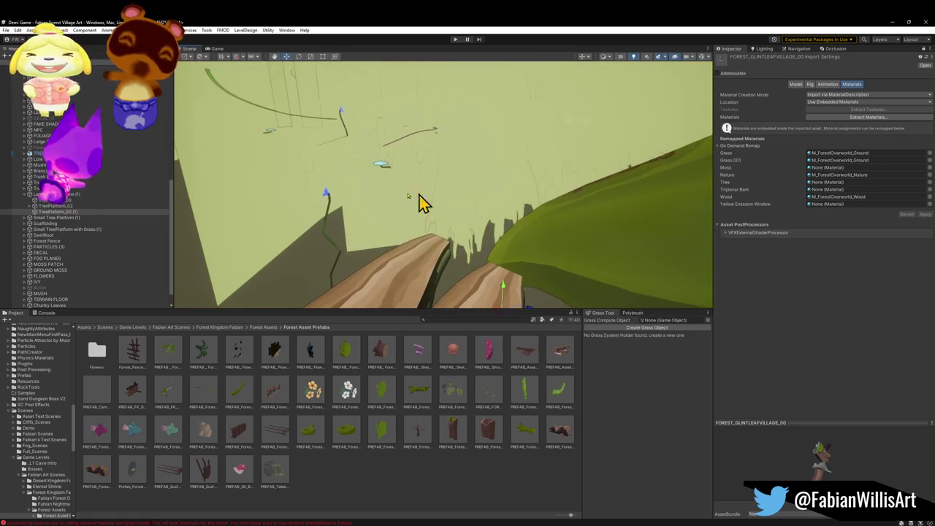
pyautogui.click(66, 212)
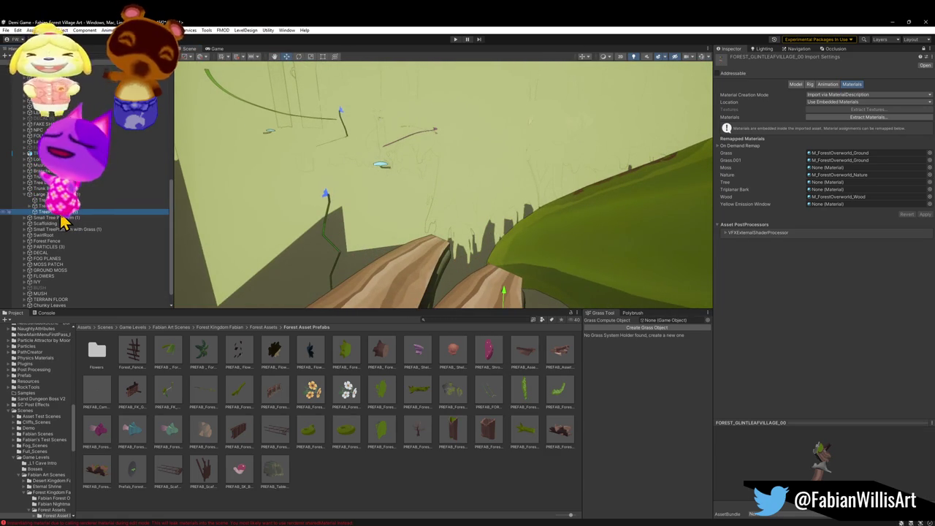
pyautogui.click(63, 211)
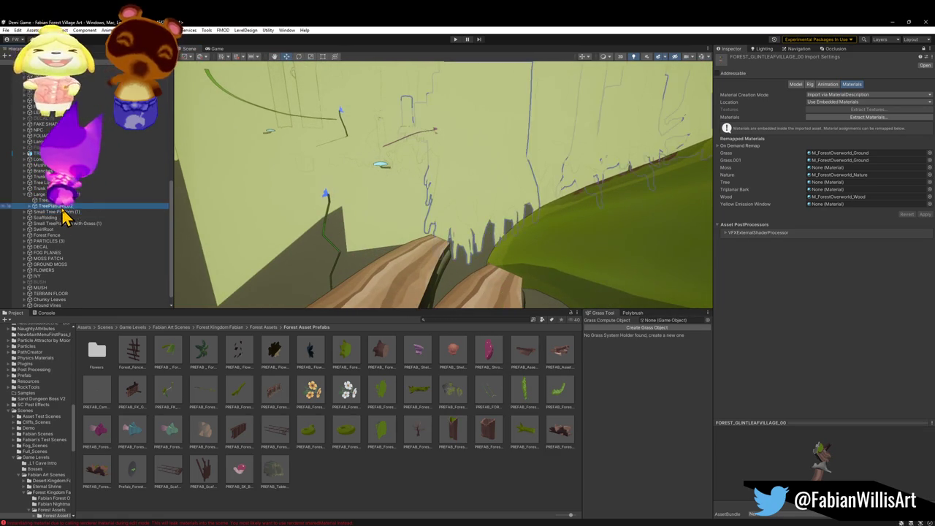
pyautogui.click(30, 207)
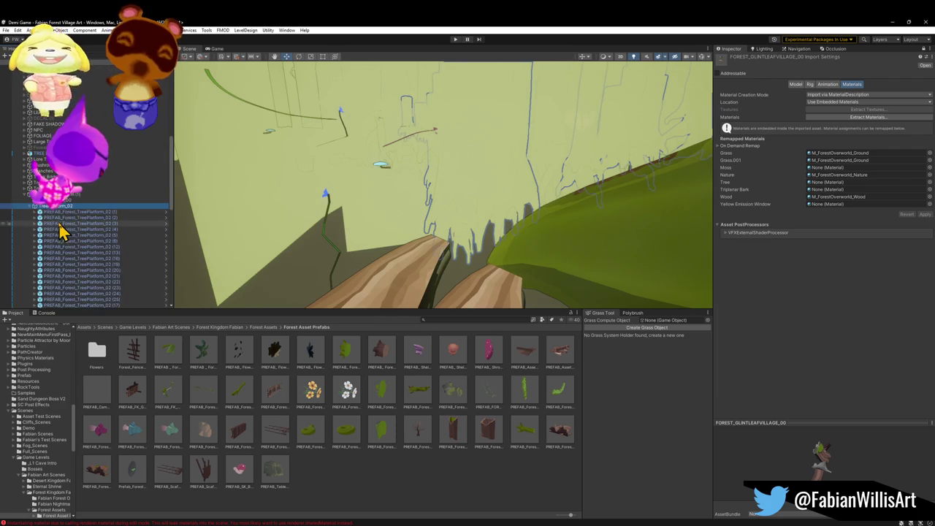
pyautogui.click(67, 215)
pyautogui.press('f')
pyautogui.moveTo(522, 217)
pyautogui.mouseDown()
pyautogui.moveTo(385, 236)
pyautogui.moveTo(425, 255)
pyautogui.moveTo(543, 244)
pyautogui.moveTo(526, 212)
pyautogui.mouseUp()
pyautogui.scroll(3, 482, 238)
pyautogui.moveTo(482, 237)
pyautogui.mouseDown()
pyautogui.moveTo(482, 209)
pyautogui.moveTo(682, 255)
pyautogui.moveTo(609, 224)
pyautogui.moveTo(476, 204)
pyautogui.mouseUp()
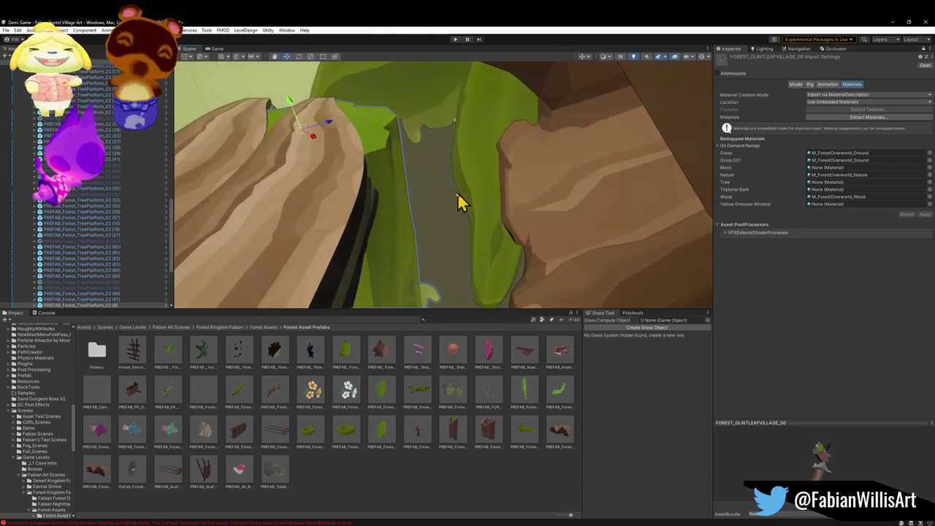
# Check the placement near the arched trunk, then duplicate a TreePlatform_02 piece with Ctrl+D
pyautogui.moveTo(328, 149); pyautogui.dragTo(551, 181)
pyautogui.press('f')
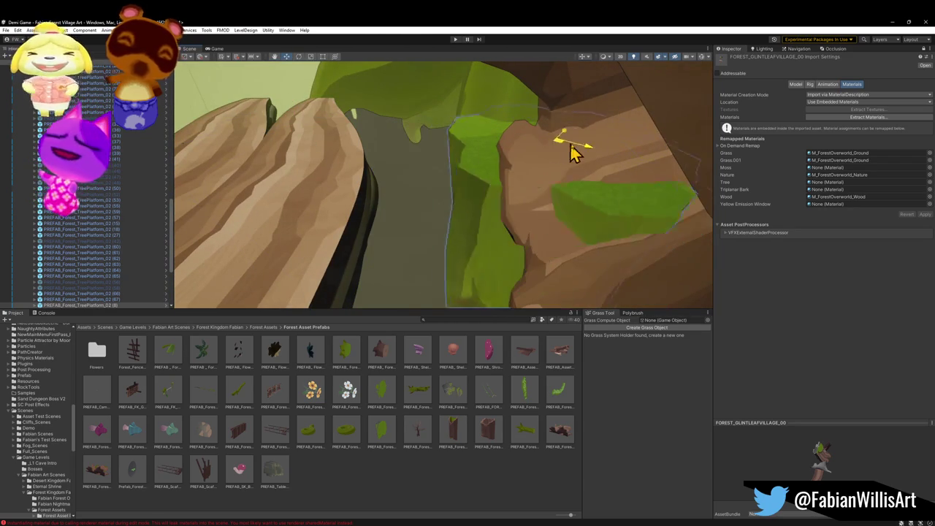
pyautogui.moveTo(624, 182)
pyautogui.mouseDown()
pyautogui.moveTo(668, 169)
pyautogui.moveTo(651, 156)
pyautogui.mouseUp()
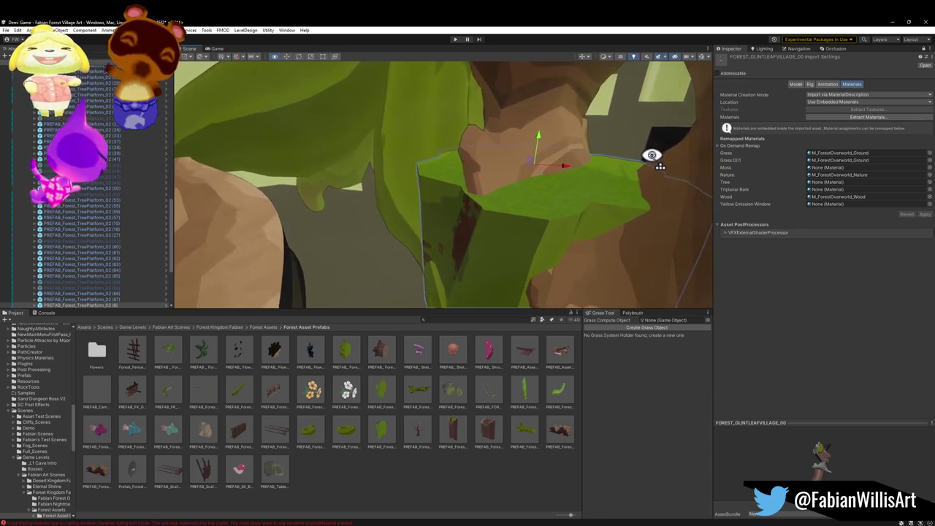
pyautogui.moveTo(589, 221)
pyautogui.mouseDown()
pyautogui.moveTo(568, 198)
pyautogui.moveTo(629, 175)
pyautogui.moveTo(629, 189)
pyautogui.mouseUp()
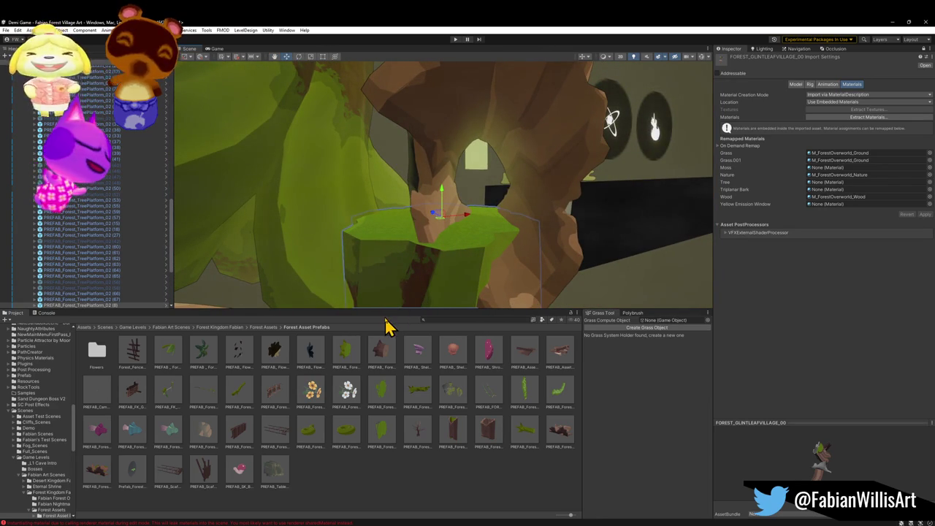
pyautogui.moveTo(493, 230)
pyautogui.mouseDown()
pyautogui.moveTo(539, 242)
pyautogui.moveTo(520, 246)
pyautogui.mouseUp()
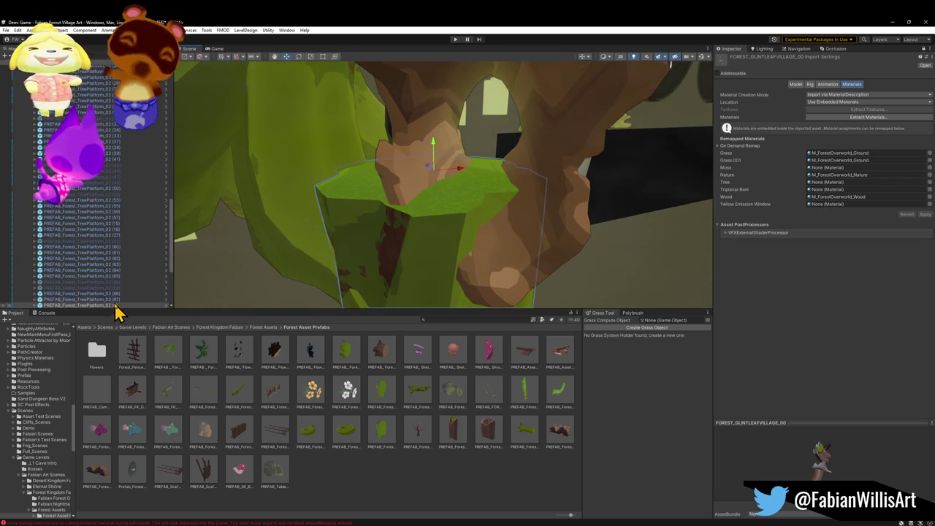
pyautogui.scroll(5, 146, 271)
pyautogui.click(114, 166)
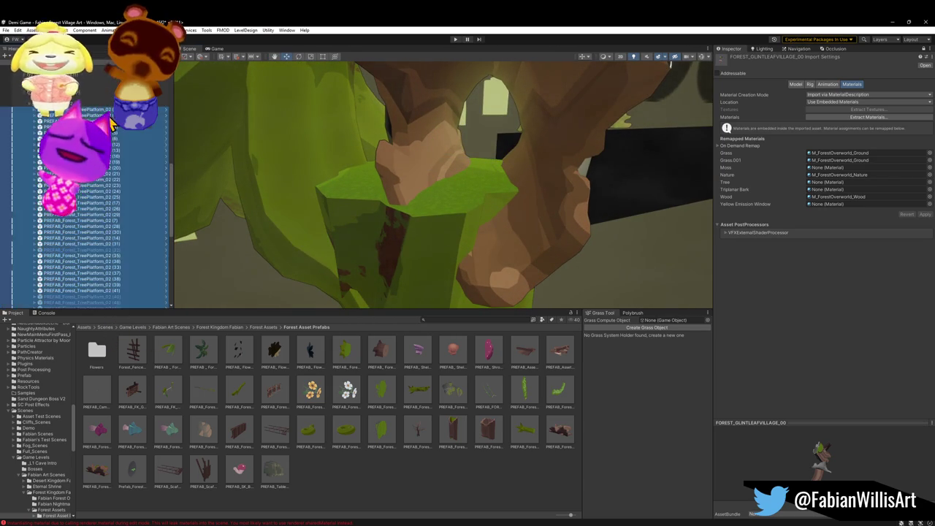
pyautogui.press('Left')
pyautogui.click(83, 194)
pyautogui.moveTo(292, 183)
pyautogui.mouseDown()
pyautogui.moveTo(397, 213)
pyautogui.moveTo(403, 240)
pyautogui.moveTo(442, 128)
pyautogui.moveTo(560, 141)
pyautogui.moveTo(555, 157)
pyautogui.moveTo(397, 131)
pyautogui.moveTo(343, 132)
pyautogui.moveTo(362, 154)
pyautogui.moveTo(340, 146)
pyautogui.moveTo(647, 182)
pyautogui.moveTo(694, 169)
pyautogui.moveTo(716, 201)
pyautogui.moveTo(645, 222)
pyautogui.moveTo(504, 213)
pyautogui.moveTo(482, 182)
pyautogui.moveTo(365, 146)
pyautogui.moveTo(299, 148)
pyautogui.moveTo(416, 197)
pyautogui.moveTo(555, 236)
pyautogui.moveTo(507, 239)
pyautogui.moveTo(511, 255)
pyautogui.moveTo(494, 249)
pyautogui.moveTo(716, 131)
pyautogui.moveTo(509, 205)
pyautogui.mouseUp()
pyautogui.hotkey('ctrl', 'd')
pyautogui.hotkey('ctrl', 'd')
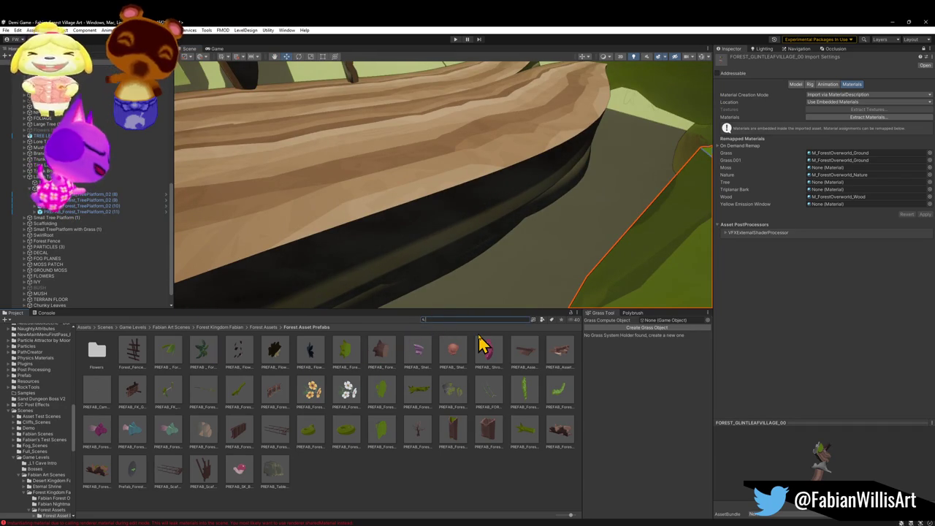
# Search 'prefab_forest_tr', select PREFAB_Forest_TreePlatform_02, and go up to the Forest Kingdom folder
pyautogui.write('prefab_forest_')
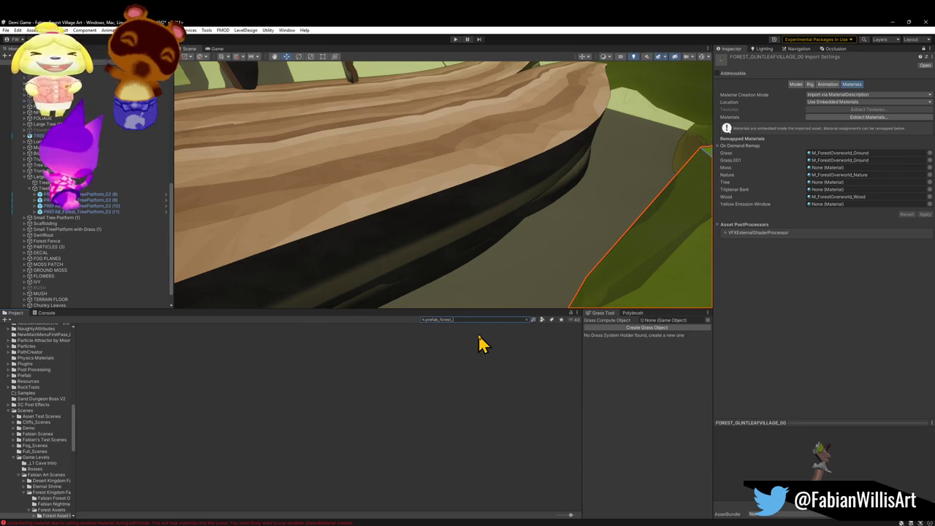
pyautogui.write('tr')
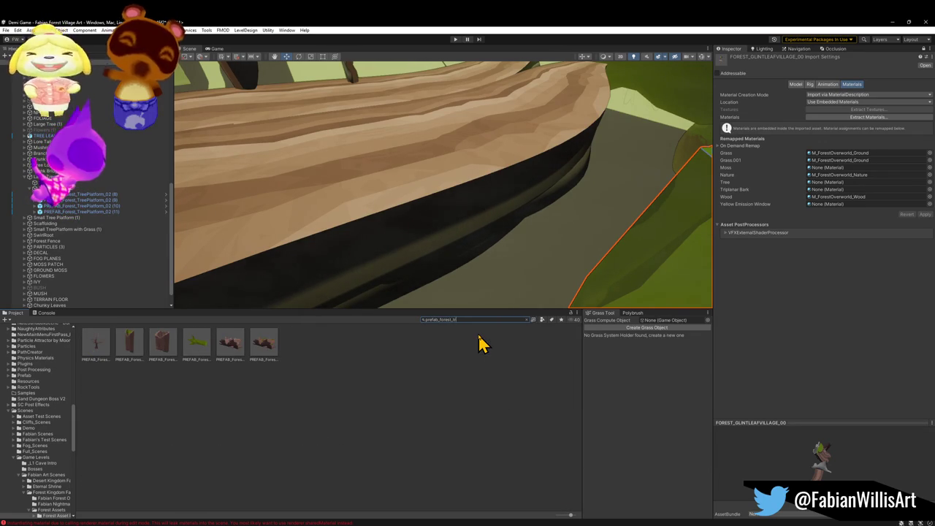
pyautogui.click(201, 352)
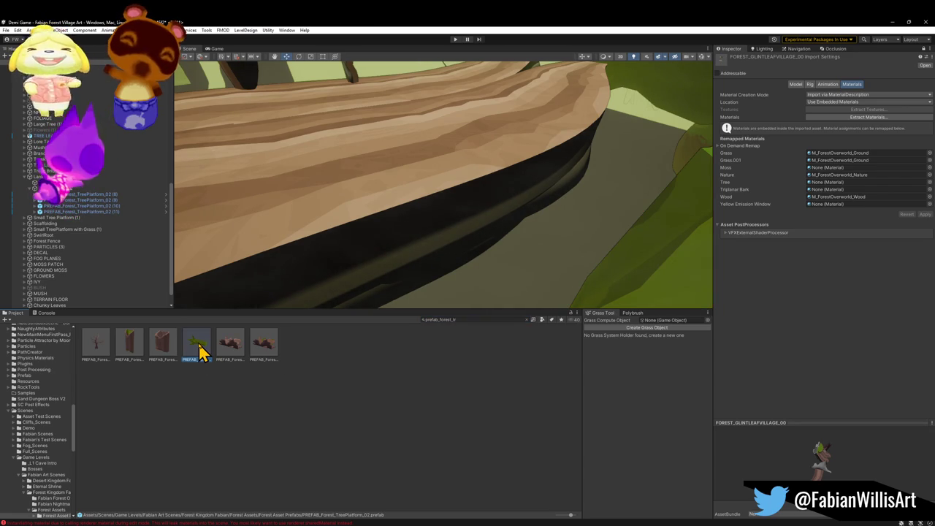
pyautogui.click(526, 320)
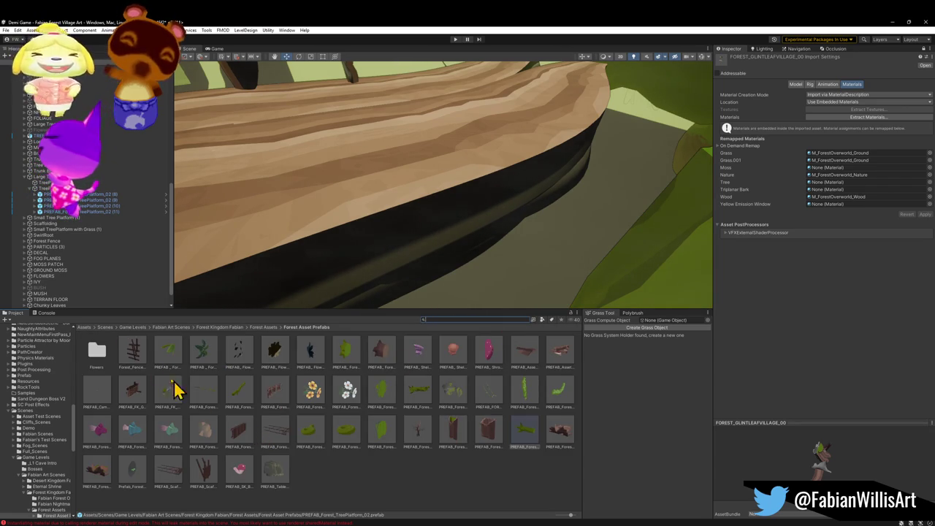
pyautogui.click(270, 329)
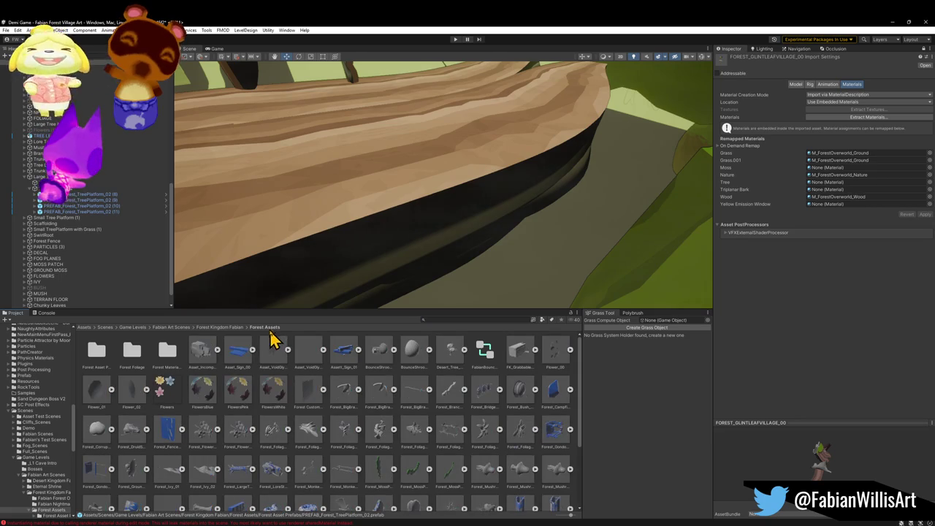
pyautogui.scroll(-3, 265, 439)
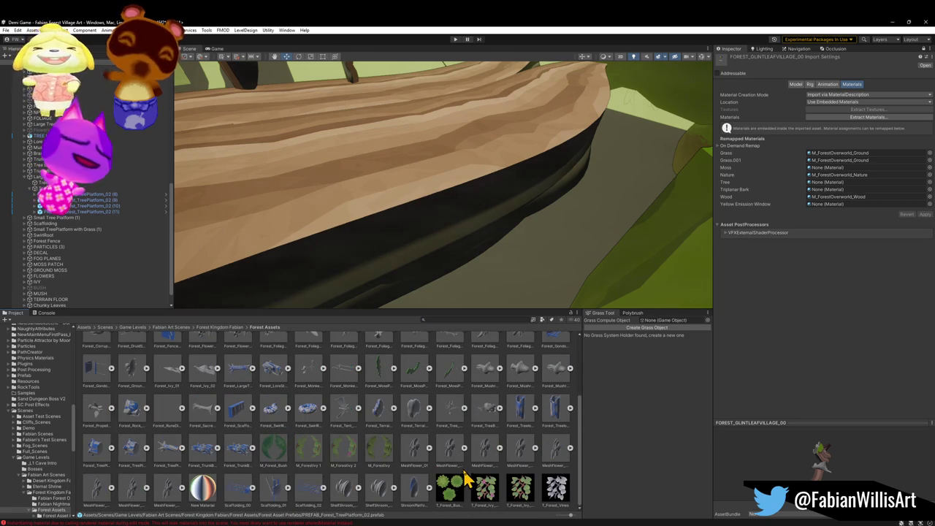
pyautogui.scroll(3, 431, 450)
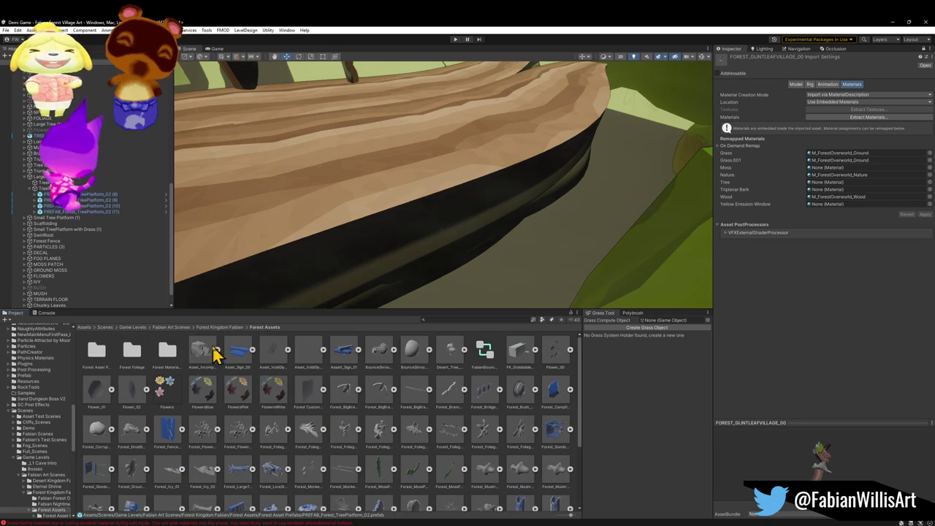
pyautogui.click(236, 328)
pyautogui.write('trip')
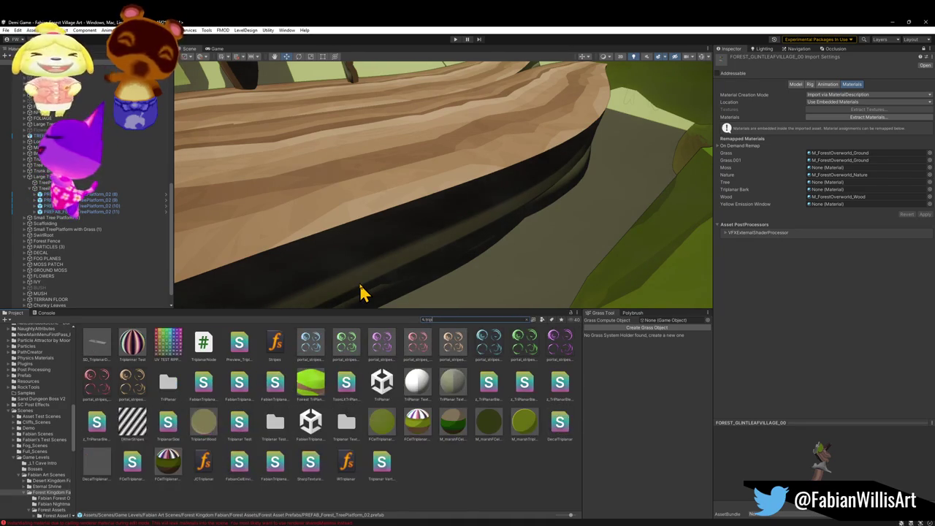
# Search 'tripl' and preview M_marshTriplanar on the platform, then check the import presets
pyautogui.write('l')
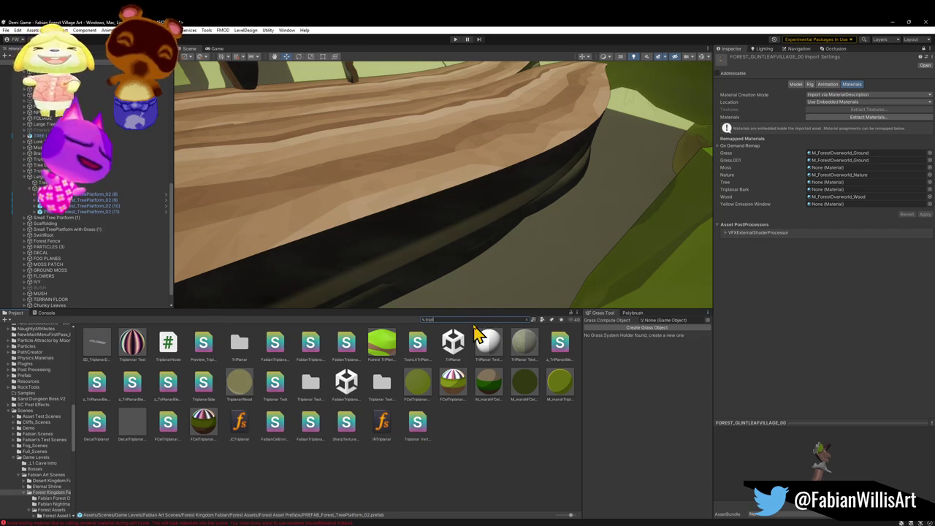
pyautogui.moveTo(559, 382); pyautogui.dragTo(429, 257)
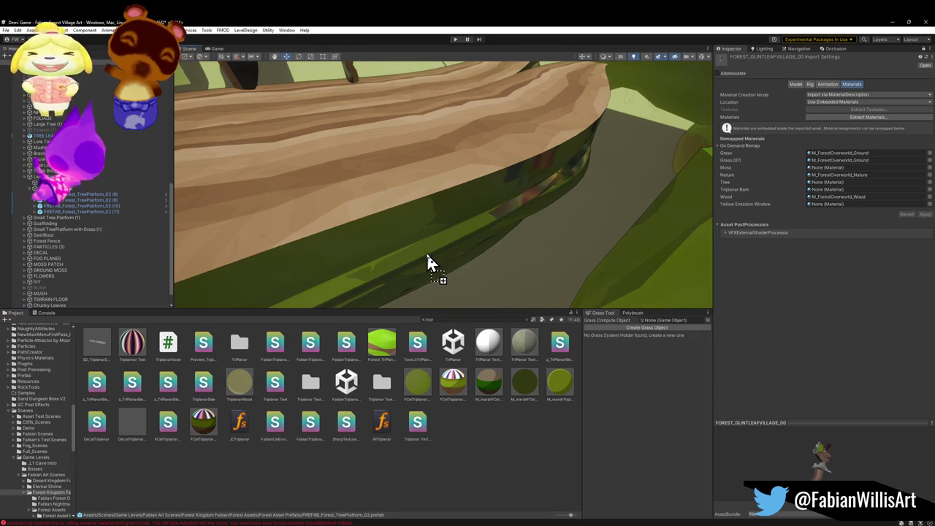
pyautogui.moveTo(428, 257); pyautogui.dragTo(427, 257)
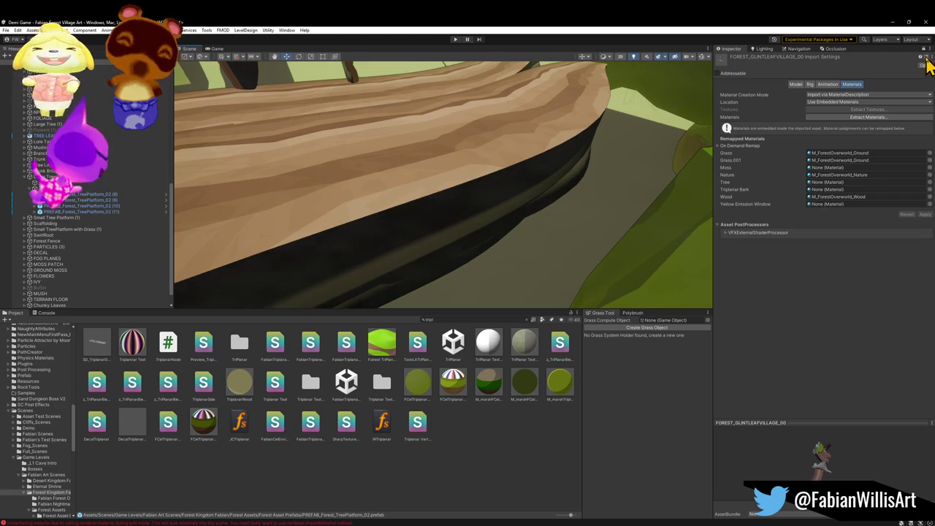
pyautogui.click(926, 58)
pyautogui.click(928, 52)
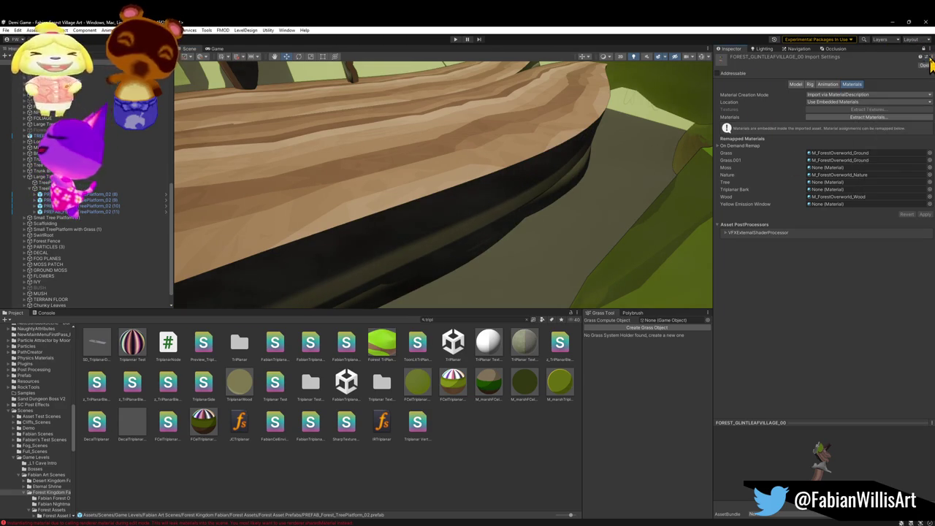
pyautogui.click(922, 48)
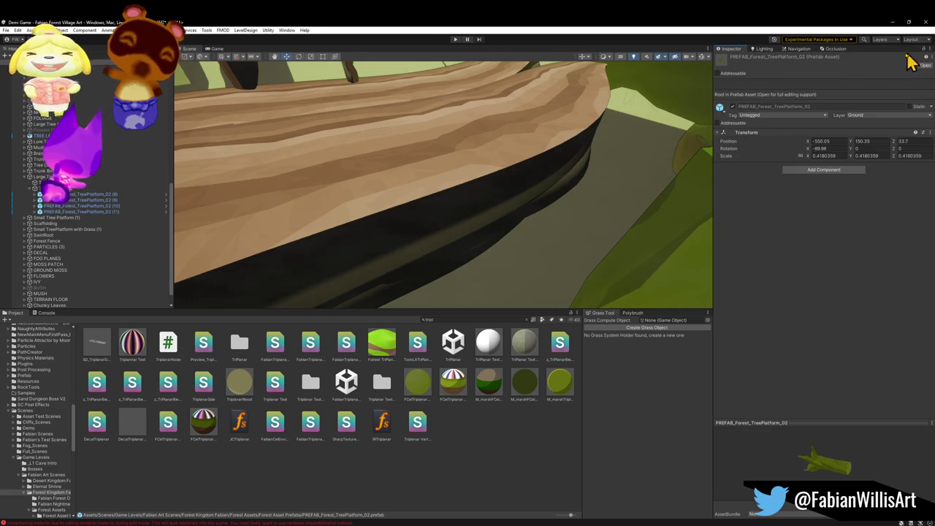
pyautogui.moveTo(411, 224); pyautogui.dragTo(521, 234)
pyautogui.click(524, 236)
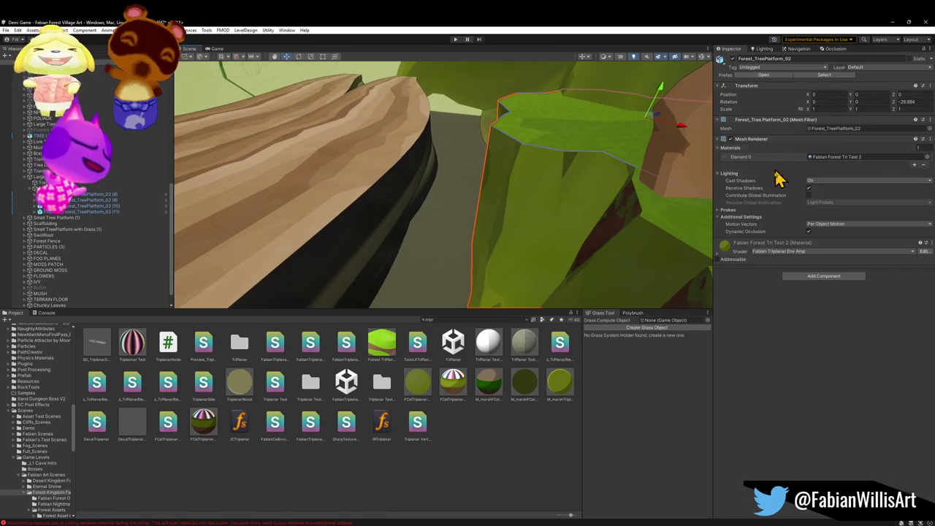
pyautogui.rightClick(727, 248)
pyautogui.click(751, 272)
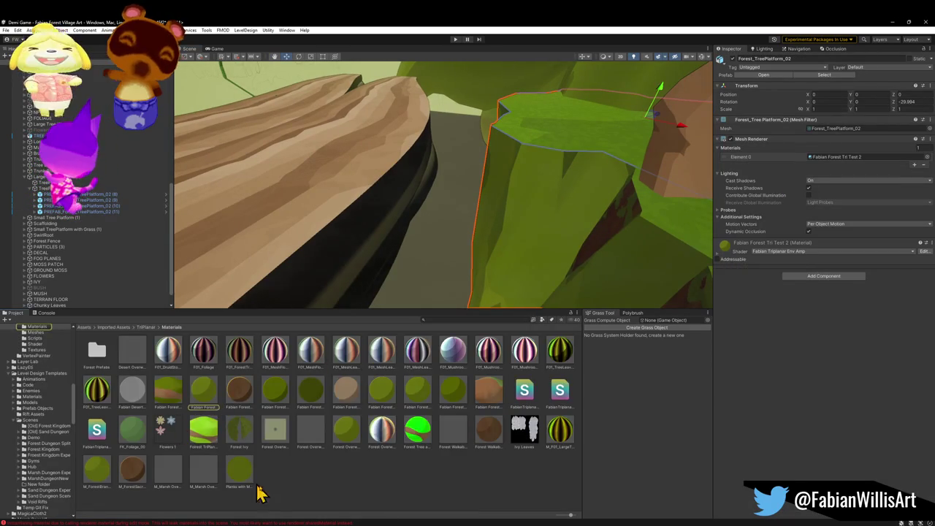
pyautogui.moveTo(423, 285)
pyautogui.mouseDown()
pyautogui.moveTo(382, 273)
pyautogui.moveTo(285, 285)
pyautogui.mouseUp()
pyautogui.moveTo(215, 387); pyautogui.dragTo(329, 183)
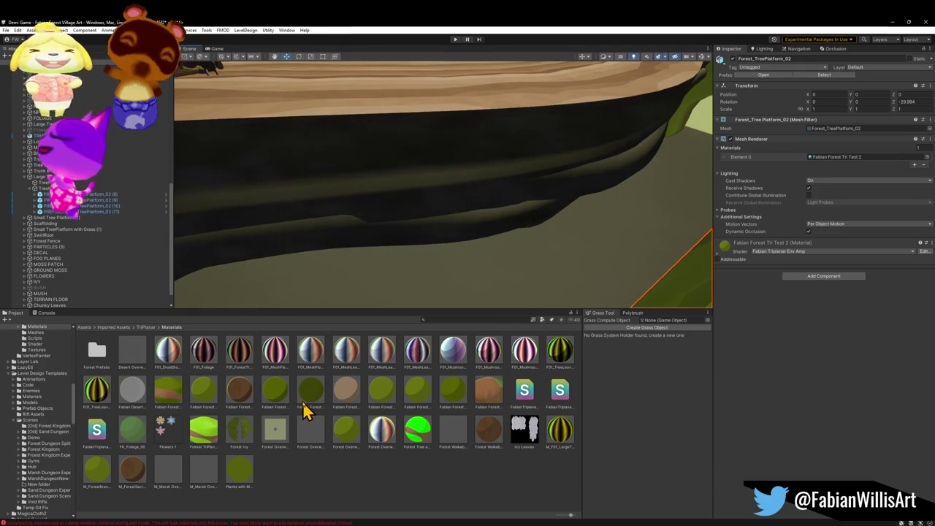
pyautogui.moveTo(311, 404)
pyautogui.mouseDown()
pyautogui.moveTo(352, 183)
pyautogui.moveTo(352, 199)
pyautogui.mouseUp()
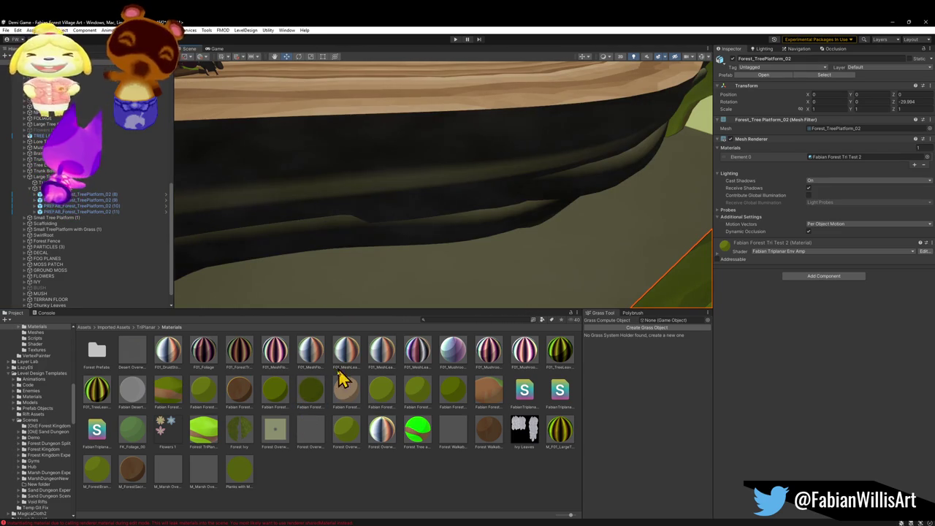
pyautogui.moveTo(246, 397)
pyautogui.mouseDown()
pyautogui.moveTo(368, 209)
pyautogui.moveTo(270, 400)
pyautogui.moveTo(278, 390)
pyautogui.moveTo(383, 161)
pyautogui.moveTo(428, 215)
pyautogui.mouseUp()
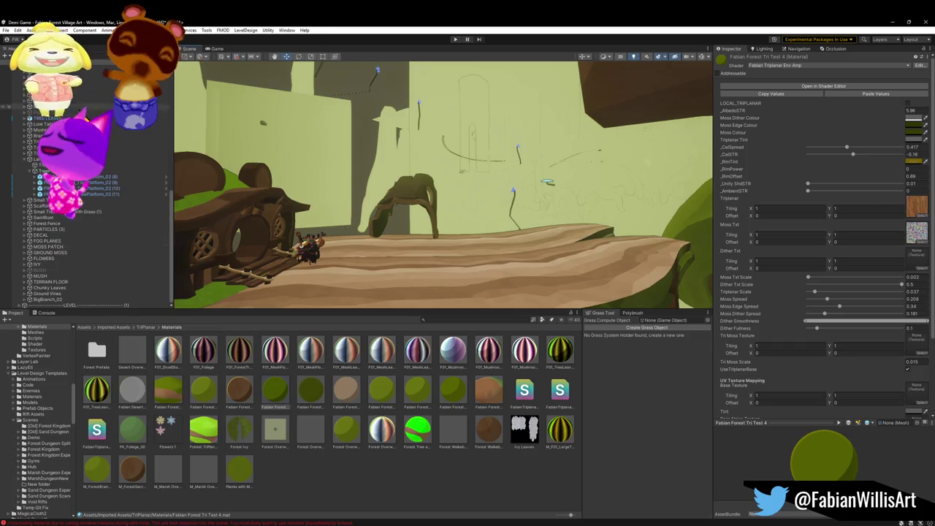
pyautogui.click(306, 110)
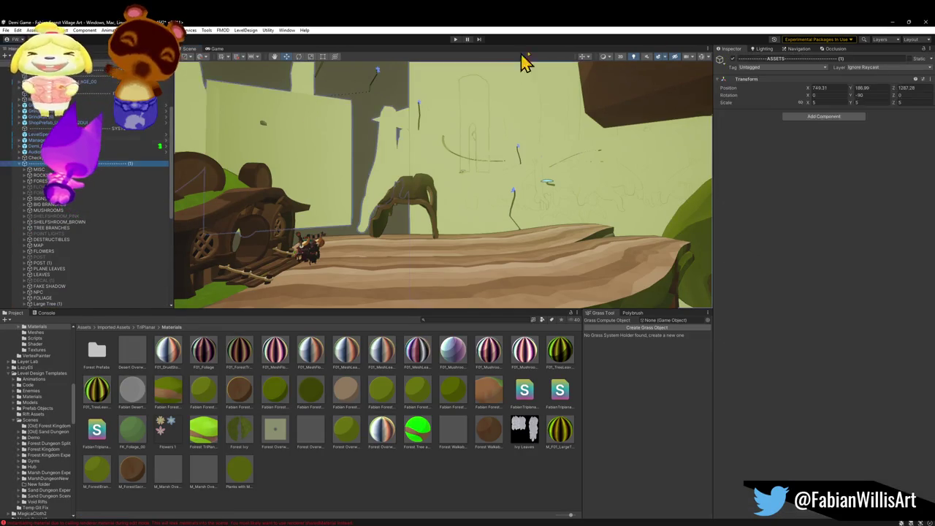
# Deactivate the ASSETS group, toggle Geo on and back off, and orbit around the village
pyautogui.click(734, 60)
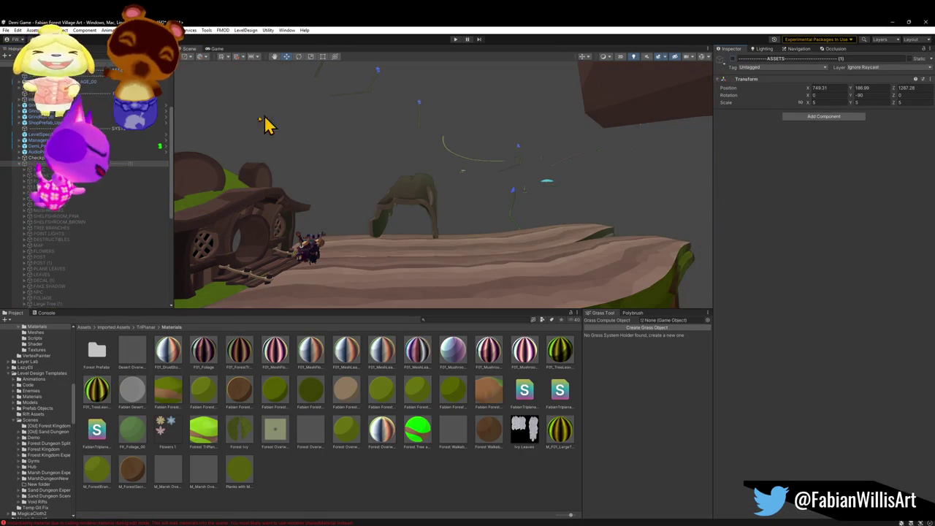
pyautogui.click(20, 168)
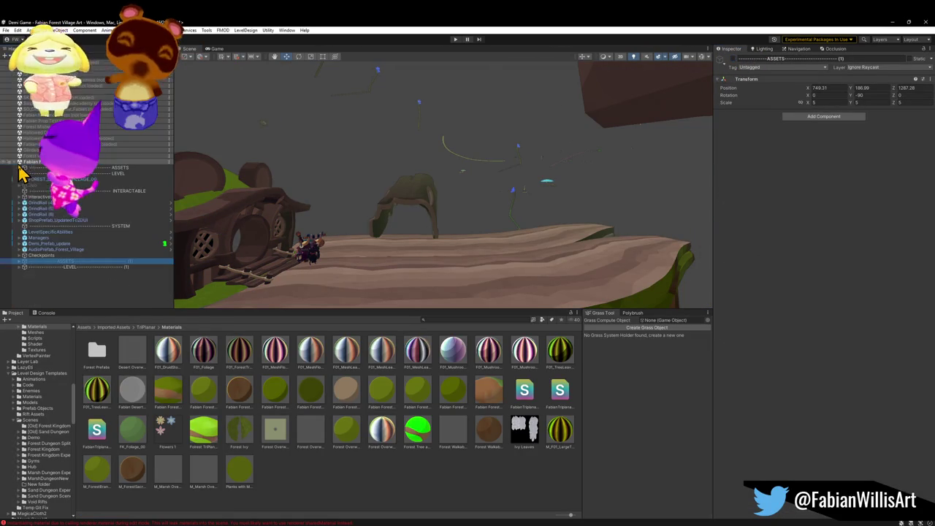
pyautogui.click(68, 297)
pyautogui.moveTo(403, 186); pyautogui.dragTo(385, 191)
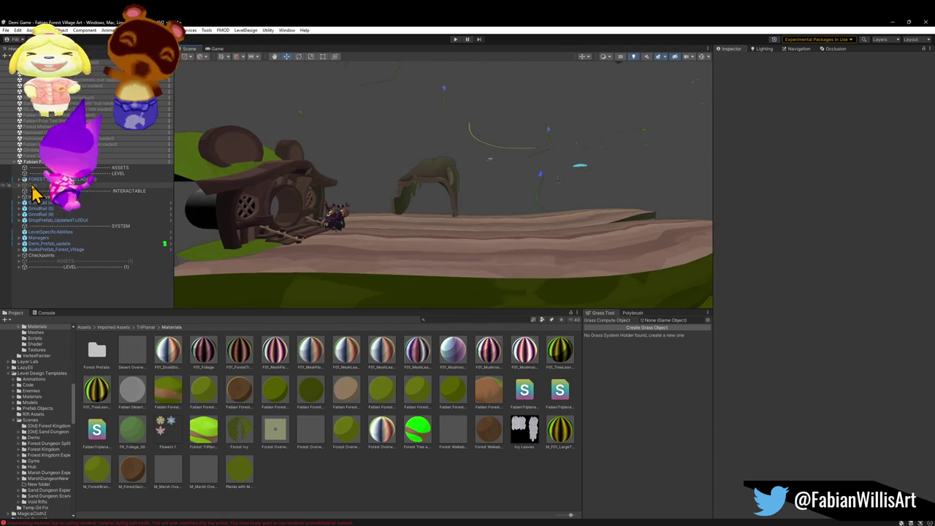
pyautogui.click(732, 58)
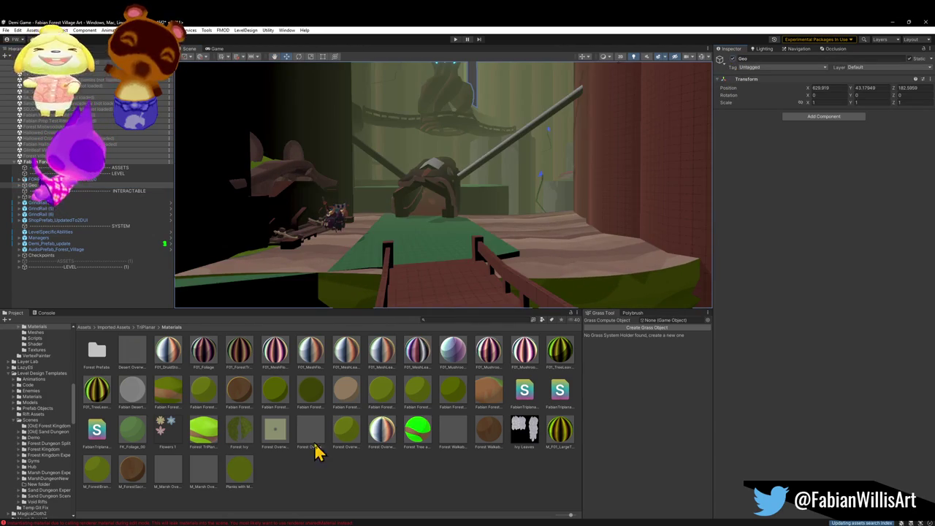
pyautogui.moveTo(475, 153)
pyautogui.keyDown('alt'); pyautogui.mouseDown()
pyautogui.moveTo(489, 138)
pyautogui.moveTo(488, 188)
pyautogui.moveTo(702, 135)
pyautogui.mouseUp(); pyautogui.keyUp('alt')
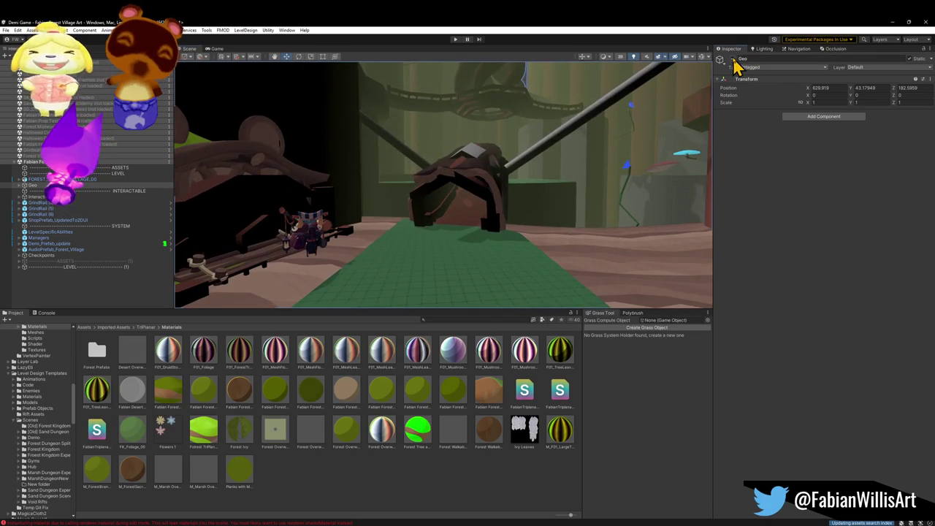
pyautogui.click(733, 59)
pyautogui.moveTo(480, 216)
pyautogui.keyDown('alt'); pyautogui.mouseDown()
pyautogui.moveTo(528, 190)
pyautogui.moveTo(504, 187)
pyautogui.moveTo(489, 231)
pyautogui.moveTo(496, 192)
pyautogui.mouseUp(); pyautogui.keyUp('alt')
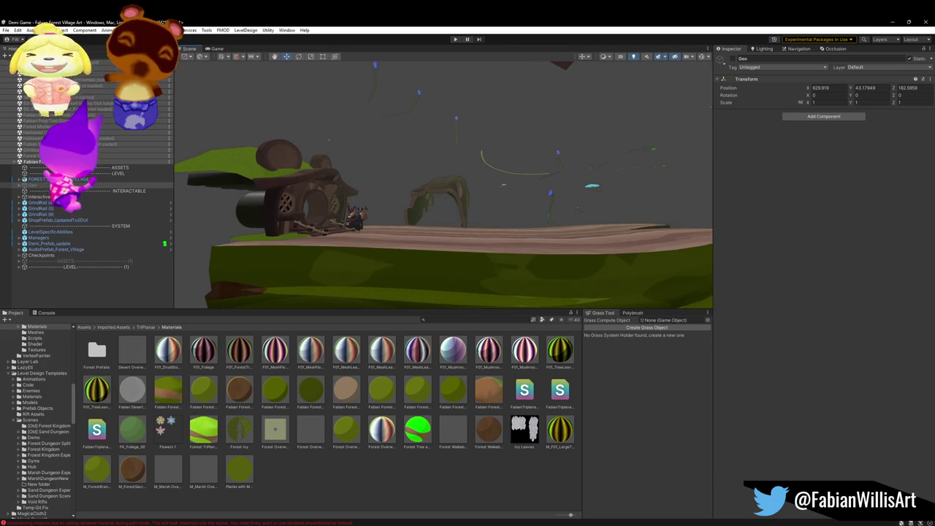
# Re-enable ASSETS with Alt+Shift+A, expand MISC, and delete PREFAB_Forest_Tent_00
pyautogui.click(65, 261)
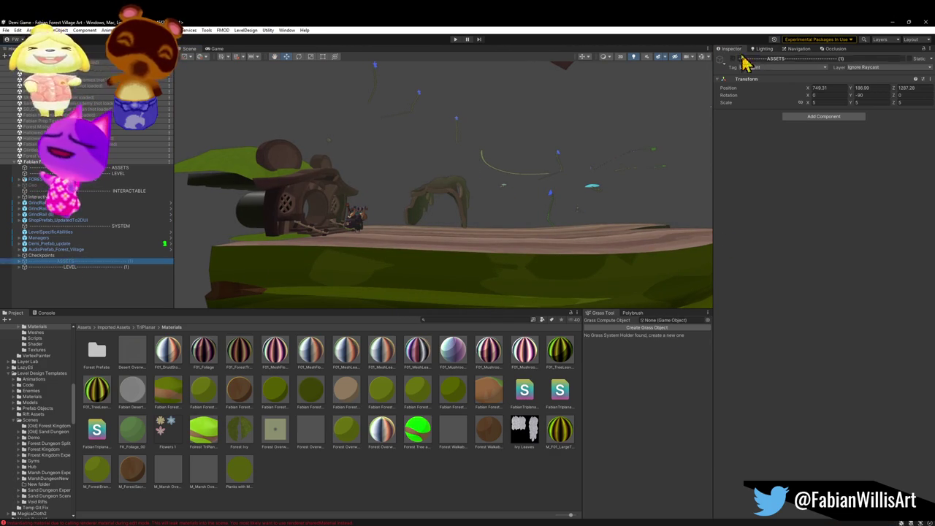
pyautogui.hotkey('alt', 'shift', 'a')
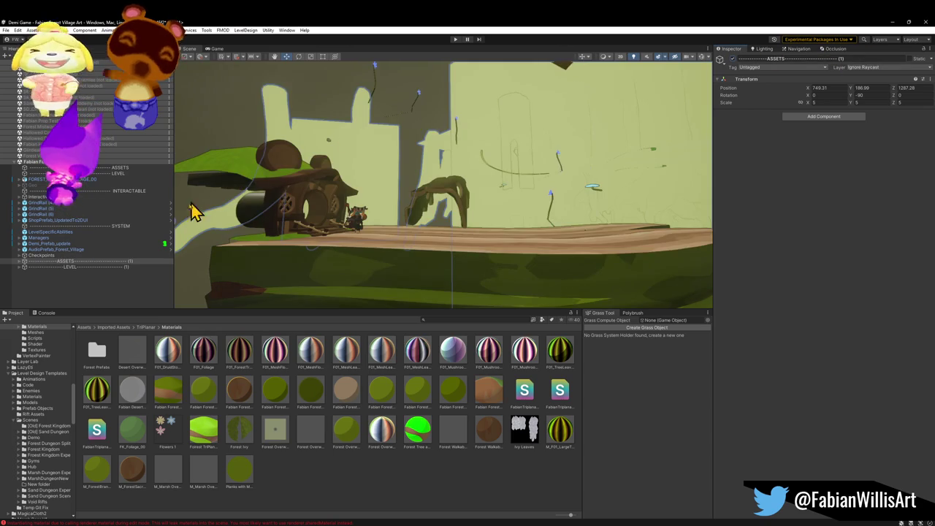
pyautogui.click(20, 262)
pyautogui.scroll(-1, 67, 267)
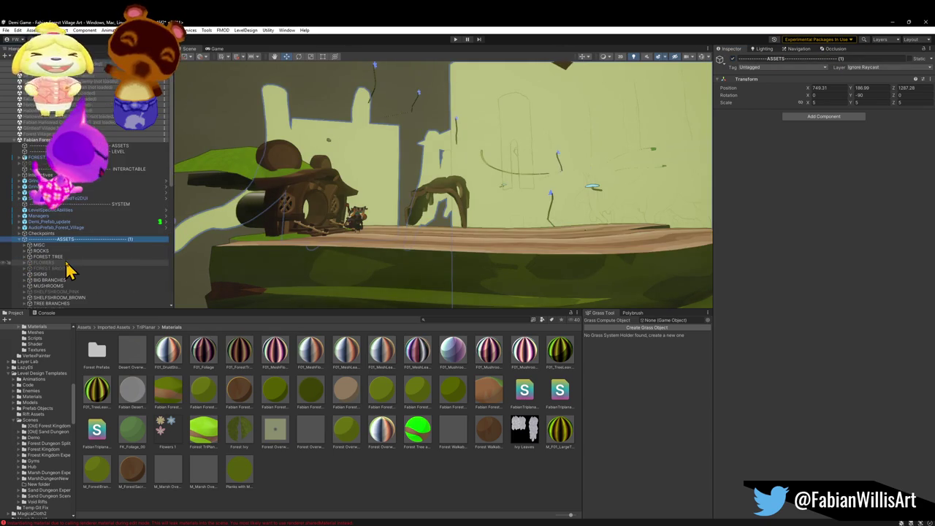
pyautogui.click(25, 246)
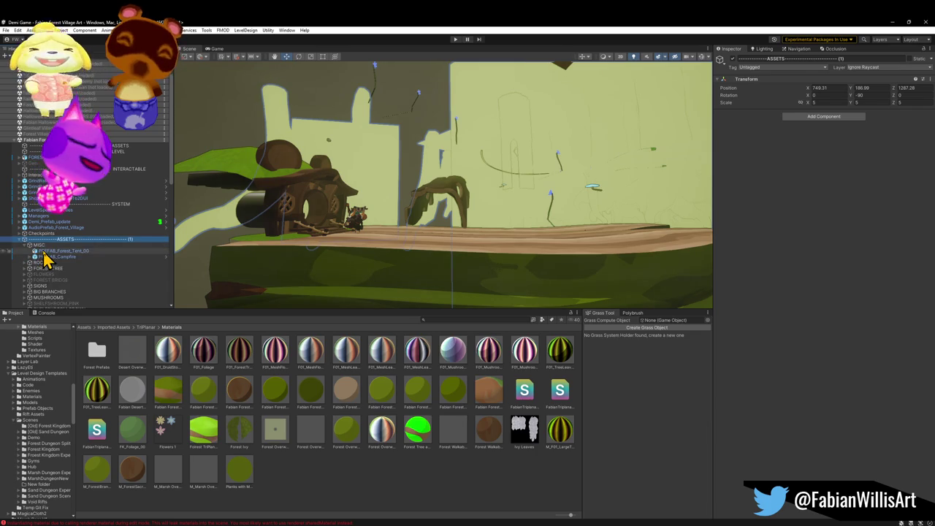
pyautogui.click(59, 250)
pyautogui.press('Delete')
# Move PREFAB_Campfire to the view beside the wooden arch, at 329.70, -113.85, -396.38
pyautogui.moveTo(286, 261); pyautogui.dragTo(409, 227)
pyautogui.press('w')
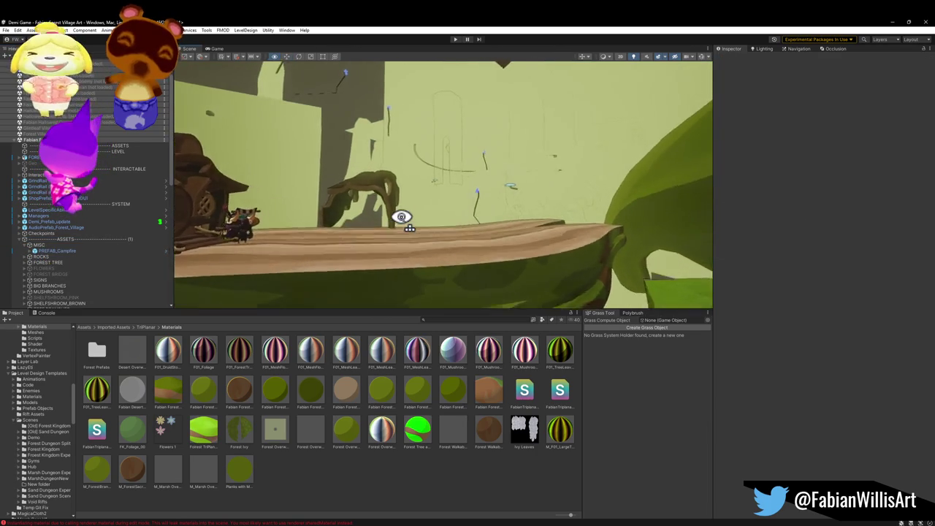
pyautogui.click(82, 253)
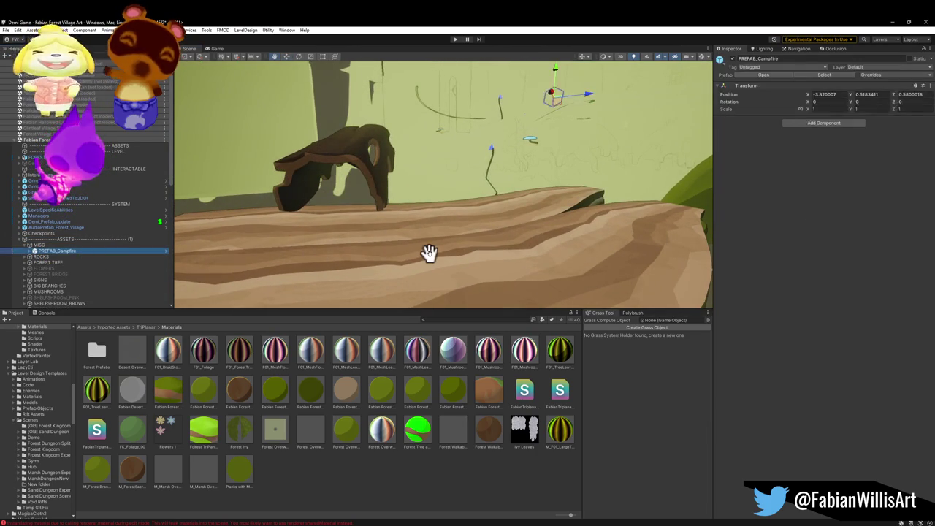
pyautogui.hotkey('ctrl', 'alt', 'f')
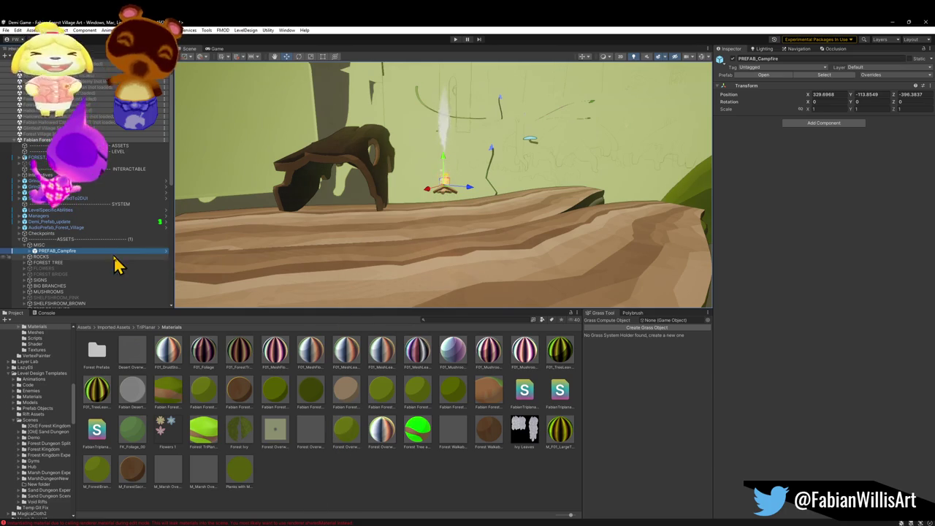
pyautogui.click(460, 319)
pyautogui.write('glintleaf f')
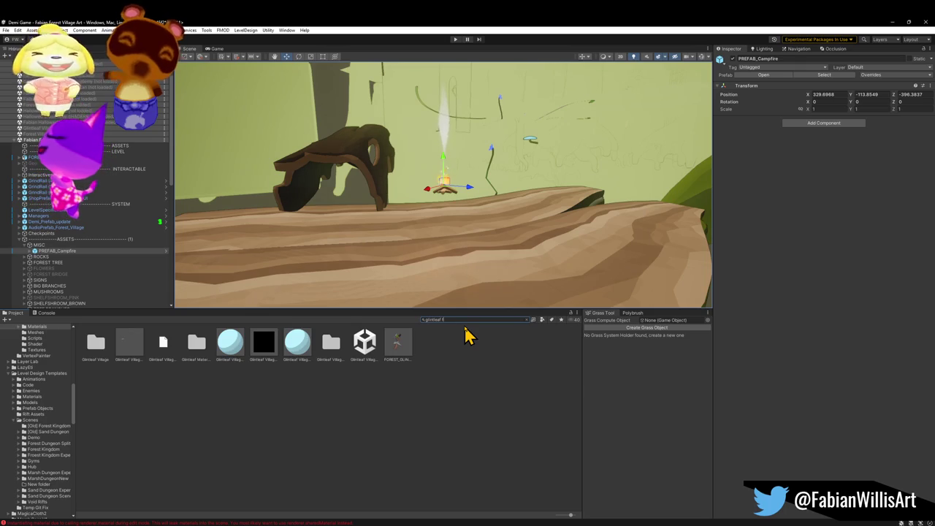
# Tick Generate Colliders in the FOREST_GLINTLEAFVILLAGE_00 FBX's Model settings and apply the reimport
pyautogui.write('o')
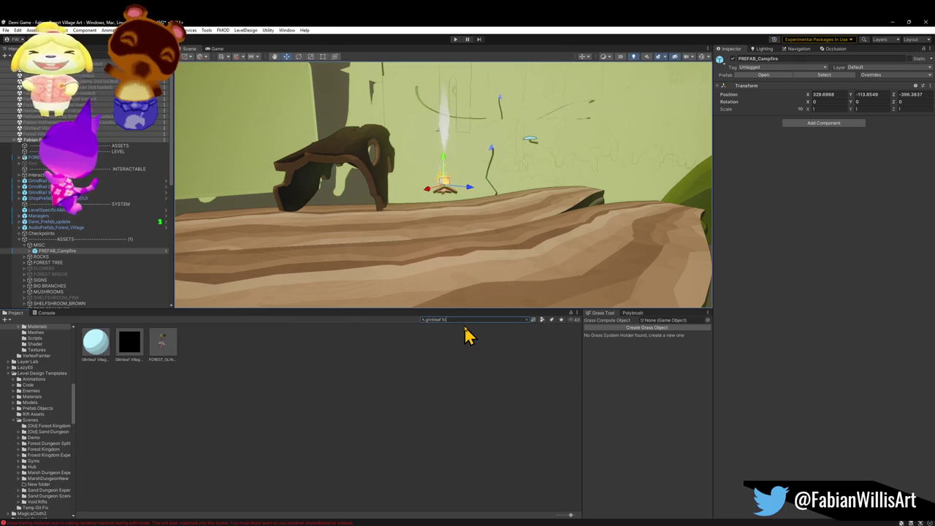
pyautogui.click(171, 348)
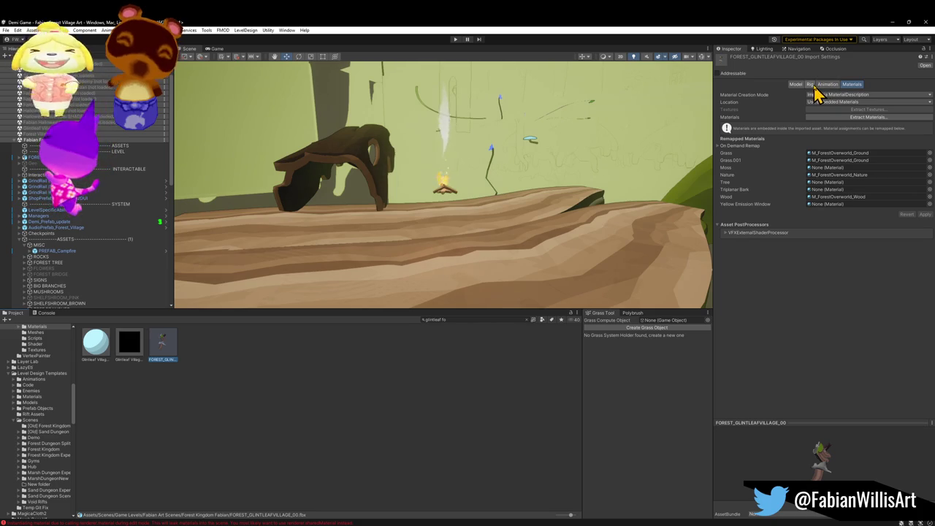
pyautogui.click(796, 85)
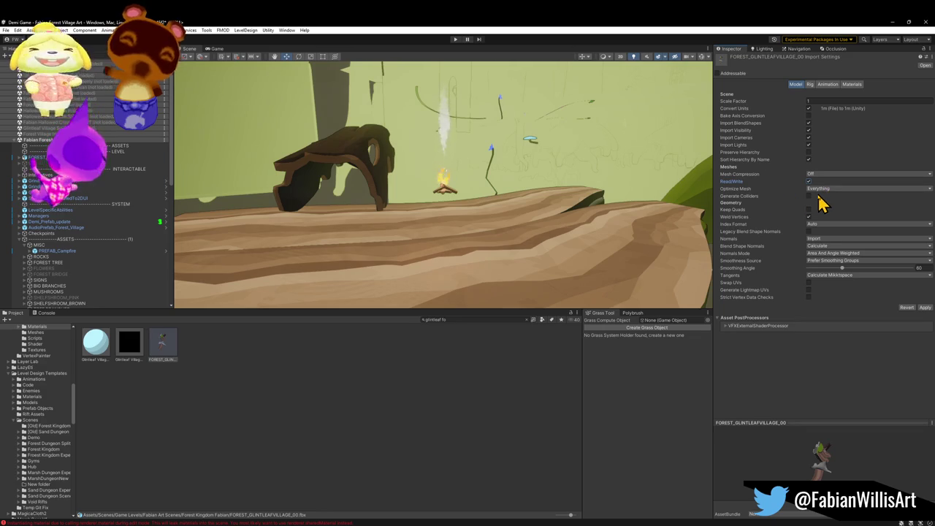
pyautogui.click(924, 308)
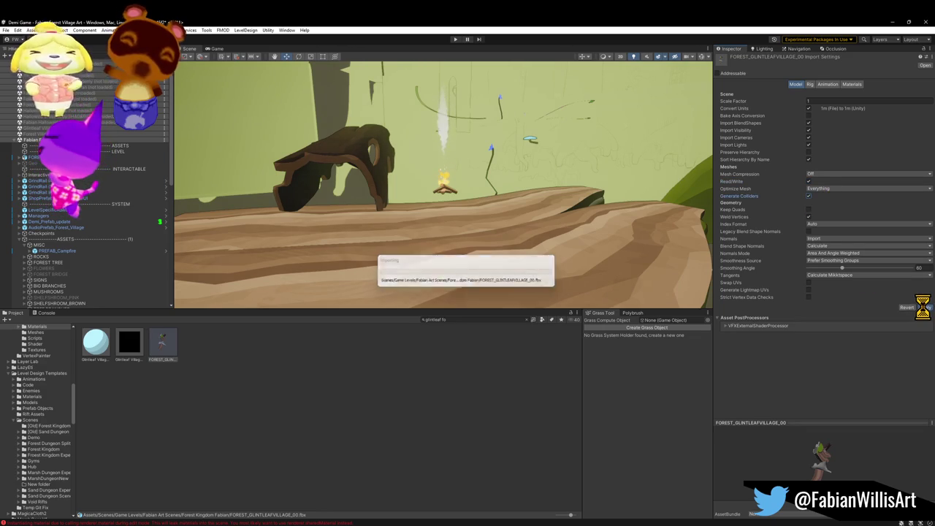
pyautogui.click(441, 201)
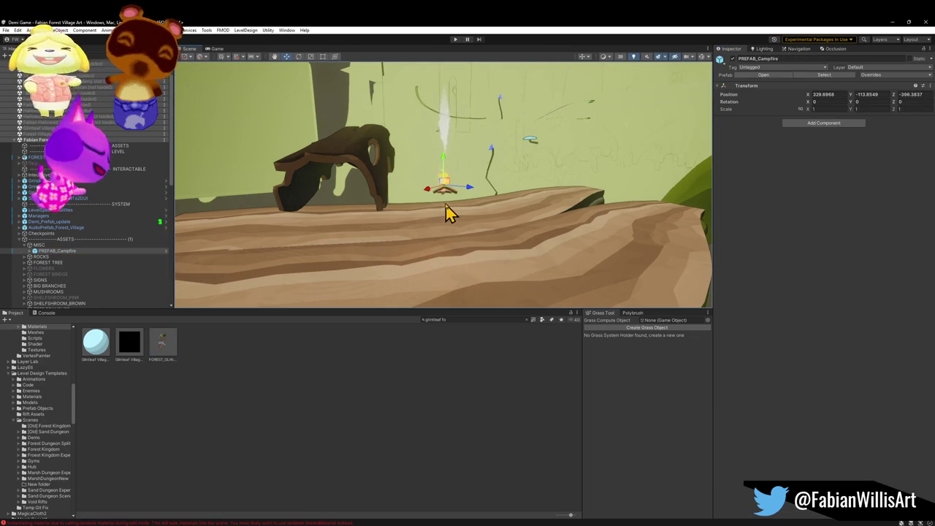
# Slide the campfire along the walkway and lower it onto the platform beside the arch
pyautogui.moveTo(448, 201)
pyautogui.mouseDown()
pyautogui.moveTo(468, 228)
pyautogui.moveTo(480, 228)
pyautogui.moveTo(482, 200)
pyautogui.mouseUp()
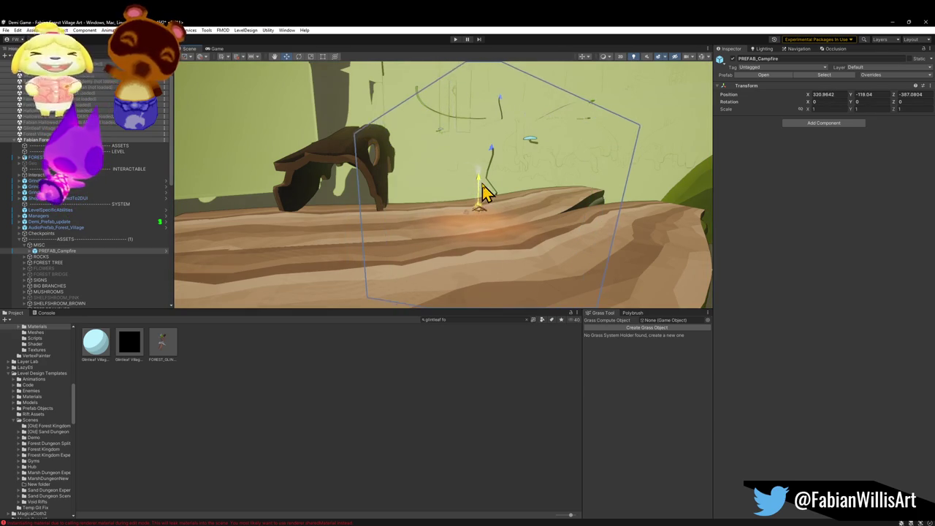
pyautogui.press('f')
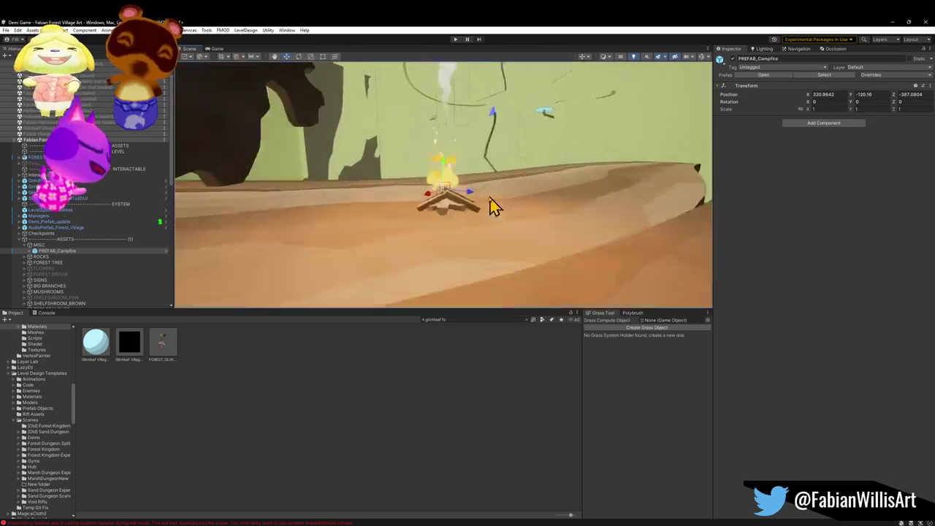
pyautogui.scroll(5, 491, 207)
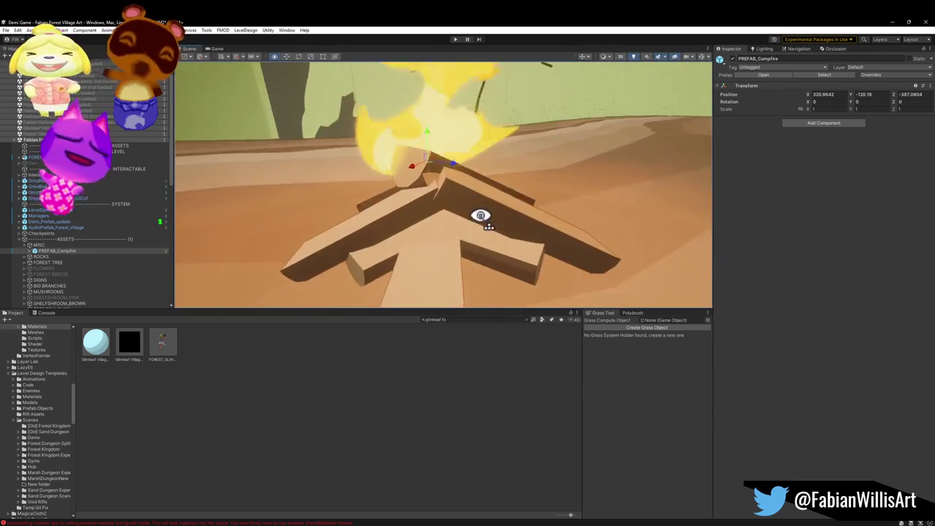
pyautogui.scroll(-5, 482, 215)
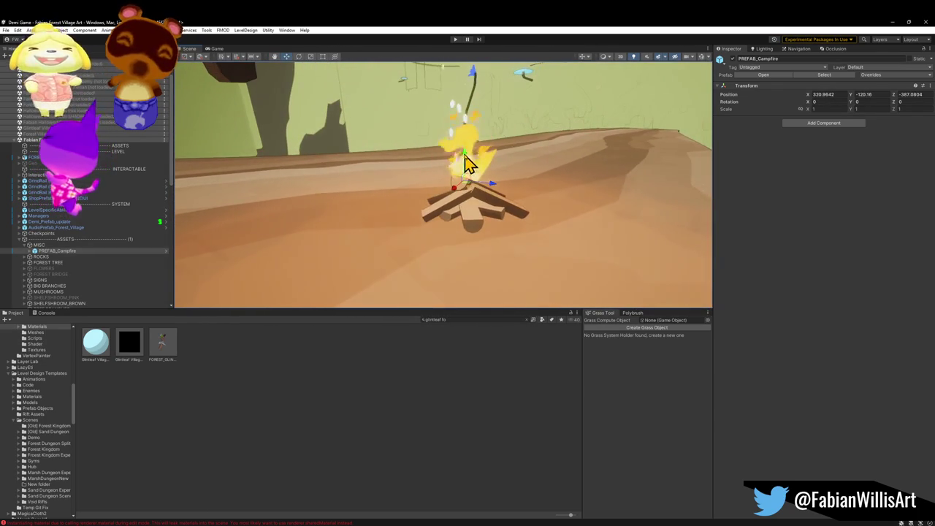
pyautogui.moveTo(468, 164)
pyautogui.mouseDown()
pyautogui.moveTo(463, 204)
pyautogui.moveTo(463, 192)
pyautogui.moveTo(472, 195)
pyautogui.moveTo(480, 220)
pyautogui.moveTo(468, 244)
pyautogui.moveTo(511, 121)
pyautogui.moveTo(522, 126)
pyautogui.moveTo(496, 98)
pyautogui.moveTo(519, 73)
pyautogui.moveTo(520, 52)
pyautogui.moveTo(504, 70)
pyautogui.mouseUp()
pyautogui.moveTo(484, 162)
pyautogui.mouseDown()
pyautogui.moveTo(459, 184)
pyautogui.moveTo(463, 175)
pyautogui.mouseUp()
pyautogui.click(195, 418)
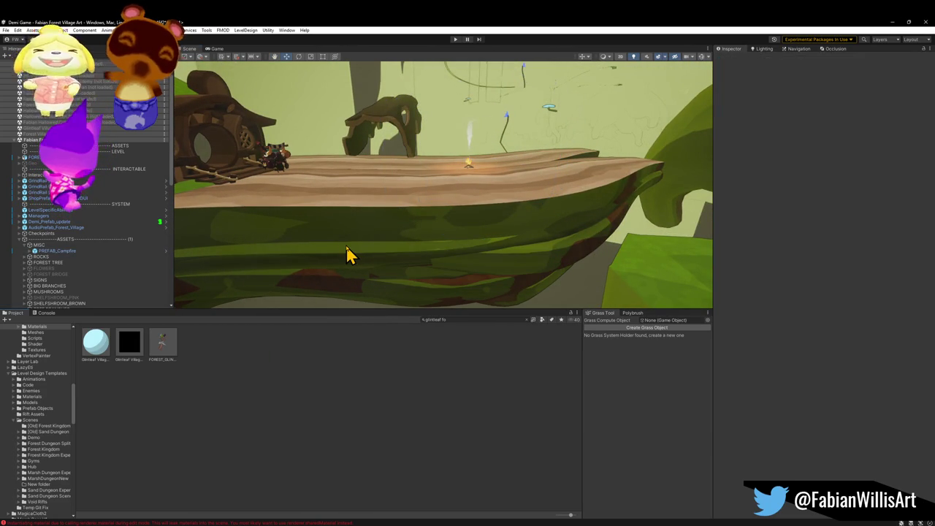
pyautogui.moveTo(346, 244)
pyautogui.mouseDown()
pyautogui.moveTo(393, 244)
pyautogui.moveTo(392, 223)
pyautogui.moveTo(636, 241)
pyautogui.moveTo(499, 238)
pyautogui.moveTo(344, 263)
pyautogui.moveTo(390, 186)
pyautogui.moveTo(406, 193)
pyautogui.mouseUp()
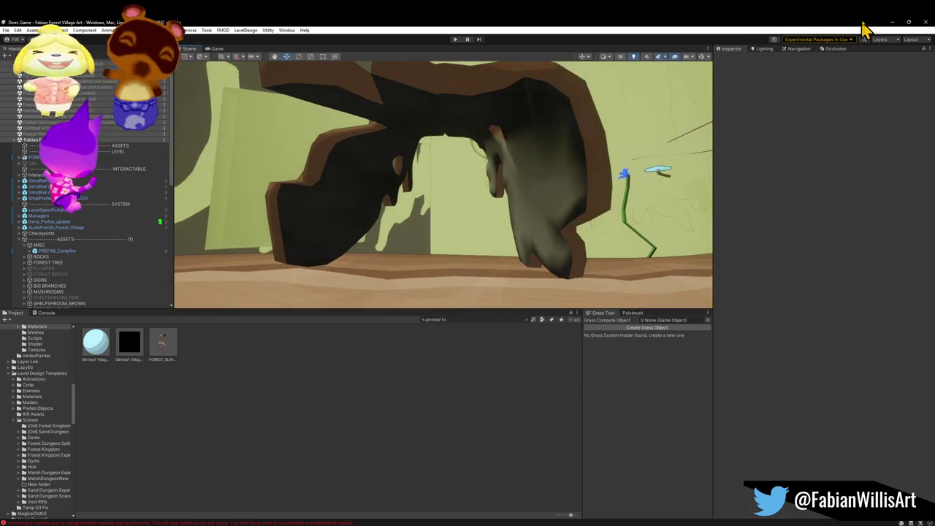
pyautogui.click(891, 23)
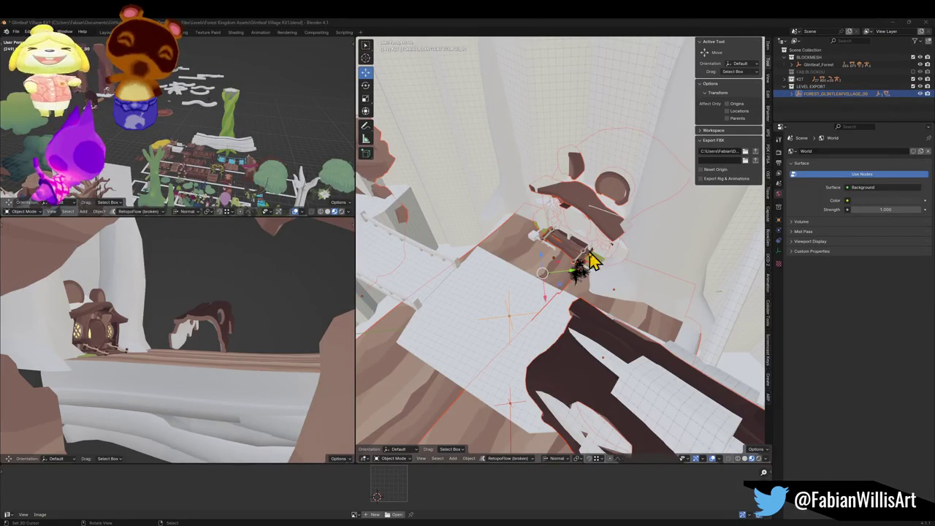
# Delete the Moss slot from Forest_TrunkBridge_01.001, then export FOREST_GLINTLEAFVILLAGE_00 via the sidebar's Export FBX
pyautogui.click(575, 340)
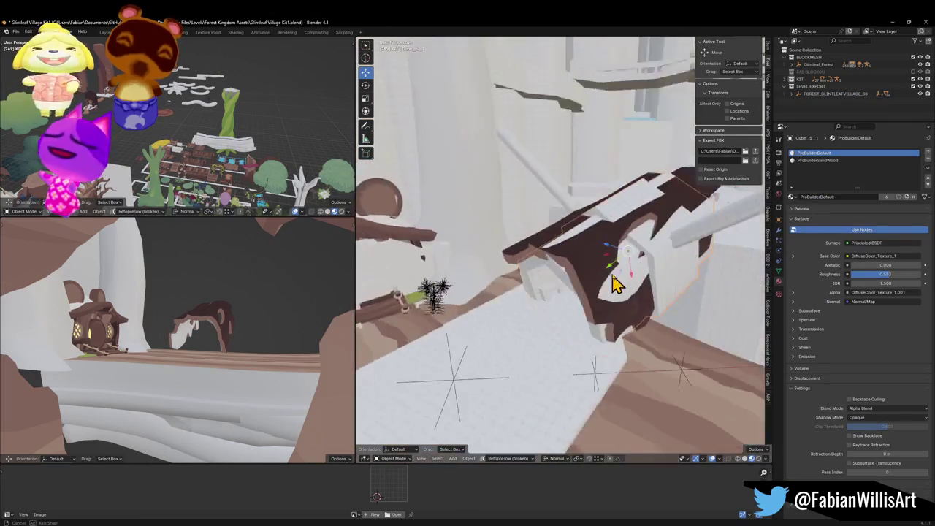
pyautogui.click(590, 265)
pyautogui.click(844, 161)
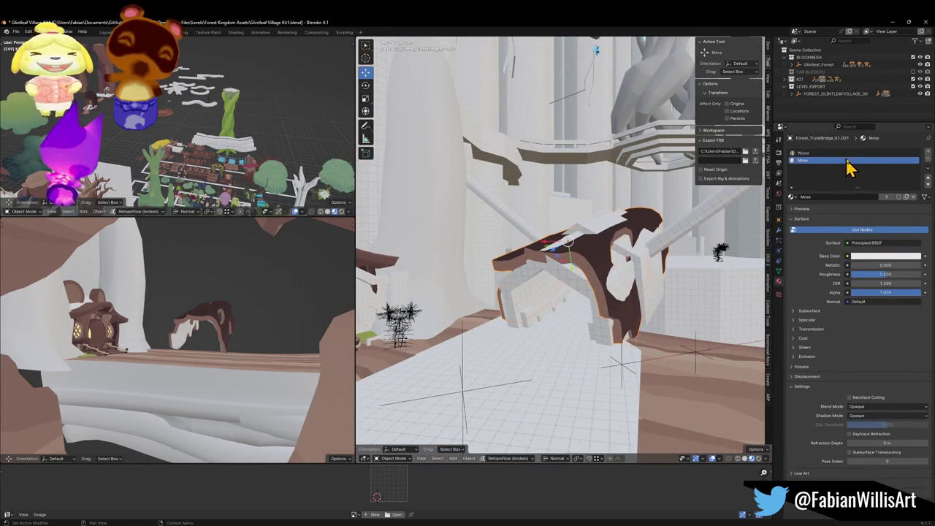
pyautogui.click(927, 160)
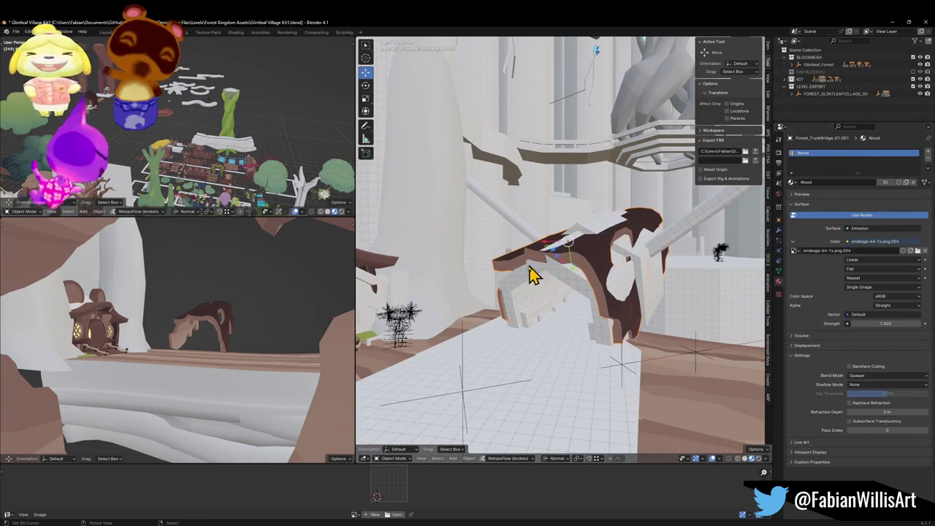
pyautogui.click(468, 369)
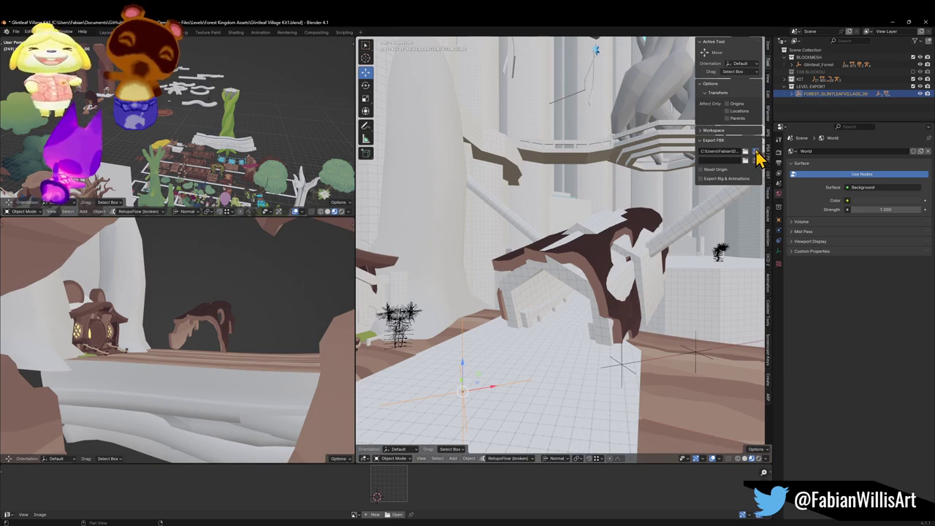
pyautogui.click(755, 152)
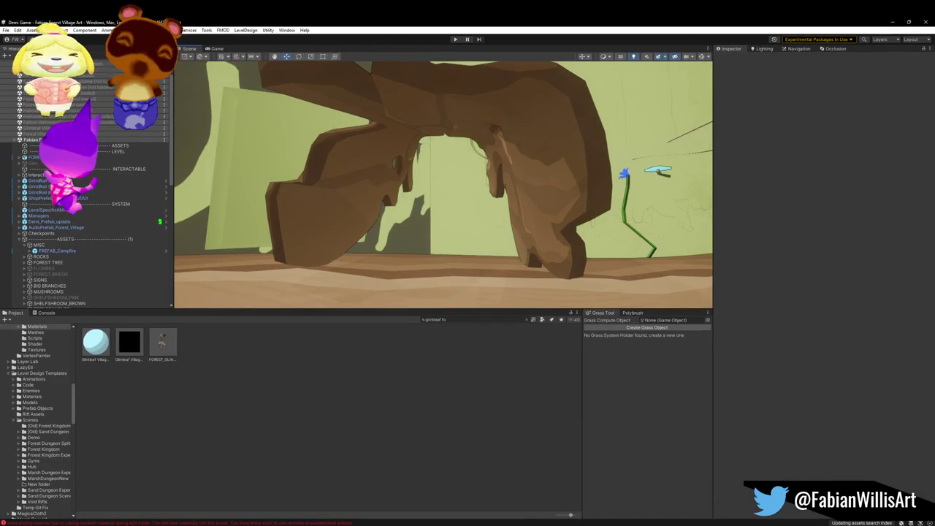
# Fly Unity's scene camera through the re-exported house archway, then minimize Unity
pyautogui.moveTo(473, 173)
pyautogui.mouseDown()
pyautogui.moveTo(255, 197)
pyautogui.moveTo(168, 190)
pyautogui.moveTo(192, 198)
pyautogui.moveTo(514, 190)
pyautogui.moveTo(485, 182)
pyautogui.moveTo(541, 166)
pyautogui.moveTo(392, 187)
pyautogui.moveTo(395, 197)
pyautogui.moveTo(542, 192)
pyautogui.moveTo(479, 202)
pyautogui.mouseUp()
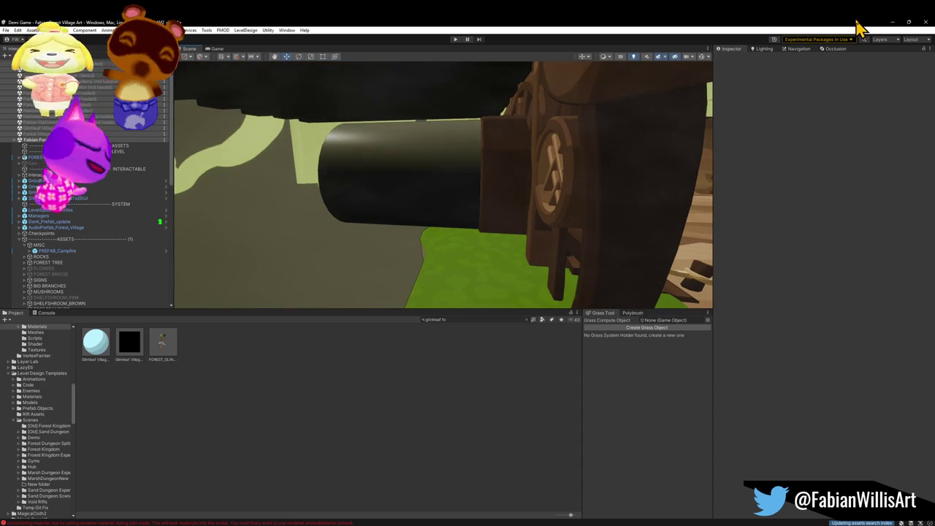
pyautogui.click(892, 21)
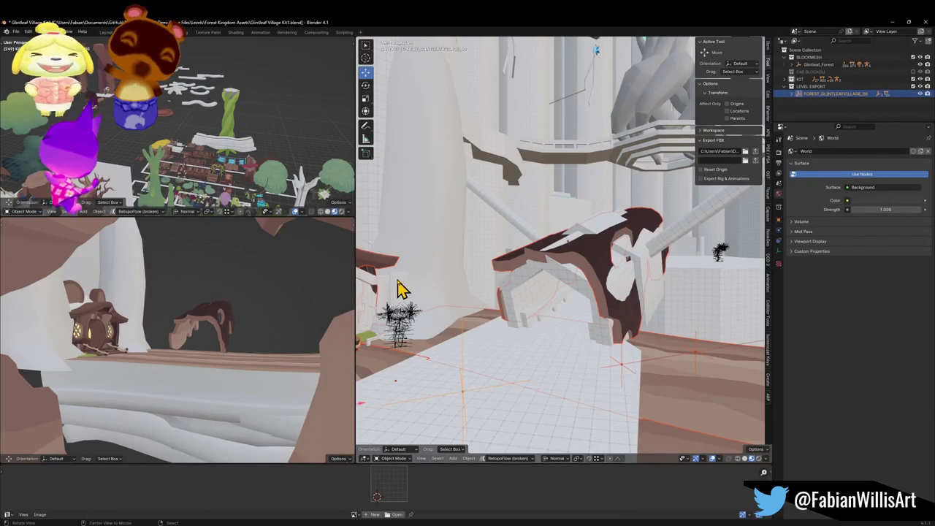
# Exclude the BLOCKMESH collection in the Outliner to hide the white blockout walls
pyautogui.click(914, 92)
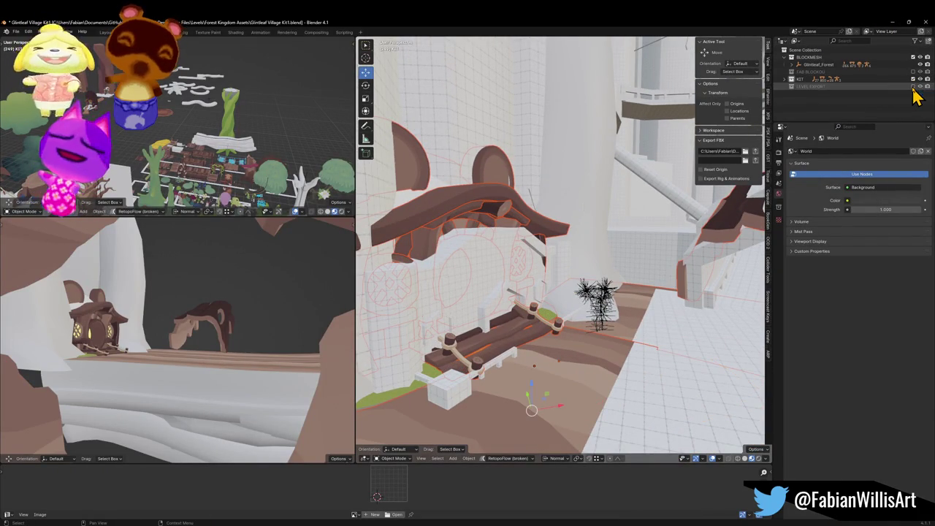
pyautogui.click(913, 58)
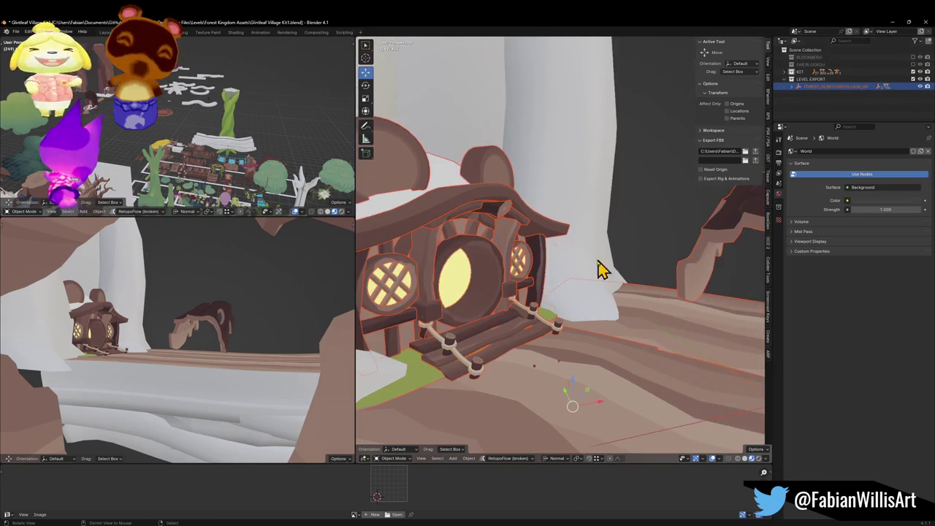
pyautogui.scroll(6, 509, 265)
pyautogui.scroll(-6, 562, 265)
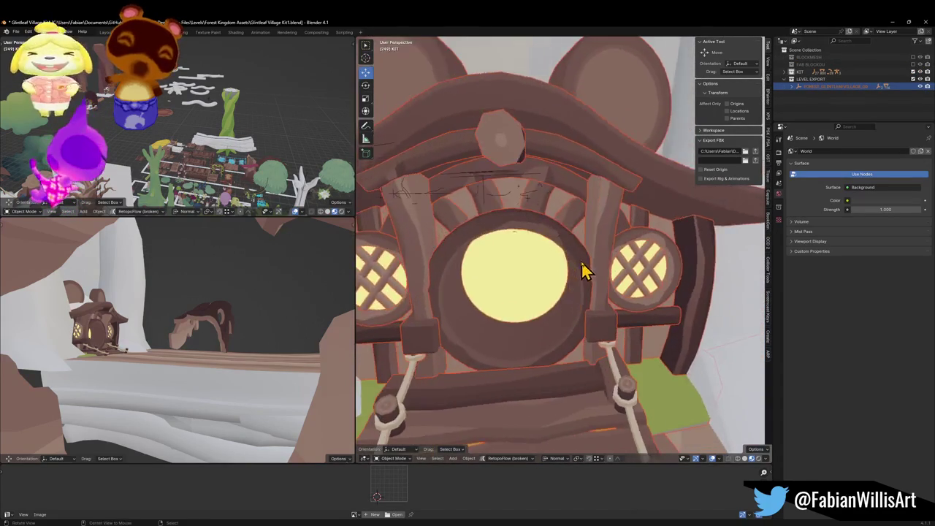
pyautogui.scroll(-1, 558, 271)
pyautogui.scroll(5, 559, 274)
# Flip the face normals of the round yellow window Circle.023 in Edit Mode
pyautogui.click(547, 275)
pyautogui.scroll(3, 542, 274)
pyautogui.press('Tab')
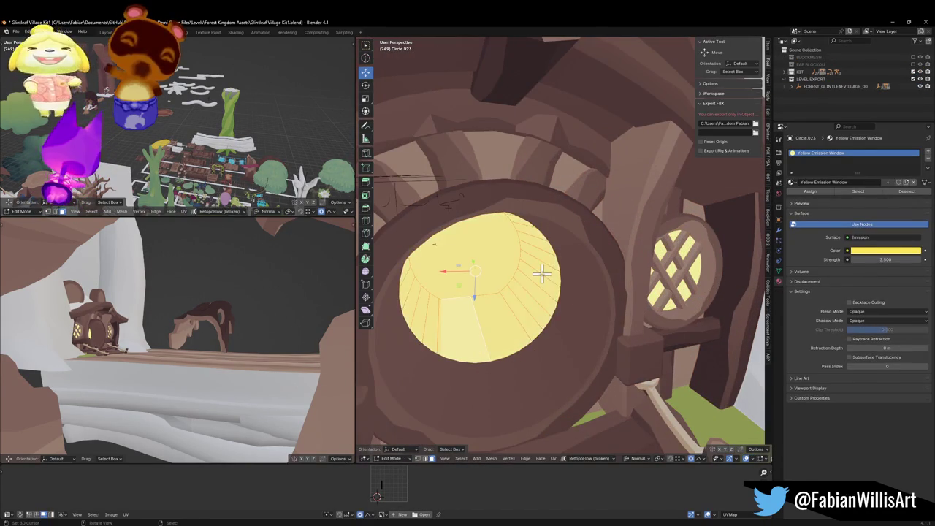
pyautogui.hotkey('alt', 'n')
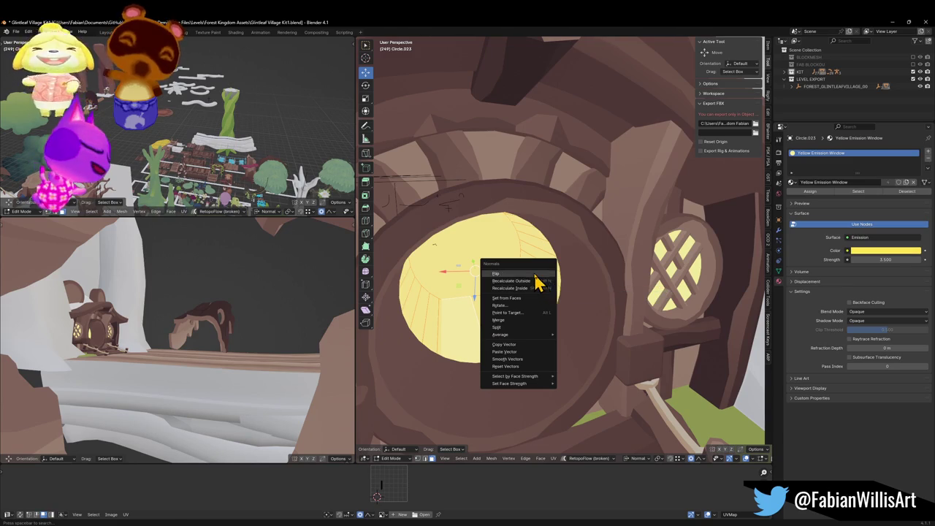
pyautogui.click(530, 273)
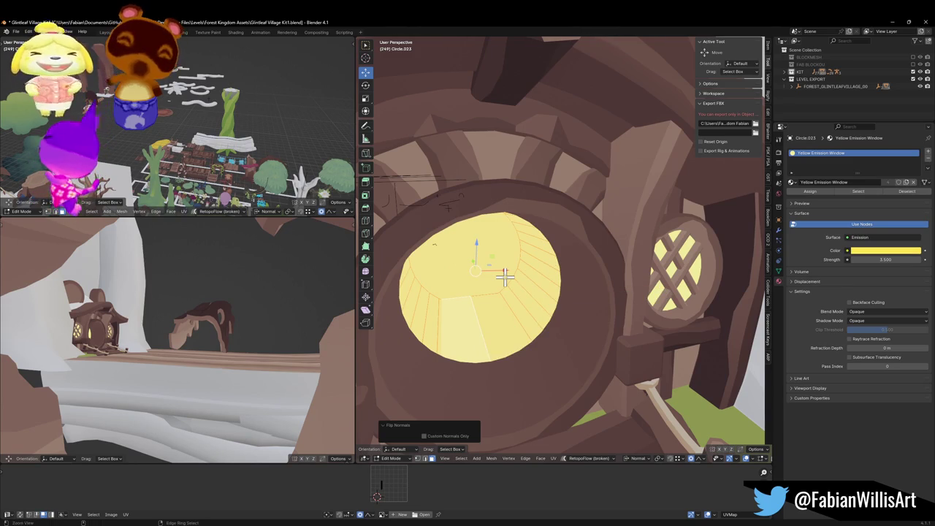
pyautogui.scroll(-4, 505, 276)
pyautogui.press('Tab')
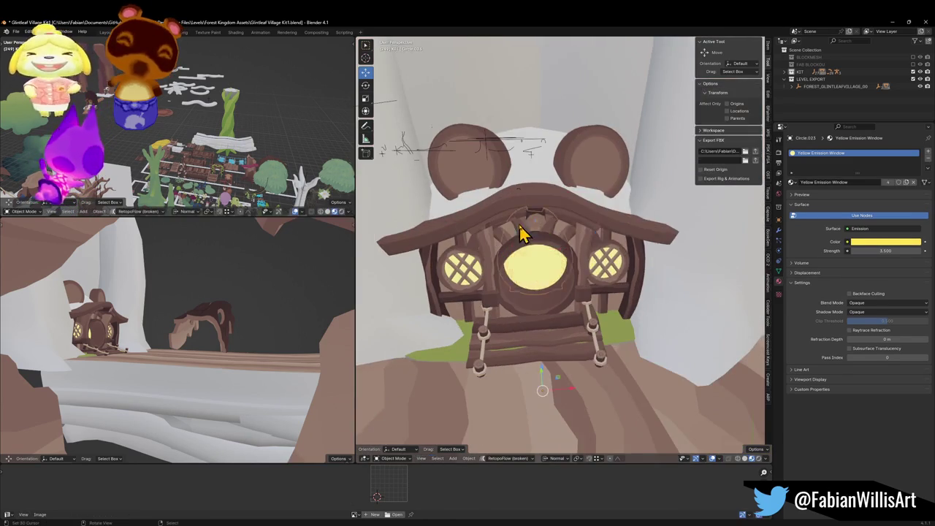
pyautogui.scroll(-5, 511, 232)
pyautogui.scroll(3, 614, 298)
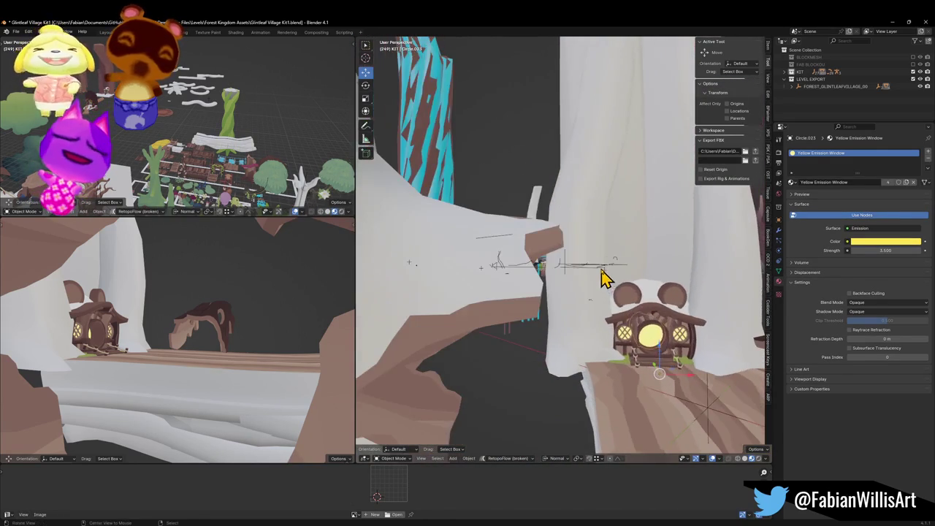
pyautogui.scroll(5, 660, 342)
pyautogui.scroll(5, 606, 325)
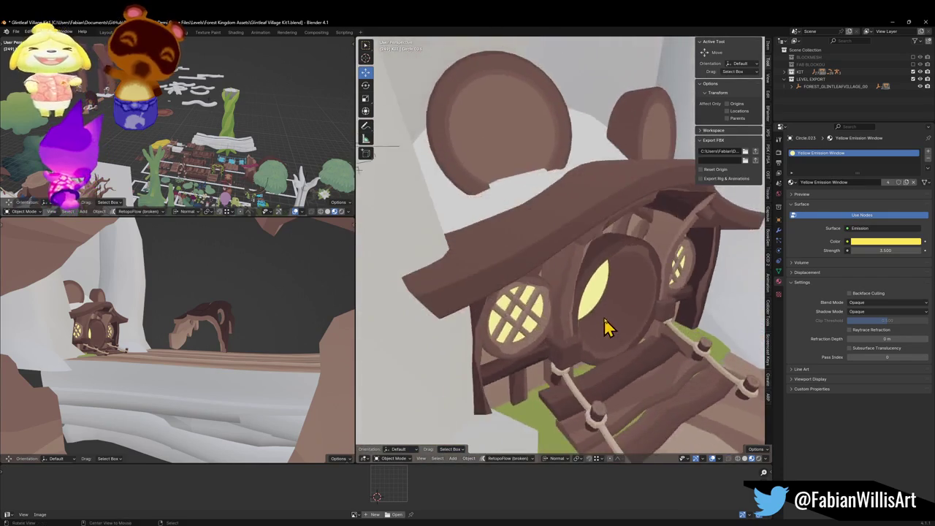
pyautogui.scroll(-8, 620, 326)
# Save Glintleaf Village Kit1.blend and orbit out to view the whole house
pyautogui.hotkey('ctrl', 's')
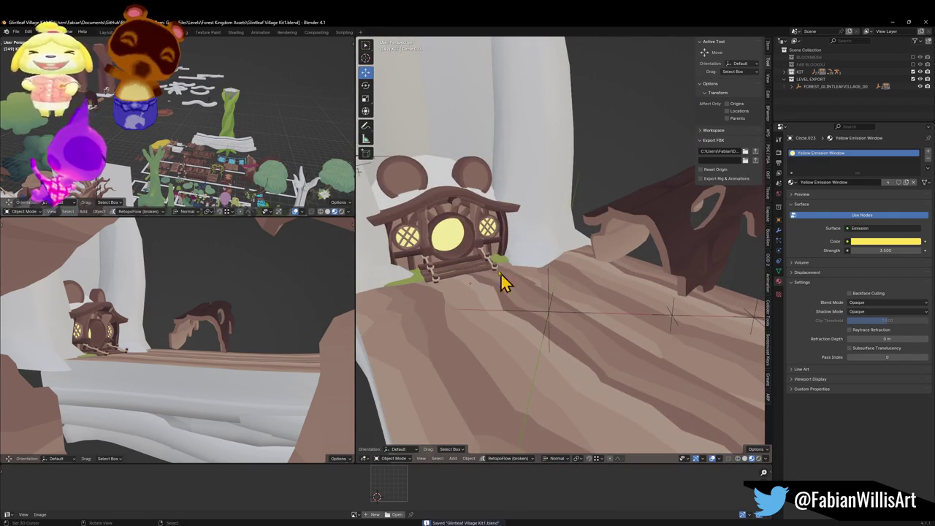
pyautogui.scroll(6, 479, 245)
pyautogui.moveTo(533, 274); pyautogui.dragTo(538, 265)
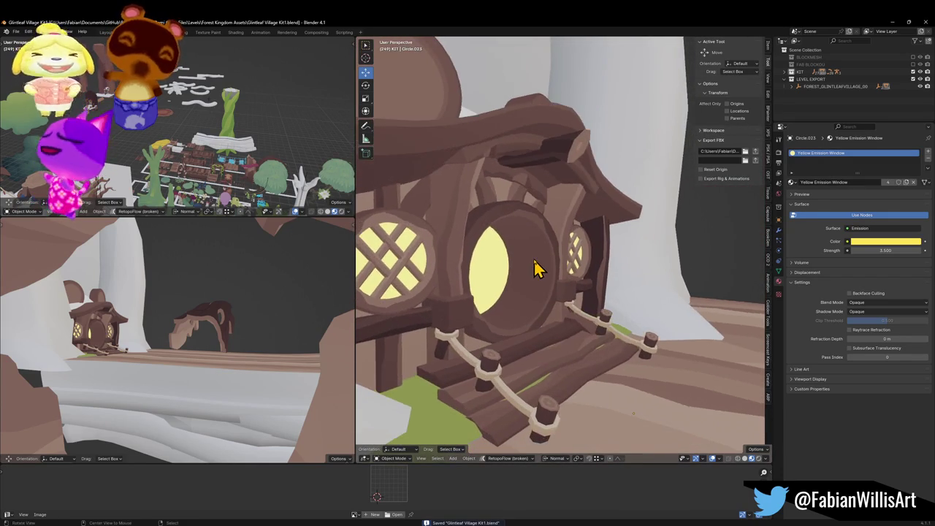
pyautogui.scroll(-4, 612, 316)
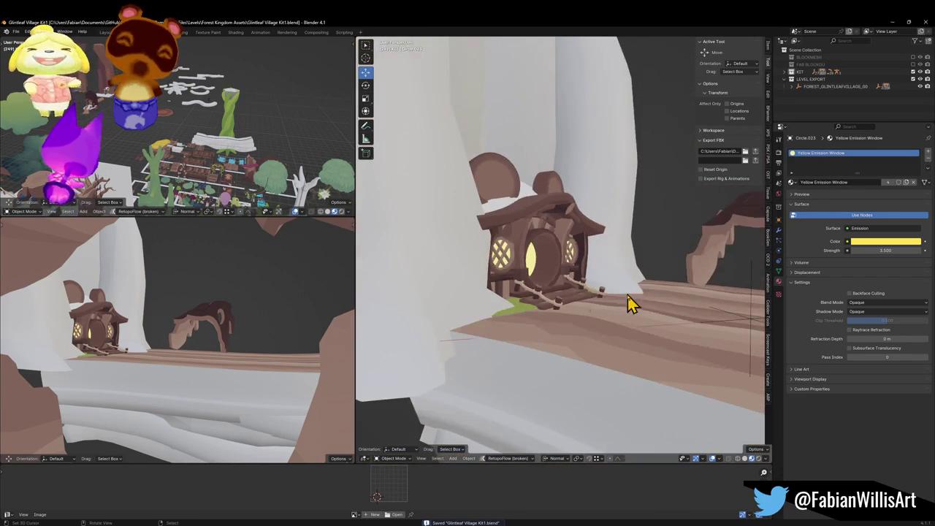
pyautogui.moveTo(626, 303); pyautogui.dragTo(592, 302)
# Export the village level to FBX from the N-panel and check the house's round window in Unity
pyautogui.click(668, 334)
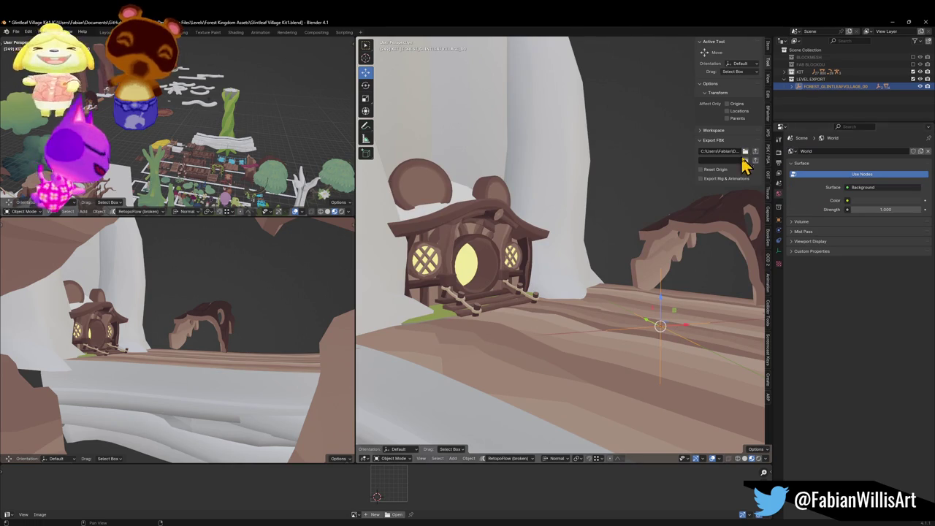
pyautogui.click(756, 154)
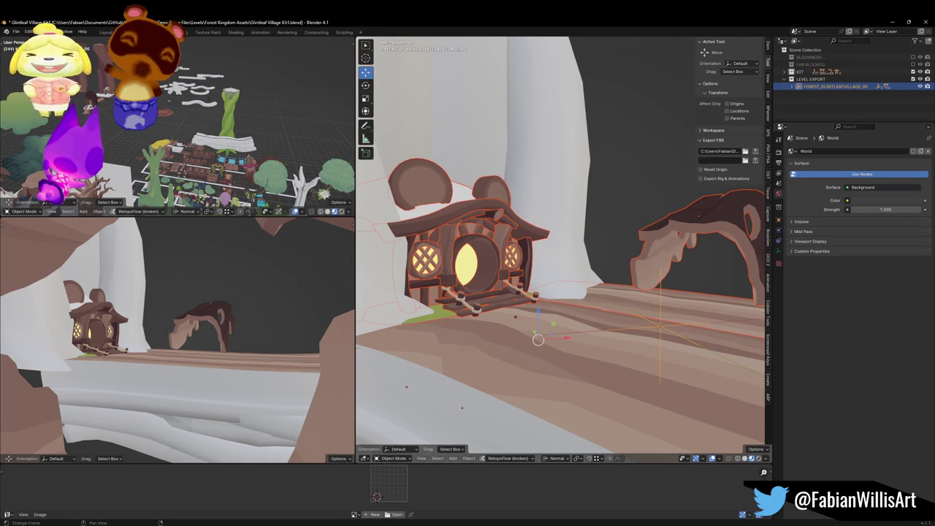
pyautogui.hotkey('alt', 'Tab')
pyautogui.moveTo(448, 229)
pyautogui.mouseDown()
pyautogui.moveTo(505, 217)
pyautogui.moveTo(348, 221)
pyautogui.moveTo(292, 212)
pyautogui.moveTo(282, 202)
pyautogui.moveTo(293, 176)
pyautogui.moveTo(319, 222)
pyautogui.moveTo(302, 197)
pyautogui.moveTo(329, 207)
pyautogui.moveTo(377, 190)
pyautogui.moveTo(420, 211)
pyautogui.moveTo(419, 202)
pyautogui.mouseUp()
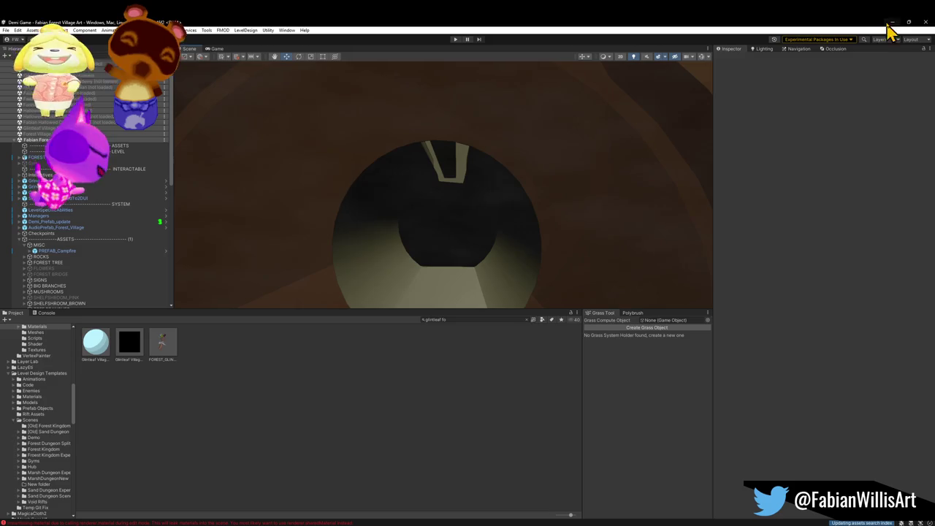
pyautogui.click(891, 22)
pyautogui.scroll(5, 584, 336)
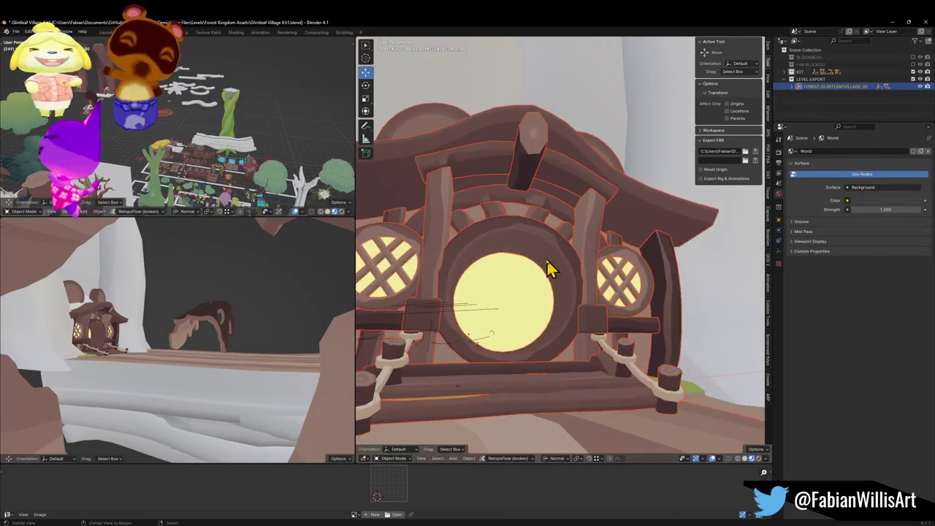
# Switch to normal-colour shading, edit Circle.023 and select and frame its green wedge face
pyautogui.press('z')
pyautogui.scroll(5, 523, 274)
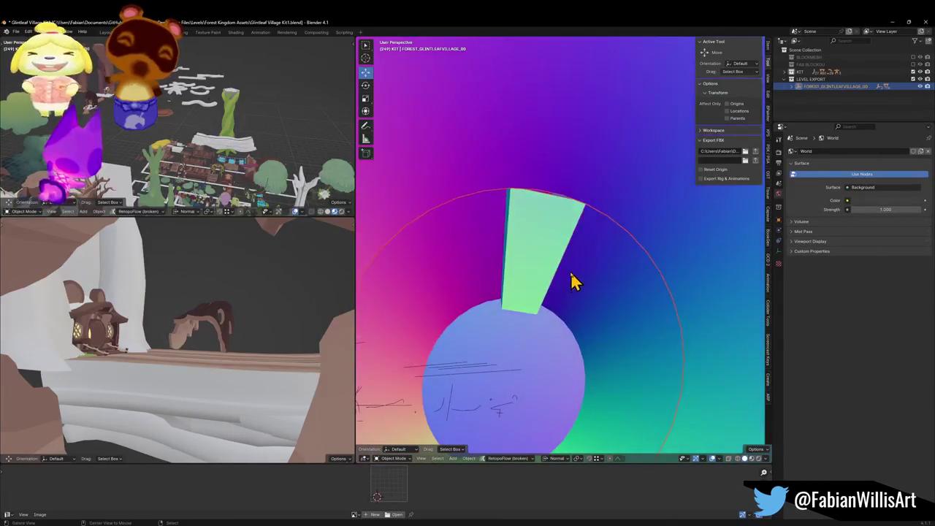
pyautogui.click(546, 278)
pyautogui.press('Tab')
pyautogui.scroll(6, 556, 288)
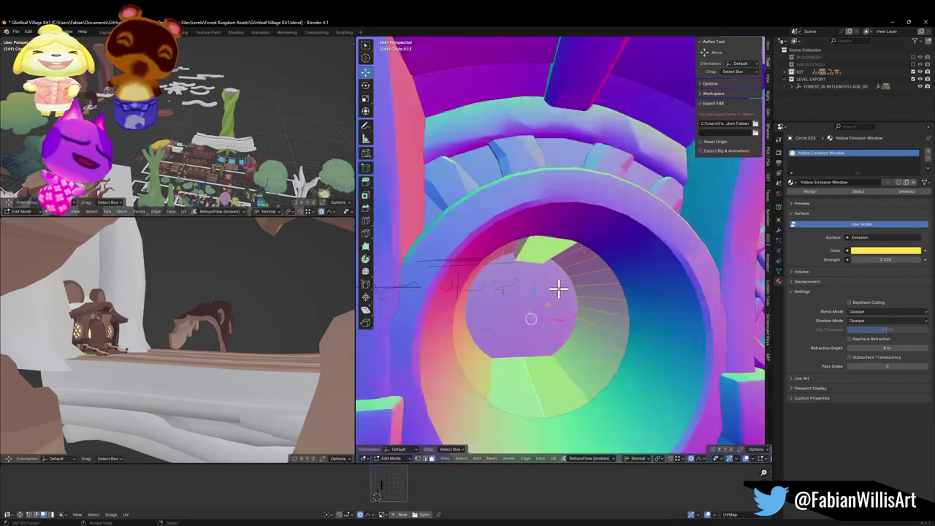
pyautogui.click(535, 265)
pyautogui.press('KP_Decimal')
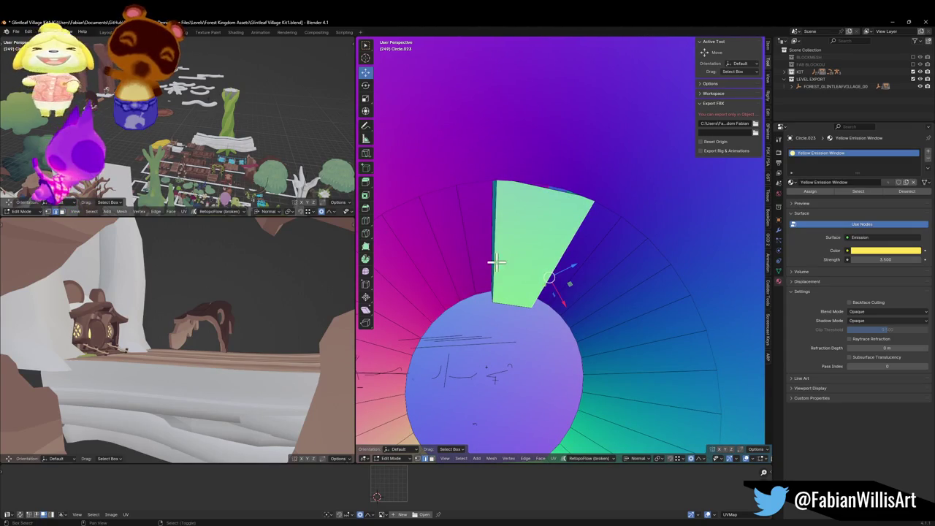
# Dissolve the wedge face's extra geometry, then offset the reselected face with shrink/fatten
pyautogui.hotkey('ctrl', 'x')
pyautogui.press('shift+KP_7')
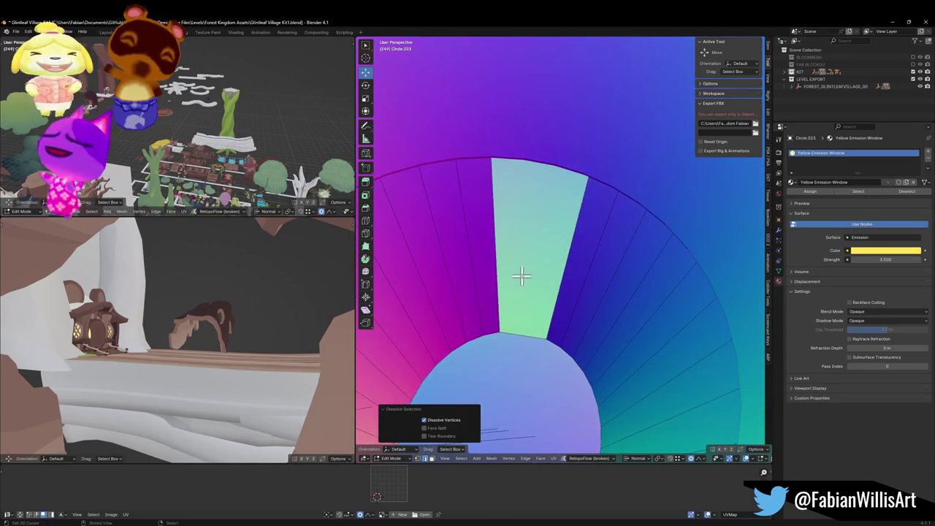
pyautogui.scroll(2, 542, 293)
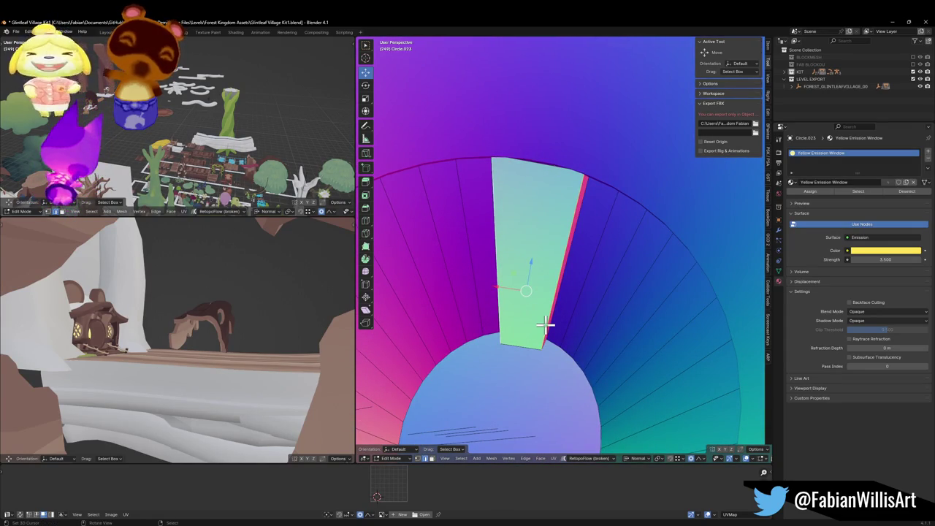
pyautogui.hotkey('alt', 'a')
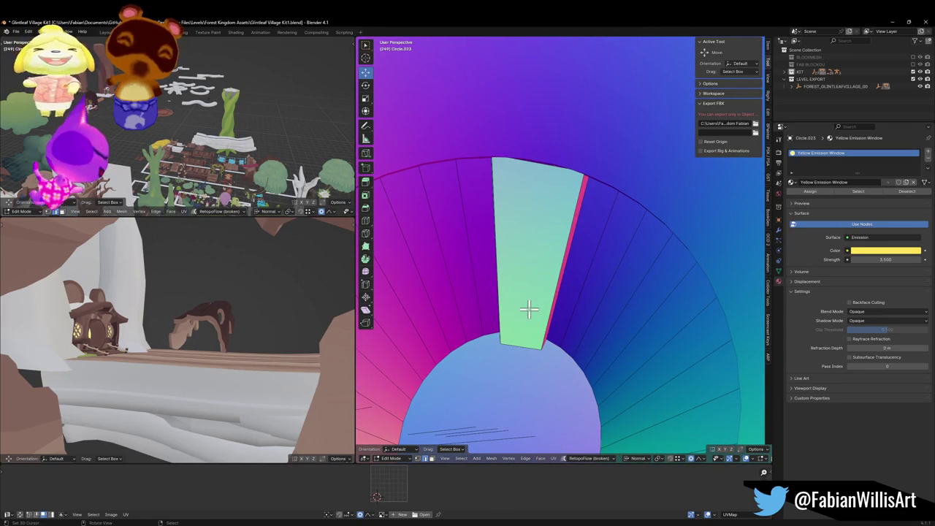
pyautogui.click(529, 310)
pyautogui.hotkey('alt', 's')
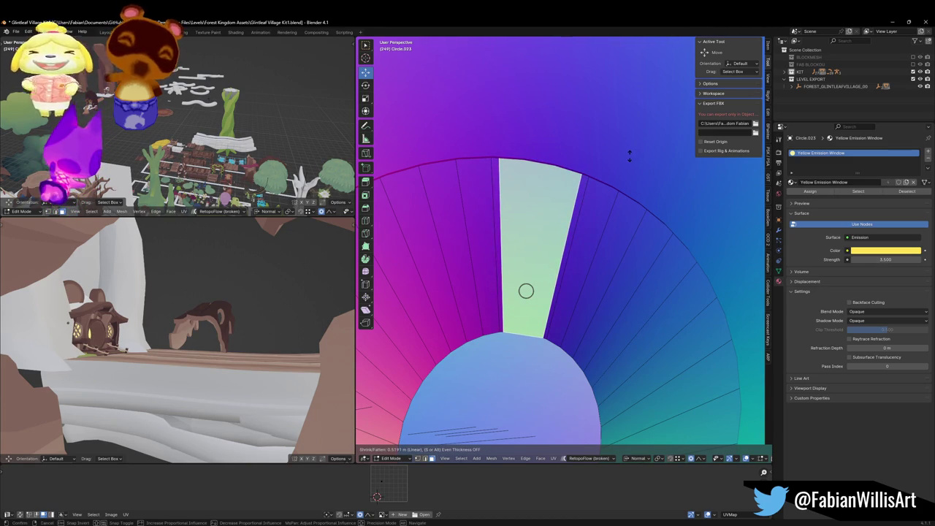
pyautogui.click(526, 291)
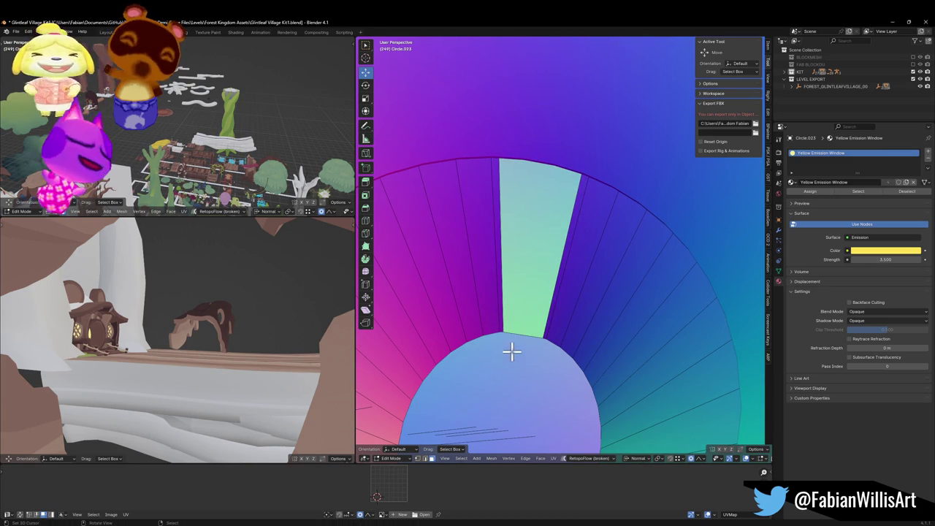
pyautogui.press('a')
pyautogui.hotkey('alt', 'n')
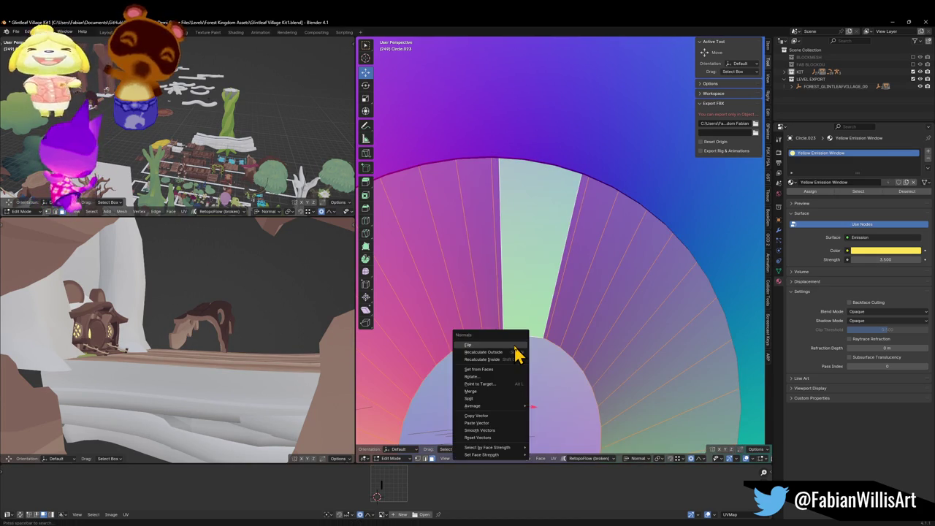
# Recalculate the window normals, first outside and then inside, and deselect everything
pyautogui.click(513, 352)
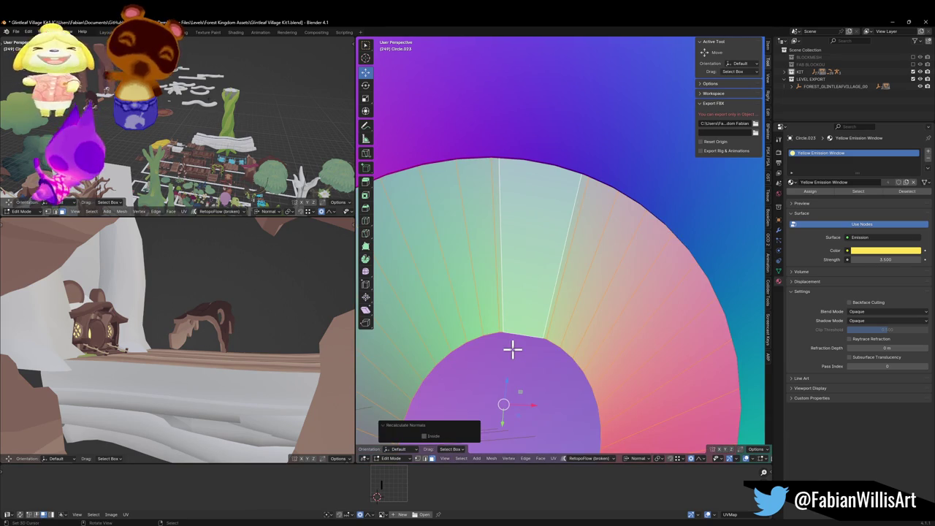
pyautogui.hotkey('alt', 'n')
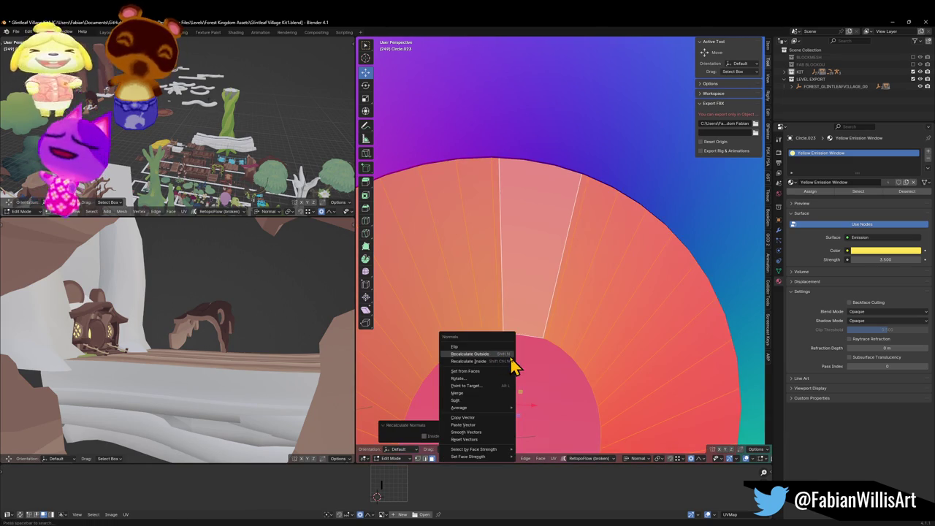
pyautogui.click(500, 355)
pyautogui.hotkey('alt', 'n')
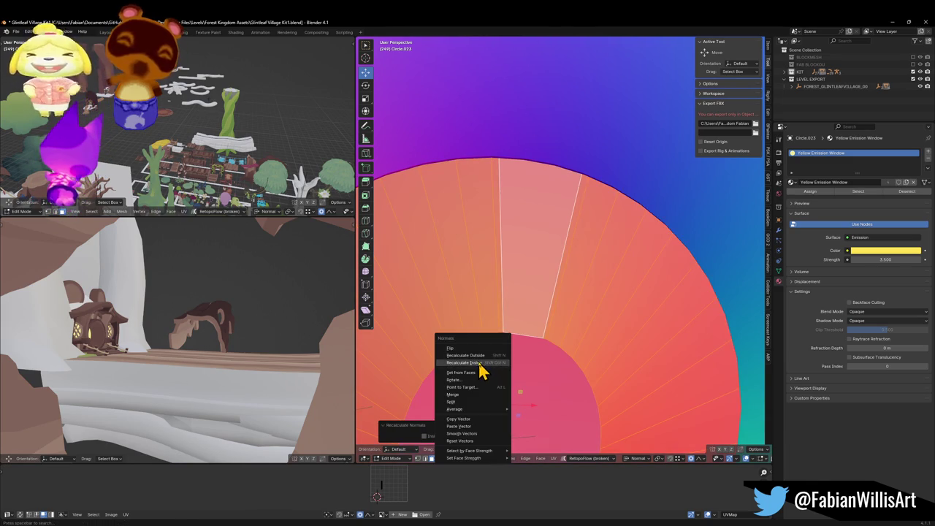
pyautogui.click(482, 361)
pyautogui.hotkey('alt', 'a')
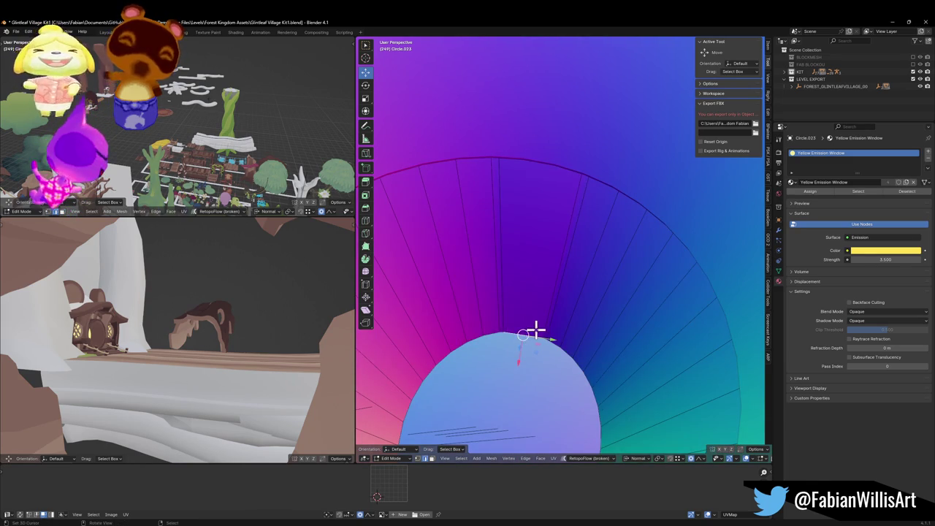
# Scale the tunnel ring to 0.431, round it with LoopTools Circle and enlarge it
pyautogui.press('s')
pyautogui.click(548, 329)
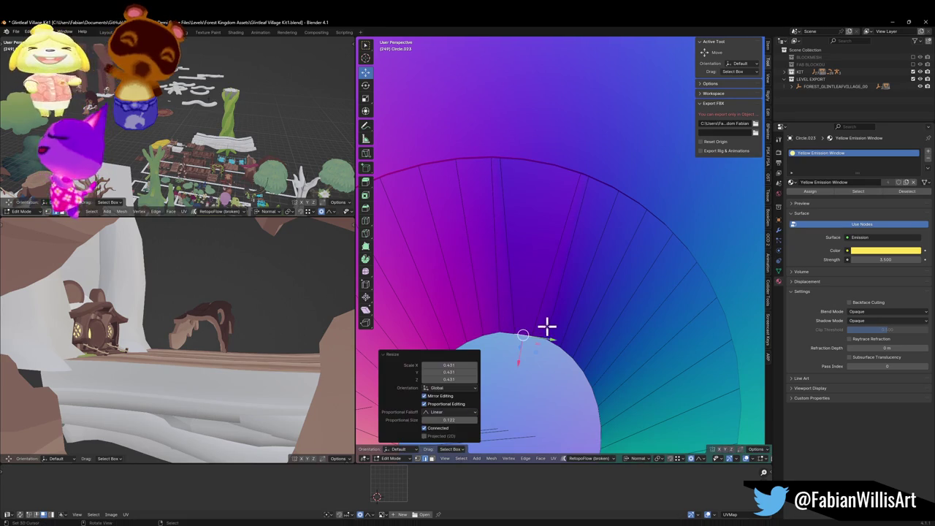
pyautogui.press('s')
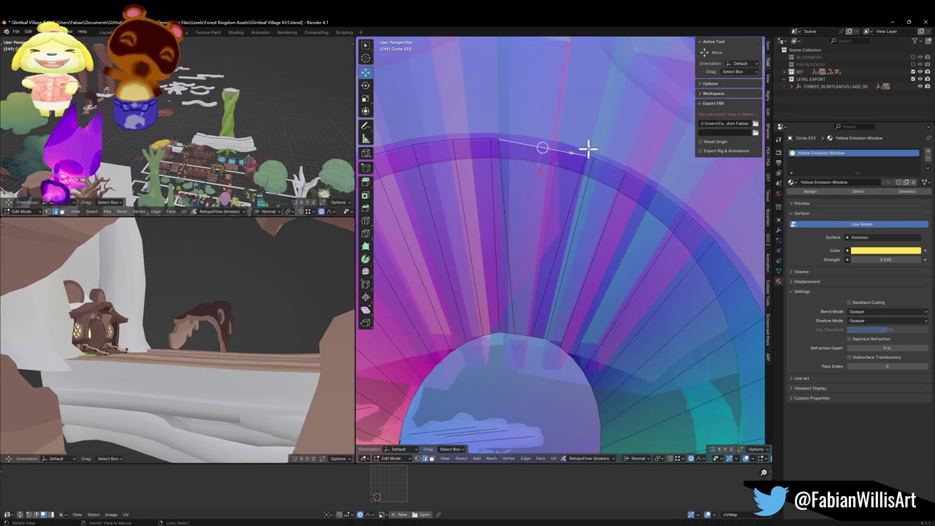
pyautogui.click(542, 148)
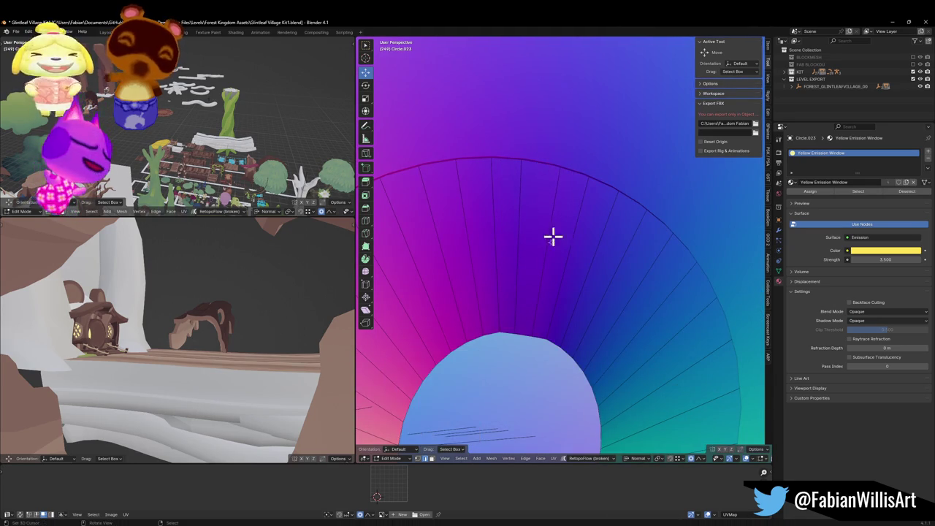
pyautogui.press('q')
pyautogui.click(523, 333)
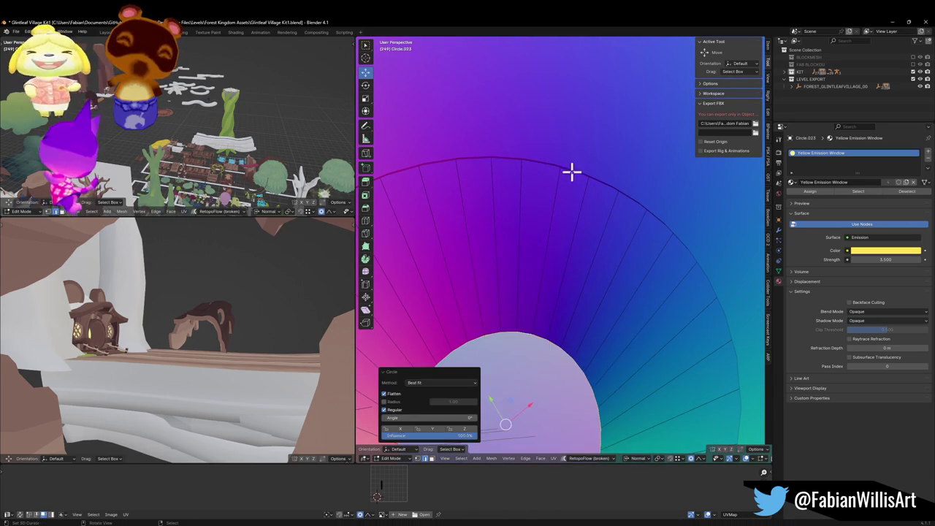
pyautogui.press('s')
pyautogui.click(588, 176)
# In X-ray view, round the ring's outer edge loop into a circle, then return to Object Mode
pyautogui.hotkey('alt', 'z')
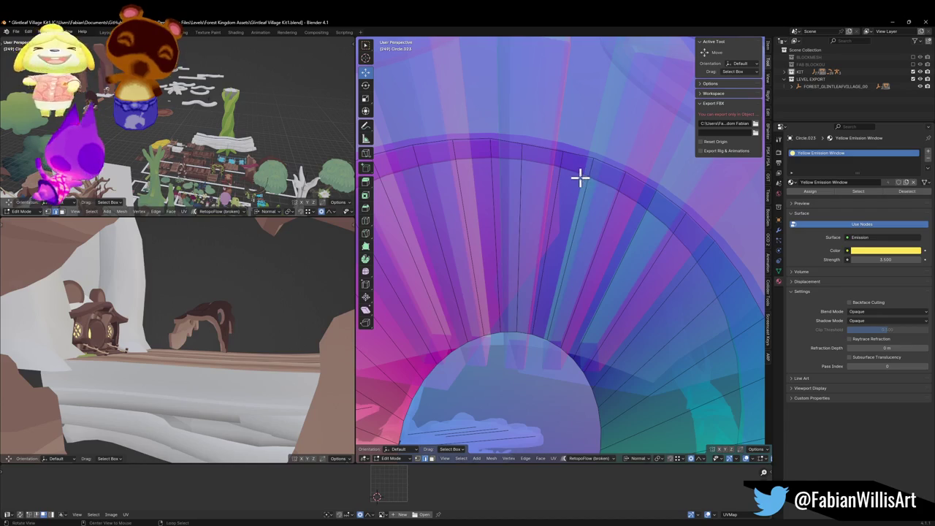
pyautogui.keyDown('alt'); pyautogui.click(577, 158); pyautogui.keyUp('alt')
pyautogui.press('q')
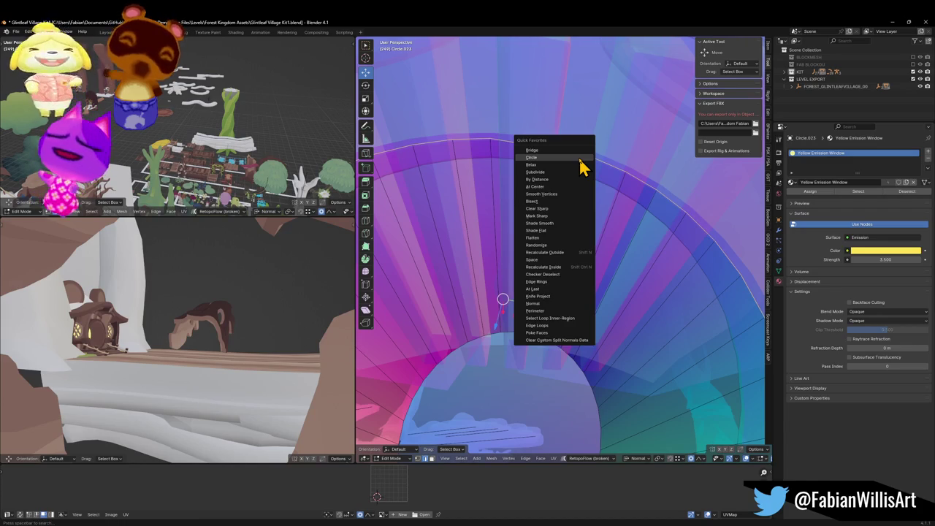
pyautogui.click(583, 158)
pyautogui.hotkey('alt', 'z')
pyautogui.scroll(3, 547, 248)
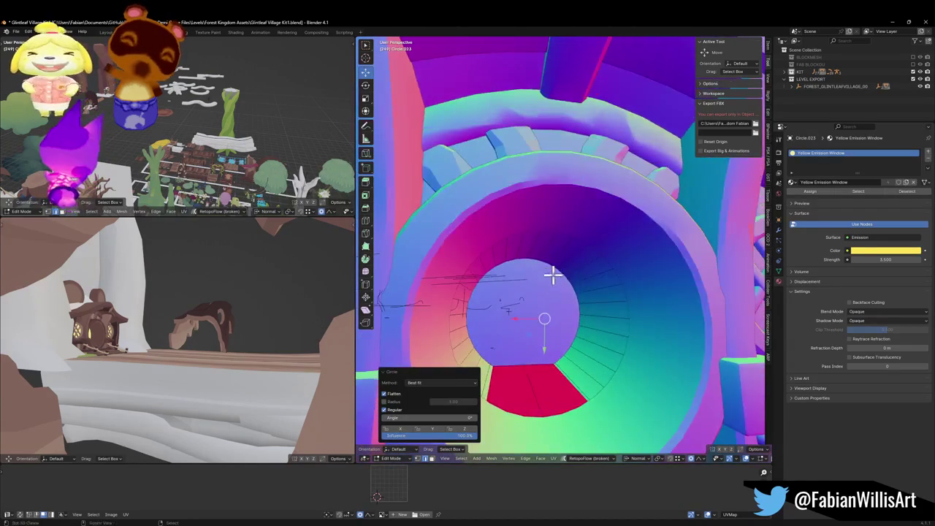
pyautogui.hotkey('ctrl', 'Tab')
pyautogui.click(523, 296)
pyautogui.scroll(-4, 538, 274)
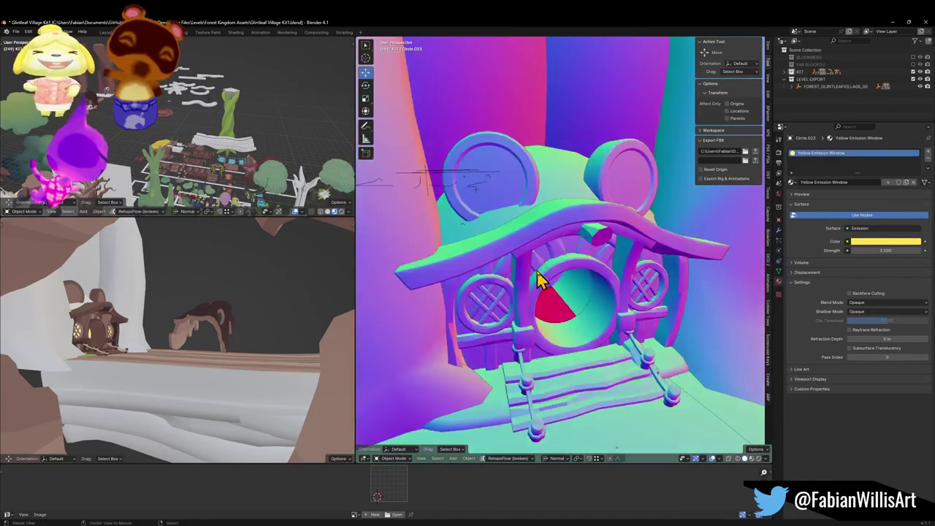
# Flip the tunnel faces' normals in Edit Mode and save Glintleaf Village Kit1.blend
pyautogui.press('Tab')
pyautogui.scroll(5, 561, 323)
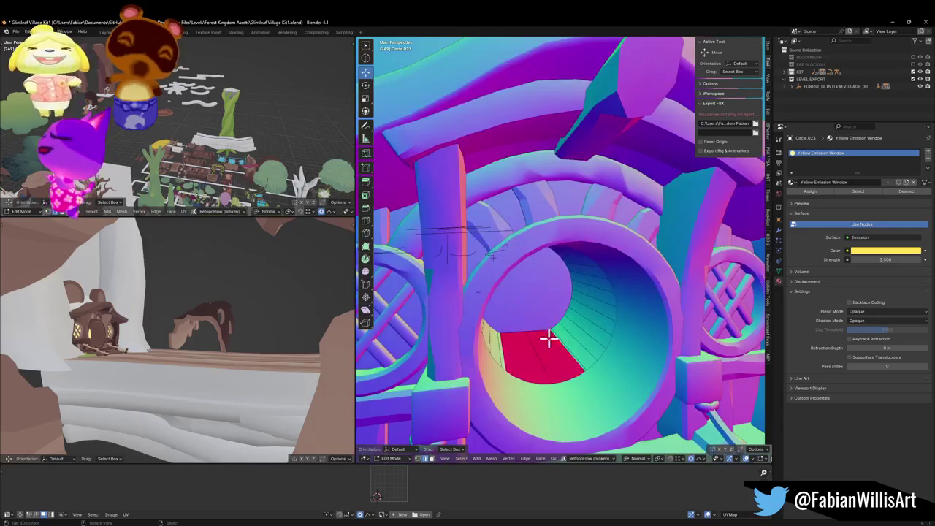
pyautogui.hotkey('alt', 'n')
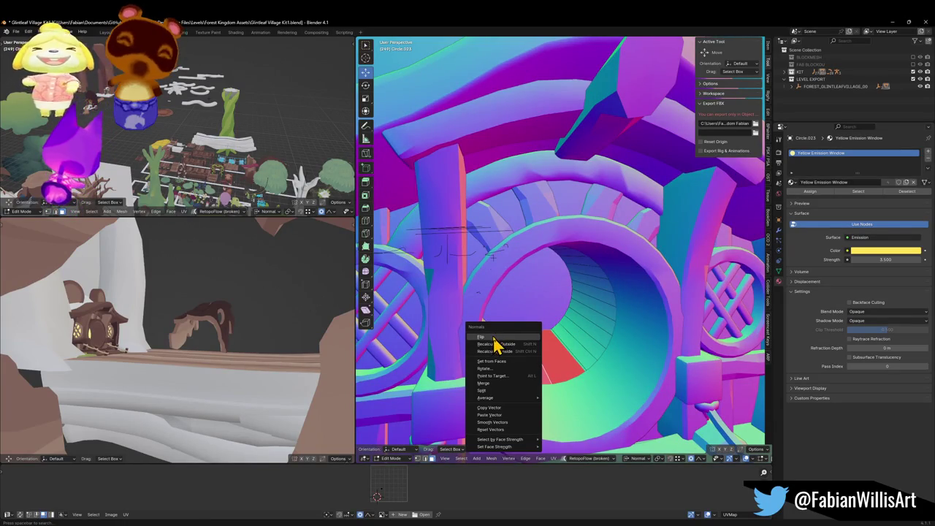
pyautogui.click(492, 337)
pyautogui.press('Tab')
pyautogui.scroll(-5, 589, 326)
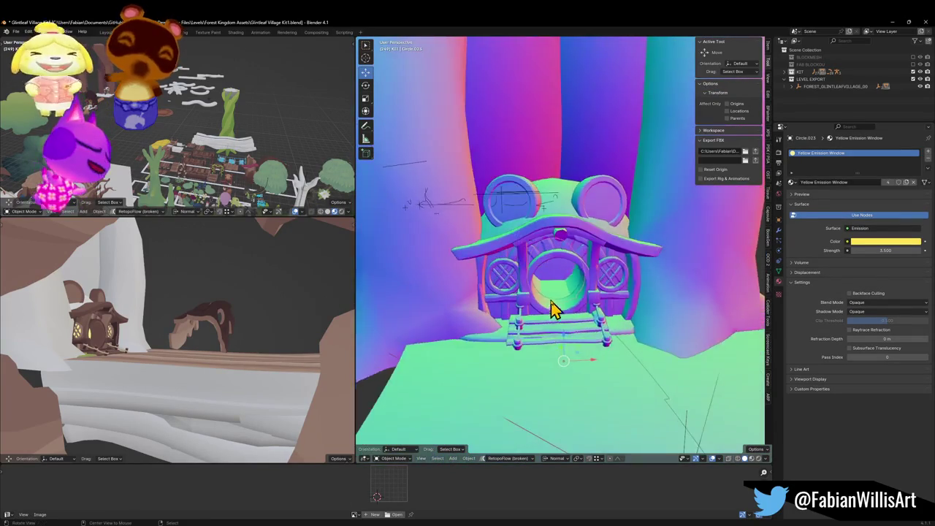
pyautogui.scroll(6, 566, 315)
pyautogui.scroll(-8, 571, 307)
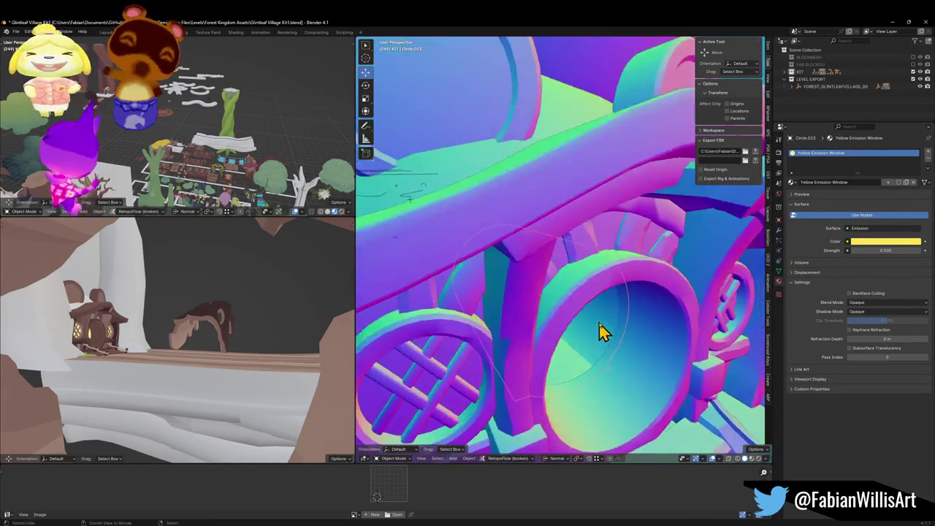
pyautogui.scroll(-5, 537, 283)
pyautogui.hotkey('ctrl', 's')
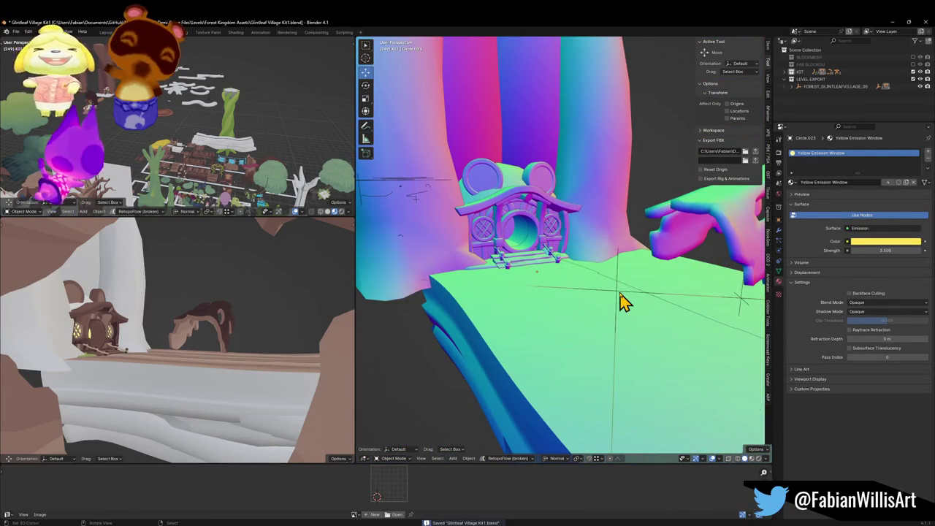
# Select the forest ground object, then the tree trunk Cylinder.134
pyautogui.click(619, 300)
pyautogui.scroll(3, 624, 311)
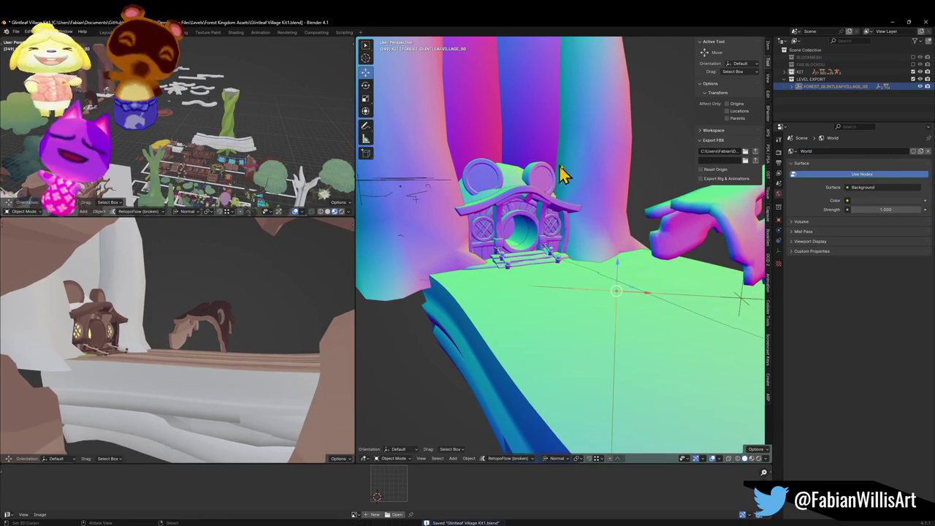
pyautogui.scroll(5, 626, 244)
pyautogui.scroll(-5, 594, 208)
pyautogui.click(573, 162)
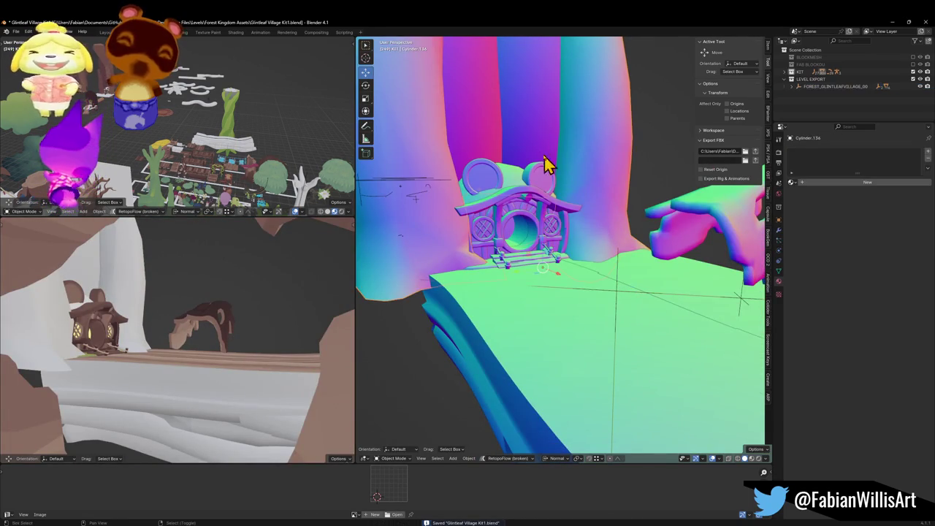
# Parent Cylinder.134 to the FOREST_GLINTLEAFVILLAGE_00 ground with Keep Transform and save
pyautogui.keyDown('shift'); pyautogui.click(734, 306); pyautogui.keyUp('shift')
pyautogui.hotkey('ctrl', 'p')
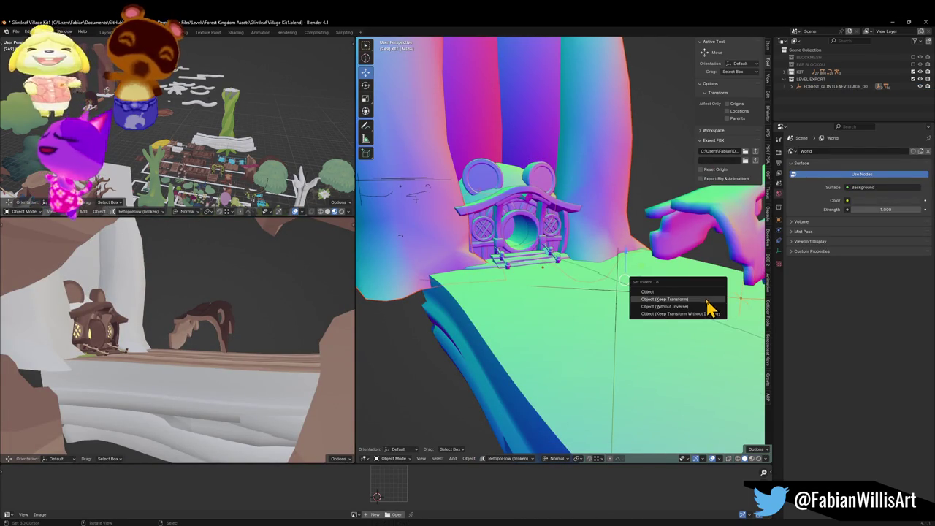
pyautogui.click(709, 307)
pyautogui.hotkey('ctrl', 's')
# Select the FOREST level ground with its children, export the level FBX and view it in Unity
pyautogui.click(620, 285)
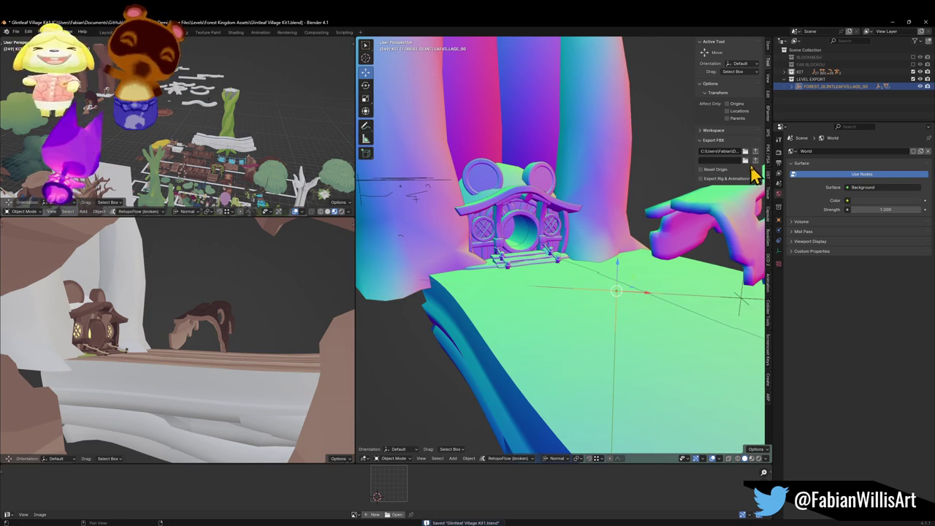
pyautogui.click(620, 329)
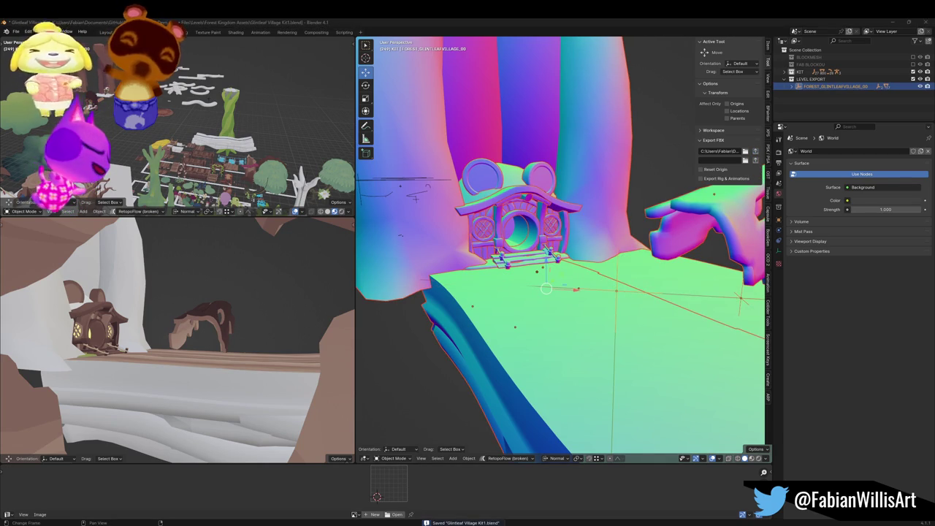
pyautogui.hotkey('alt', 'Tab')
pyautogui.moveTo(496, 250)
pyautogui.mouseDown()
pyautogui.moveTo(577, 224)
pyautogui.moveTo(555, 239)
pyautogui.moveTo(382, 284)
pyautogui.mouseUp()
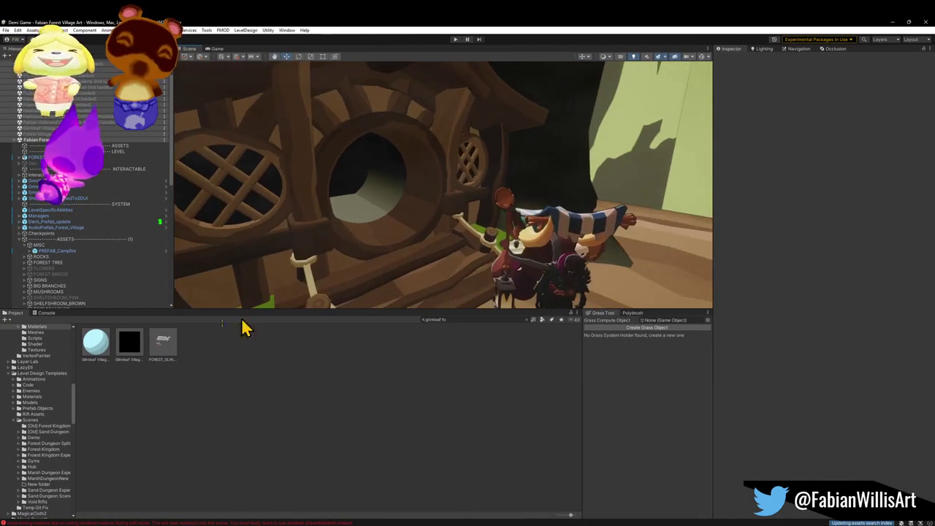
# Duplicate the Glintleaf Village Door Fog 1 material and name the copy M_MOUSEHOME EMISSION
pyautogui.click(92, 358)
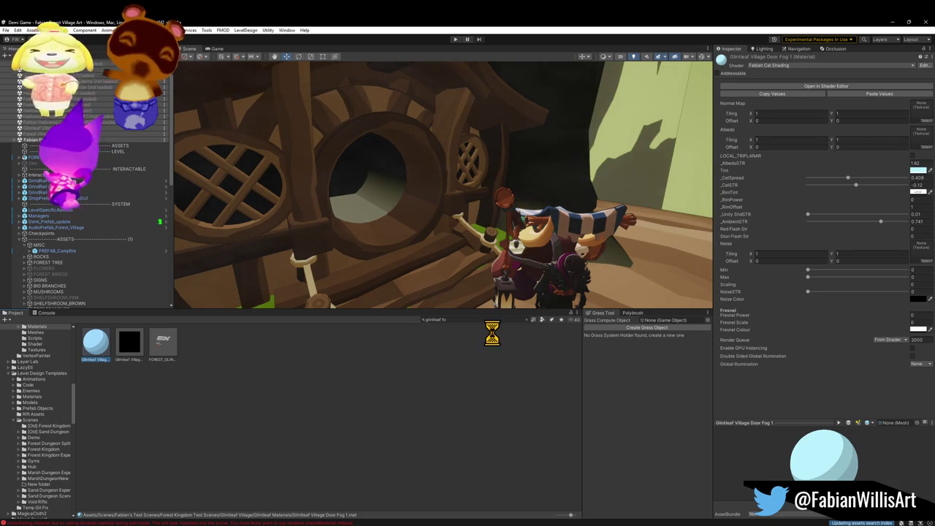
pyautogui.hotkey('ctrl', 'd')
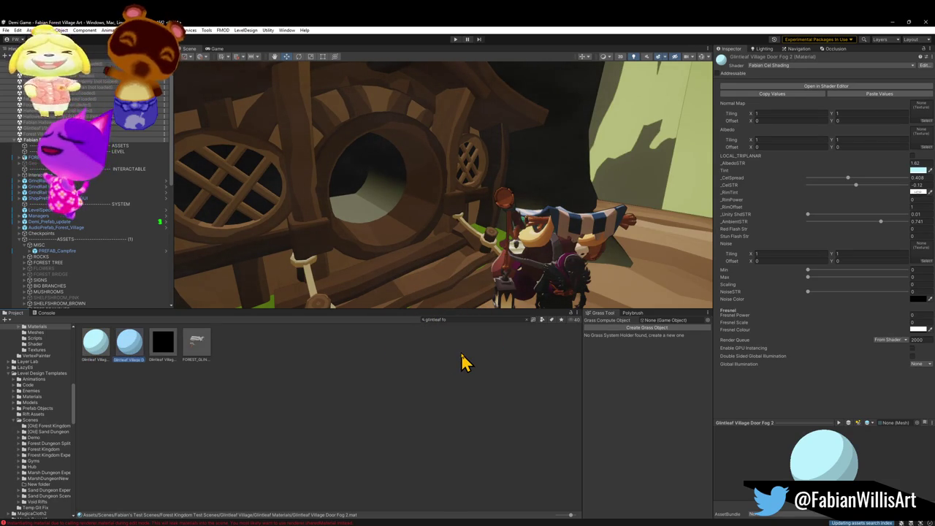
pyautogui.write('M_GLINTLEA')
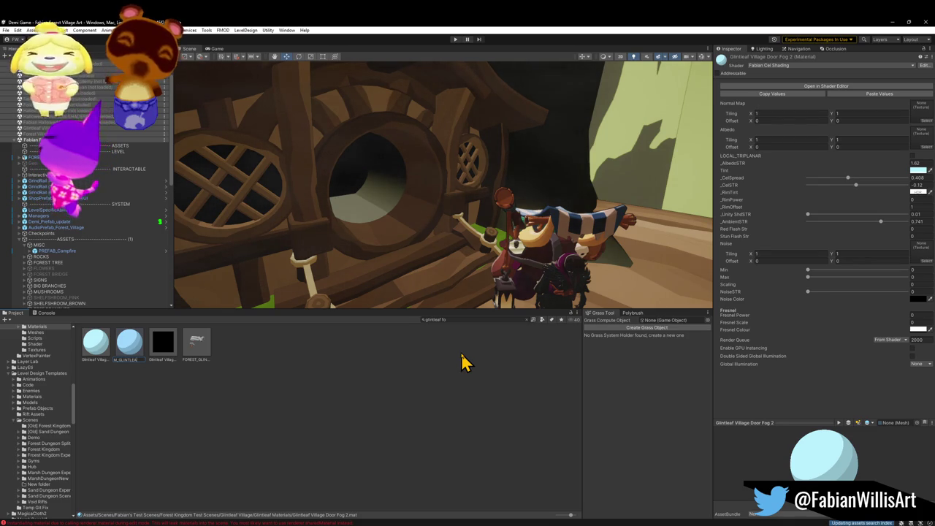
pyautogui.write('o')
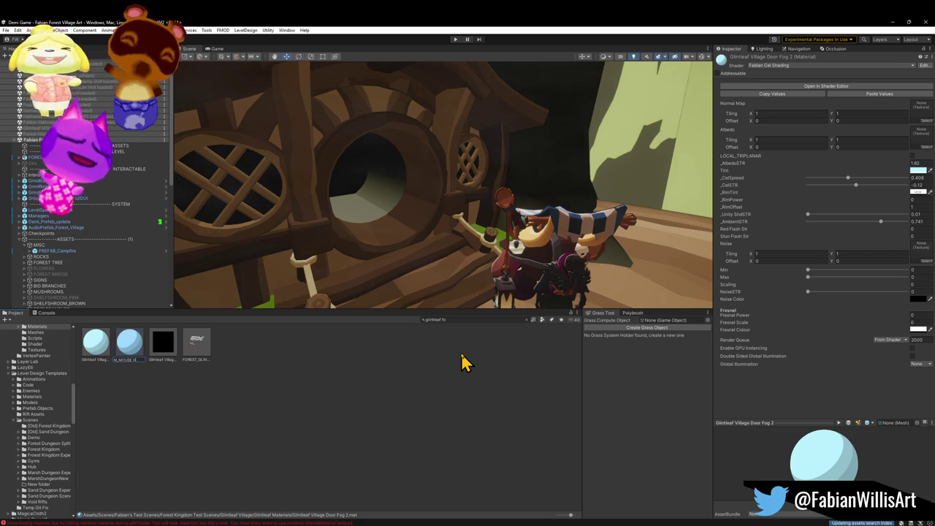
pyautogui.write('M')
pyautogui.press('Return')
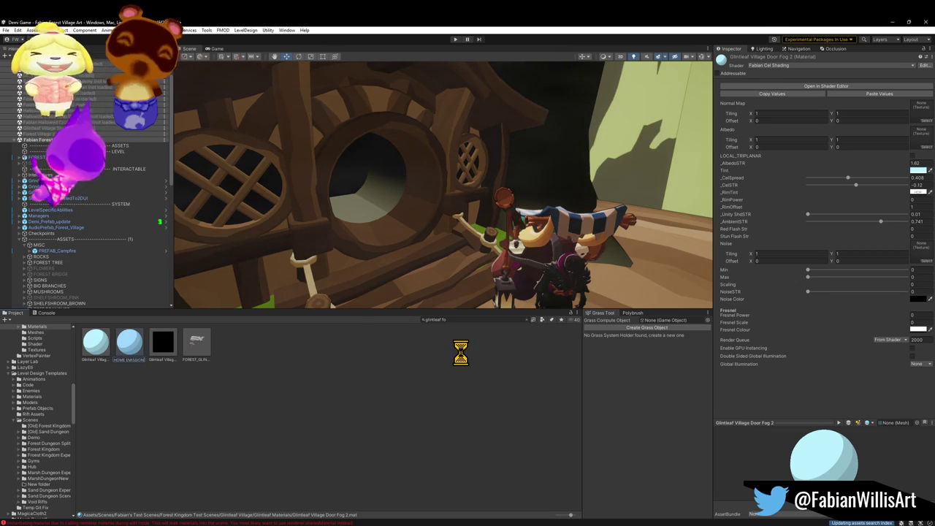
pyautogui.click(478, 320)
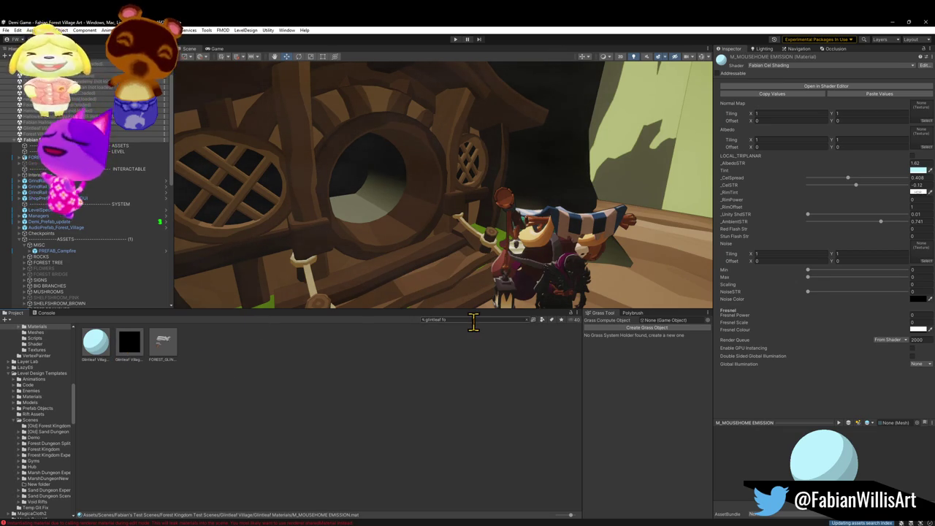
# Delete the 'glintleaf fo' search text and reselect Glintleaf Village Door Fog 1 in Glintleaf Materials
pyautogui.press('BackSpace')
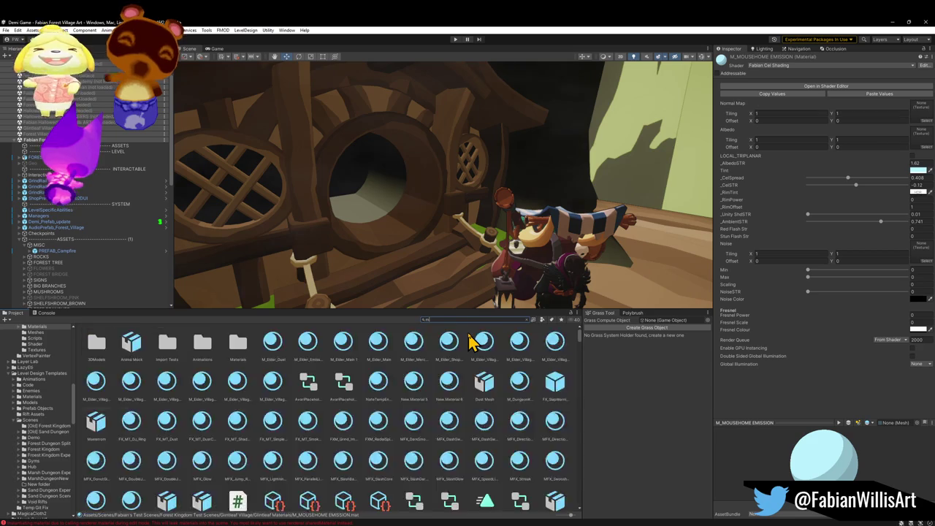
pyautogui.click(99, 358)
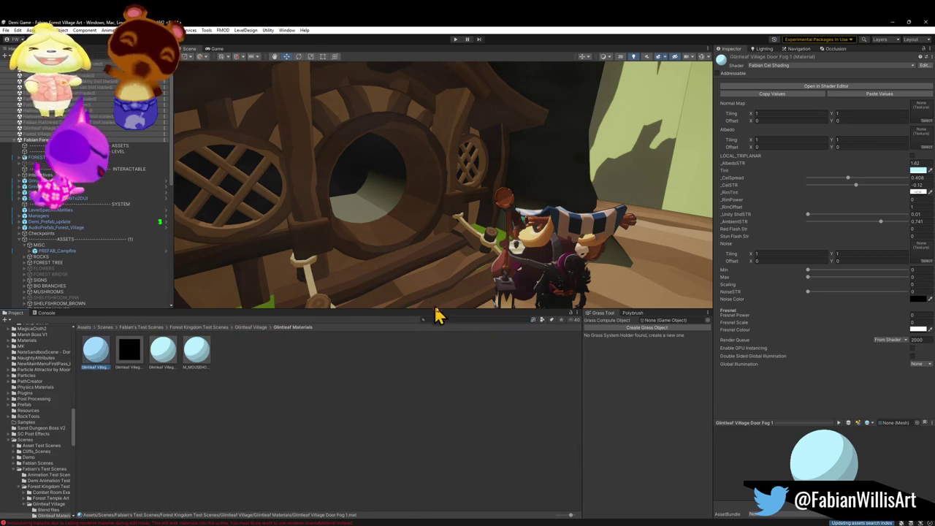
pyautogui.click(515, 322)
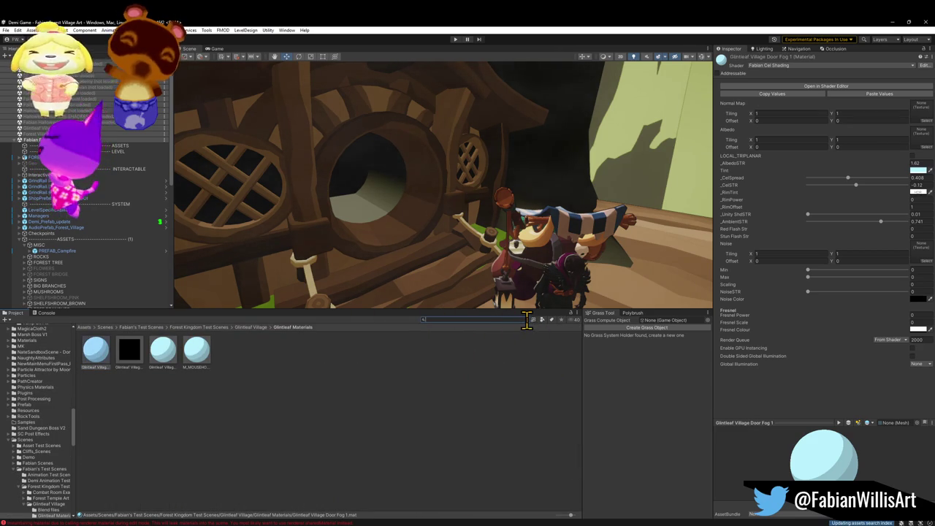
pyautogui.click(393, 386)
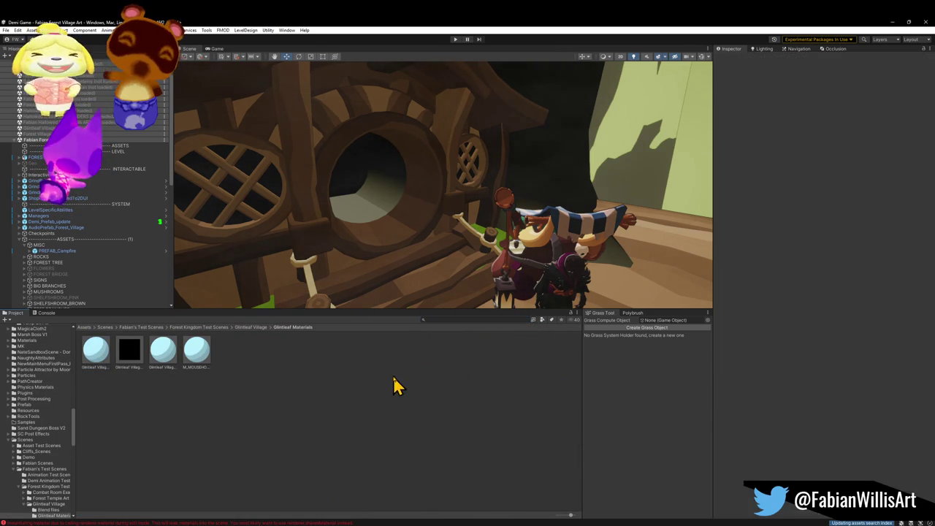
pyautogui.click(99, 357)
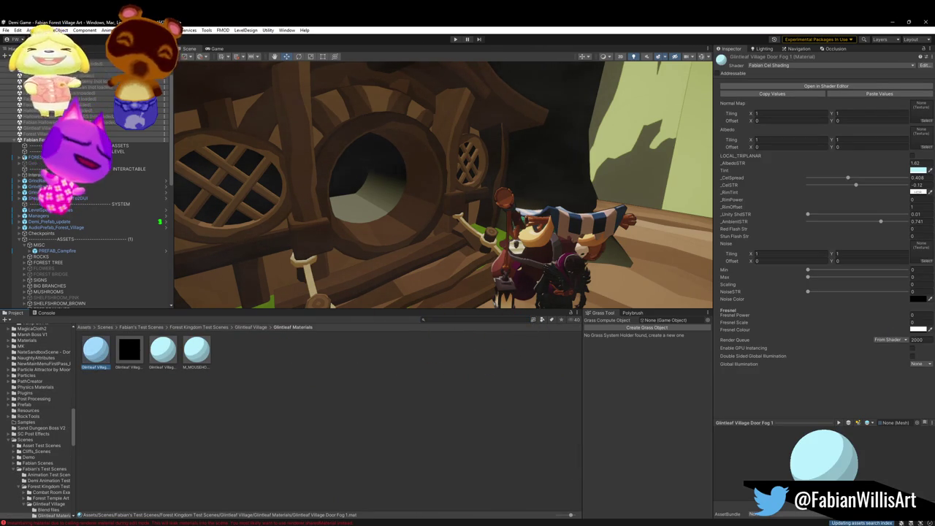
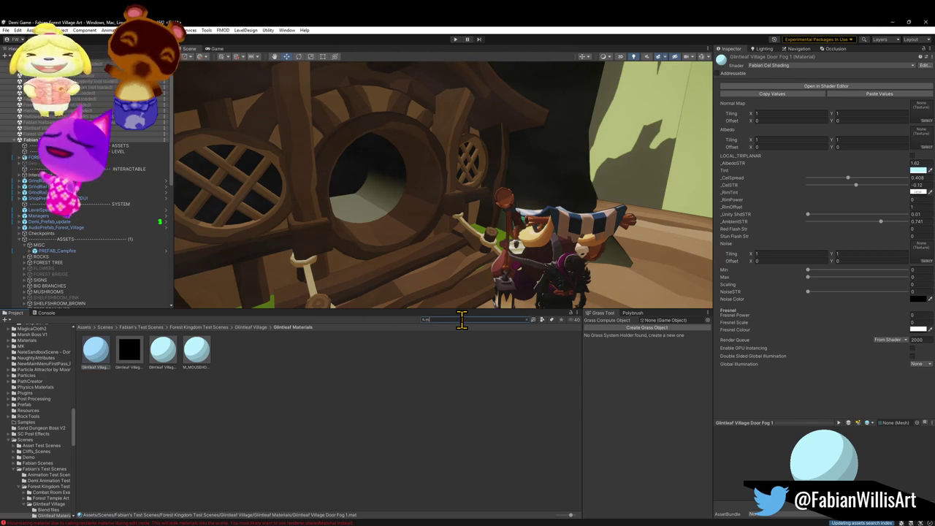
# Search for the 'mouse hole emi' material and drop it on the door opening and round windows
pyautogui.write('mouse hole em')
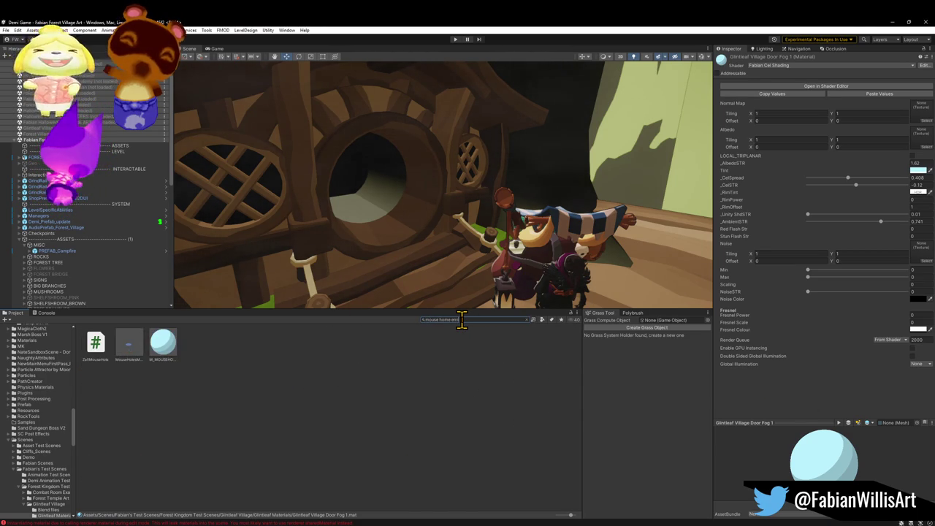
pyautogui.write('i')
pyautogui.moveTo(96, 342)
pyautogui.mouseDown()
pyautogui.moveTo(104, 355)
pyautogui.moveTo(369, 209)
pyautogui.mouseUp()
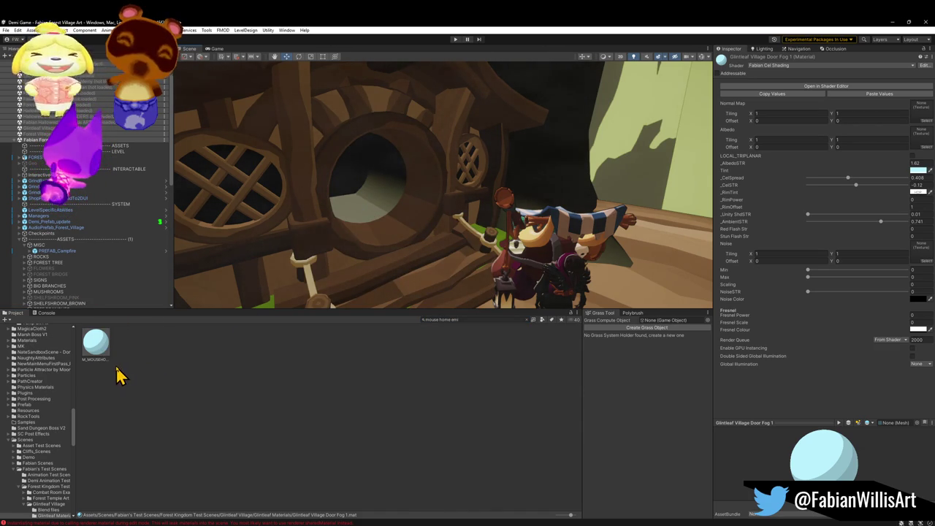
pyautogui.moveTo(96, 345)
pyautogui.mouseDown()
pyautogui.moveTo(298, 226)
pyautogui.moveTo(361, 204)
pyautogui.moveTo(378, 212)
pyautogui.moveTo(329, 241)
pyautogui.mouseUp()
pyautogui.scroll(3, 377, 212)
pyautogui.moveTo(101, 353)
pyautogui.mouseDown()
pyautogui.moveTo(255, 236)
pyautogui.moveTo(427, 248)
pyautogui.mouseUp()
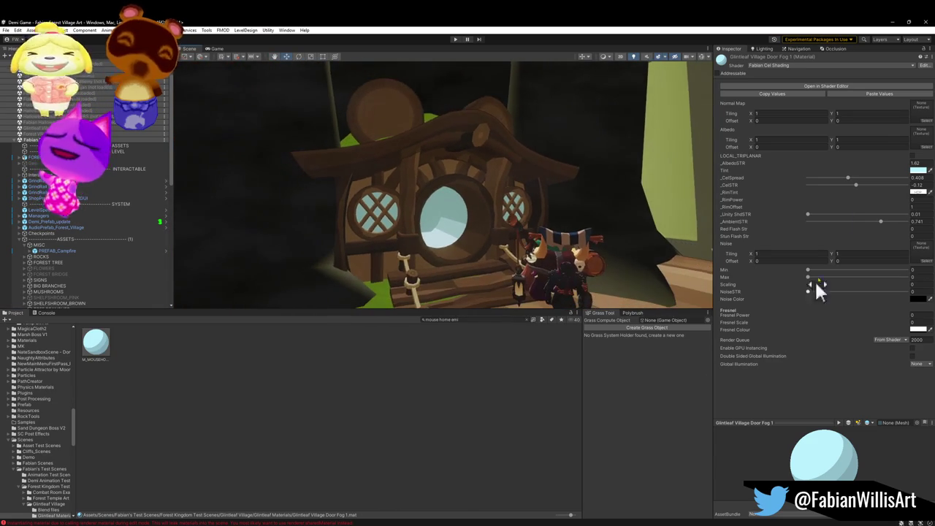
pyautogui.click(798, 66)
pyautogui.write('sa')
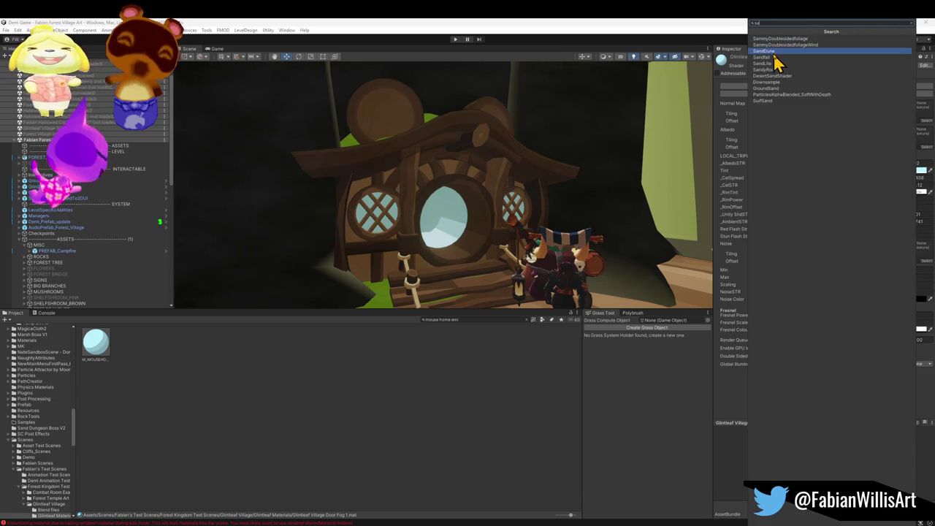
pyautogui.press('BackSpace')
pyautogui.press('BackSpace')
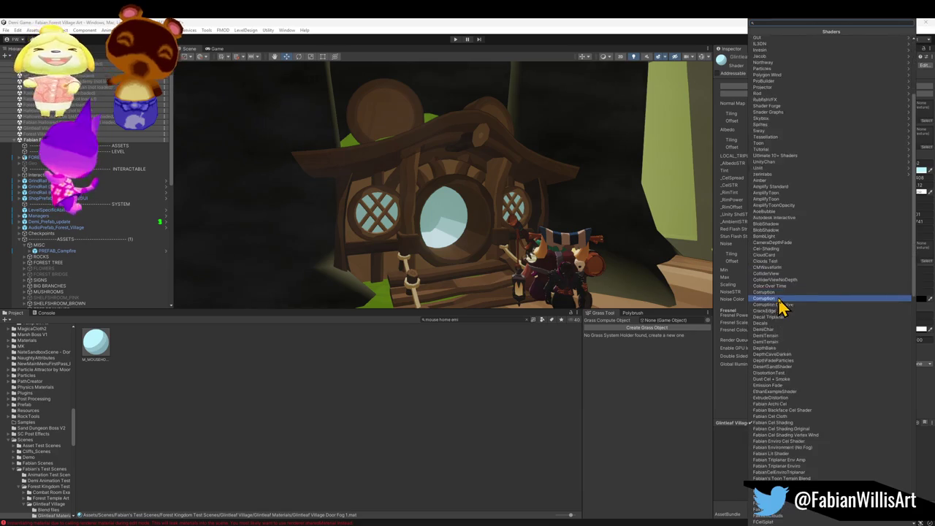
pyautogui.scroll(-10, 778, 424)
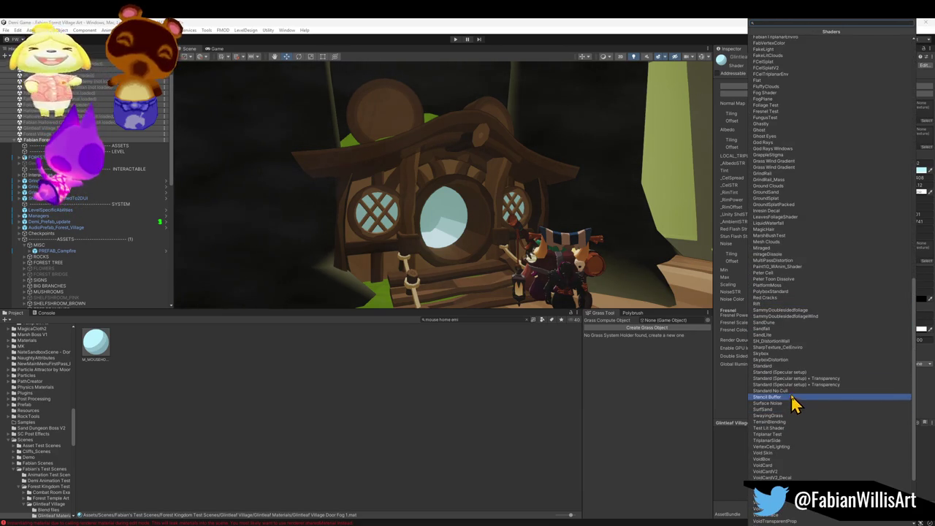
pyautogui.scroll(15, 789, 409)
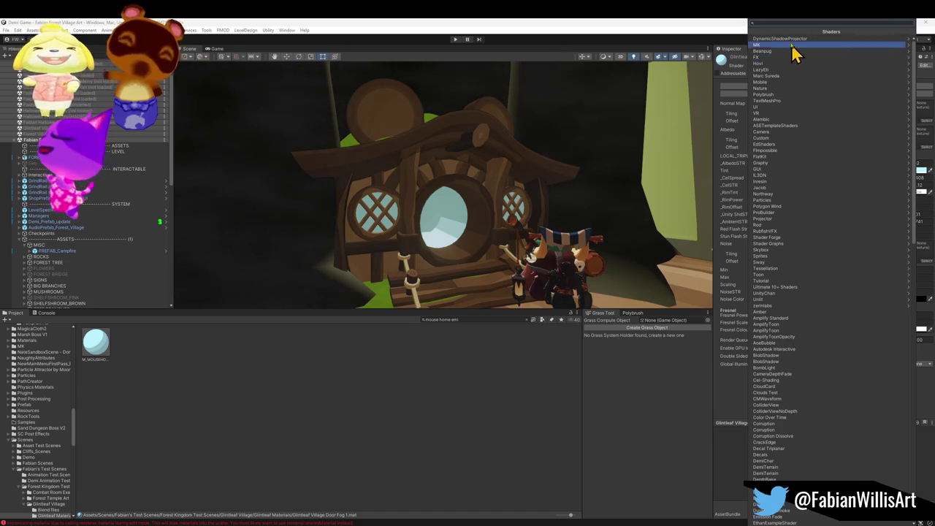
pyautogui.write('stand')
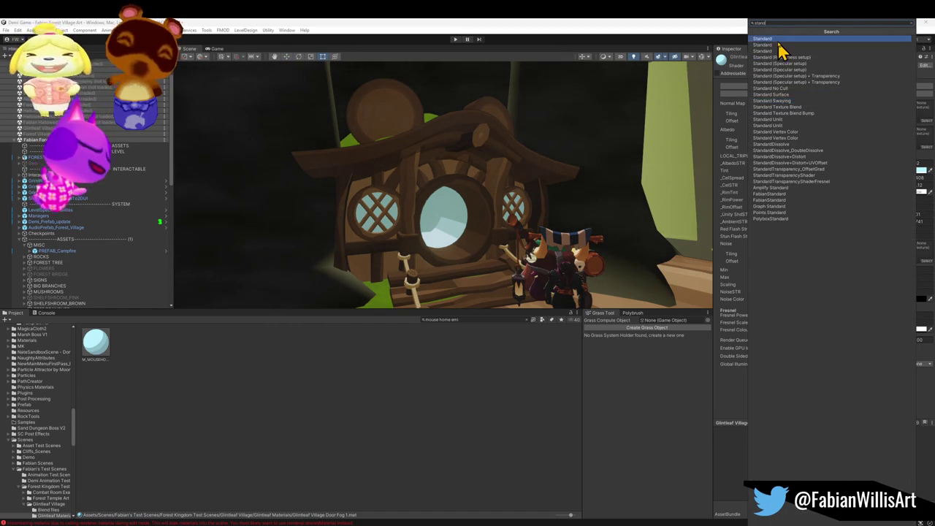
pyautogui.click(778, 41)
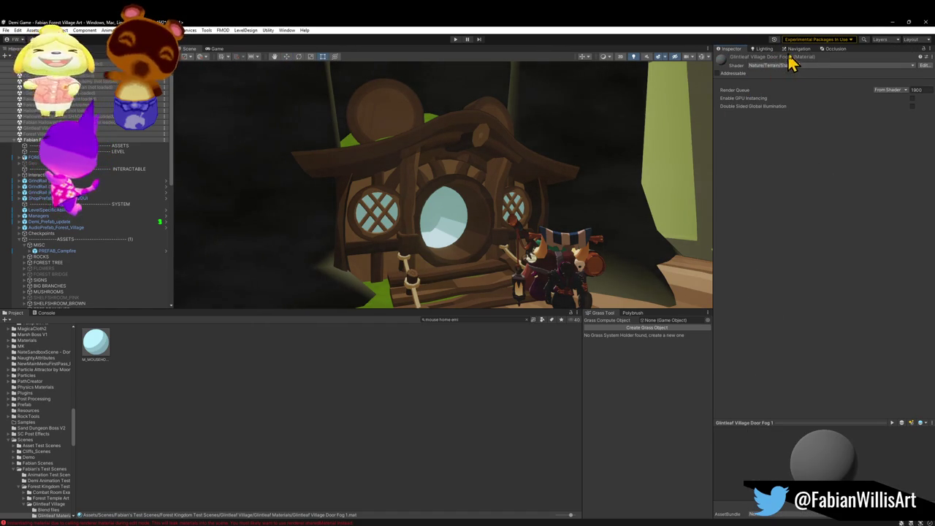
pyautogui.click(802, 66)
pyautogui.write('sta')
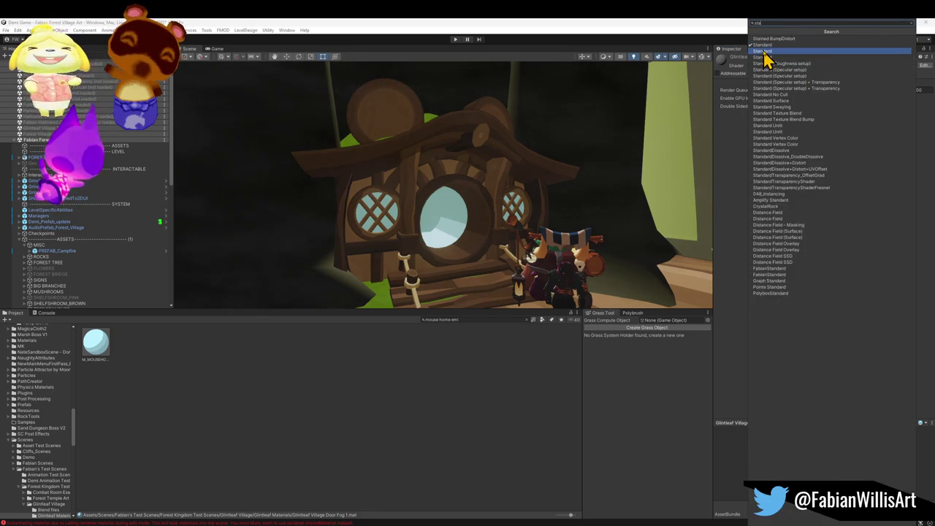
pyautogui.click(767, 60)
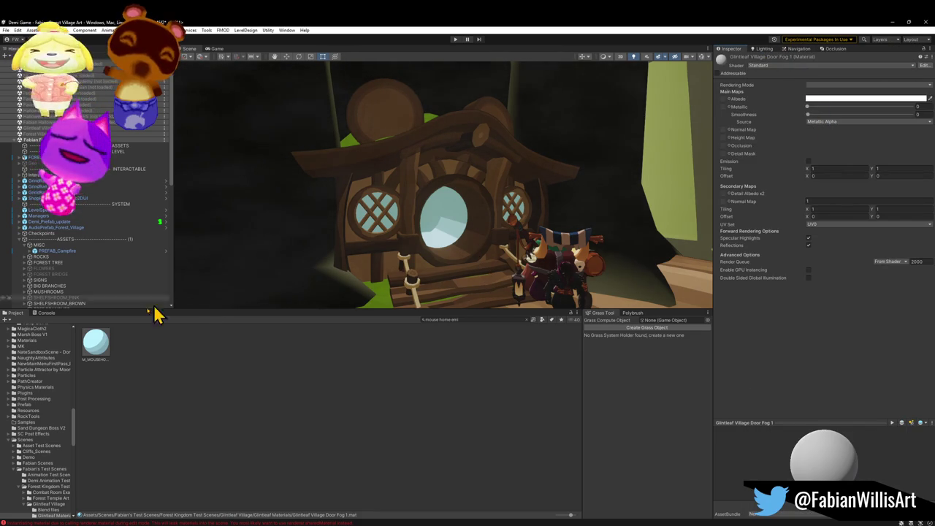
pyautogui.click(106, 365)
pyautogui.hotkey('ctrl', 'z')
pyautogui.hotkey('ctrl', 'z')
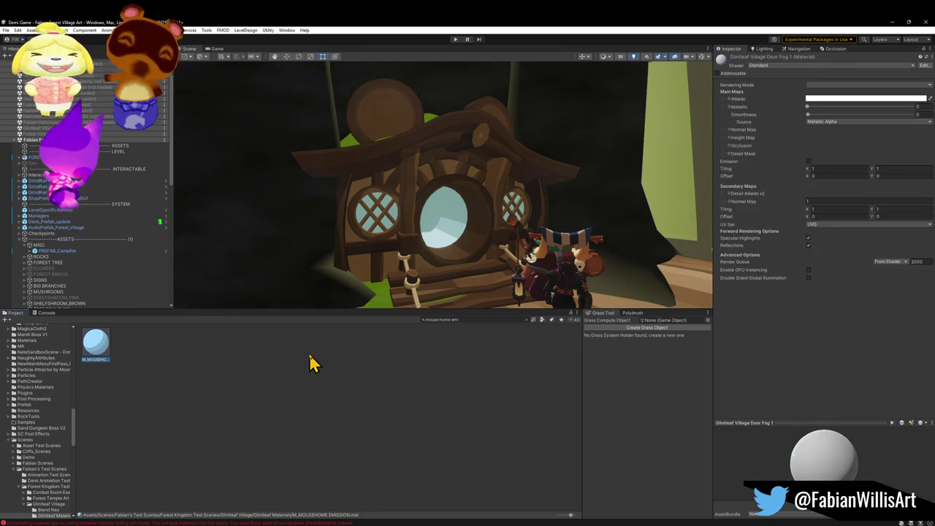
pyautogui.hotkey('ctrl', 'z')
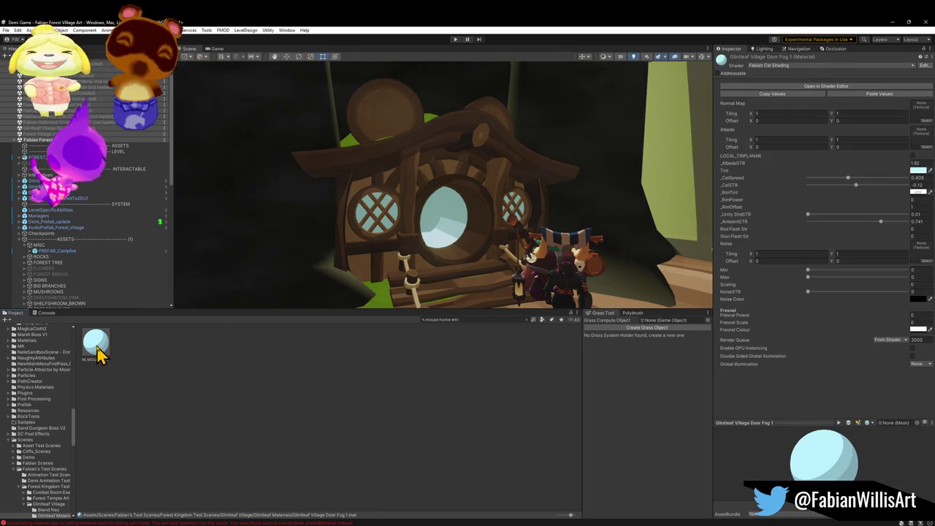
# Apply M_MOUSEHOME EMISSION in the scene and switch its shader to Alembic/Standard
pyautogui.click(98, 354)
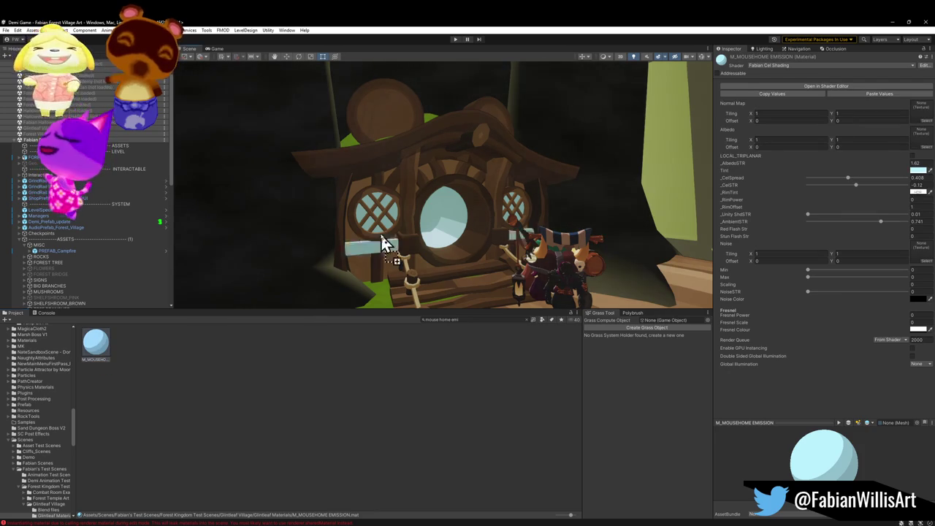
pyautogui.moveTo(115, 349)
pyautogui.mouseDown()
pyautogui.moveTo(368, 236)
pyautogui.moveTo(365, 222)
pyautogui.mouseUp()
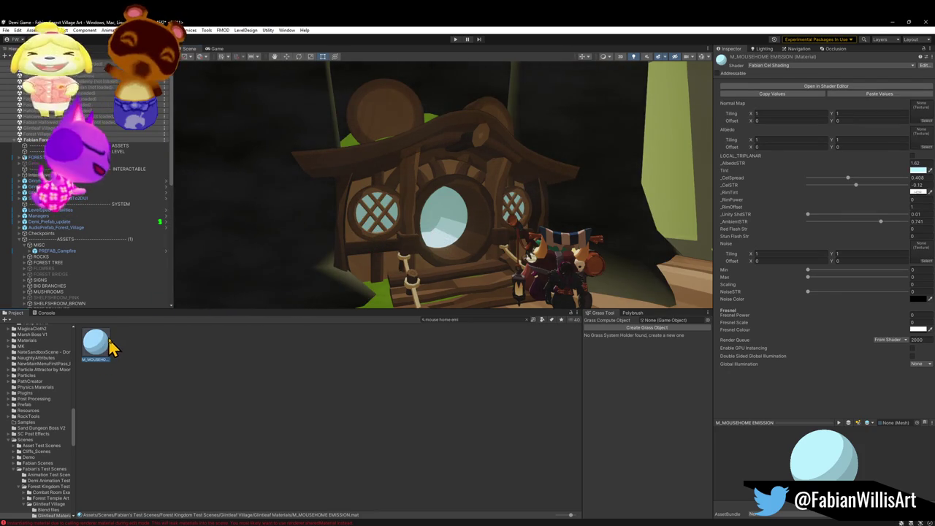
pyautogui.click(793, 67)
pyautogui.click(772, 62)
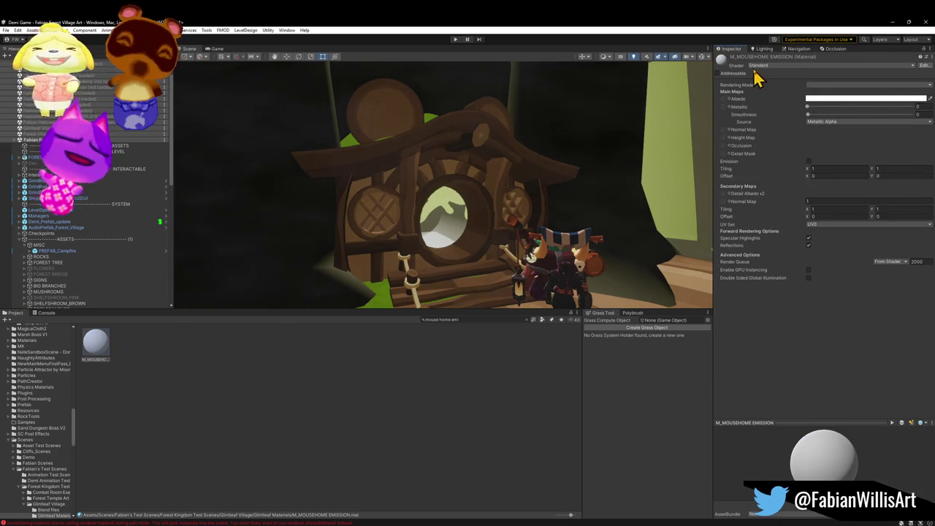
pyautogui.click(759, 66)
pyautogui.click(777, 73)
pyautogui.click(775, 58)
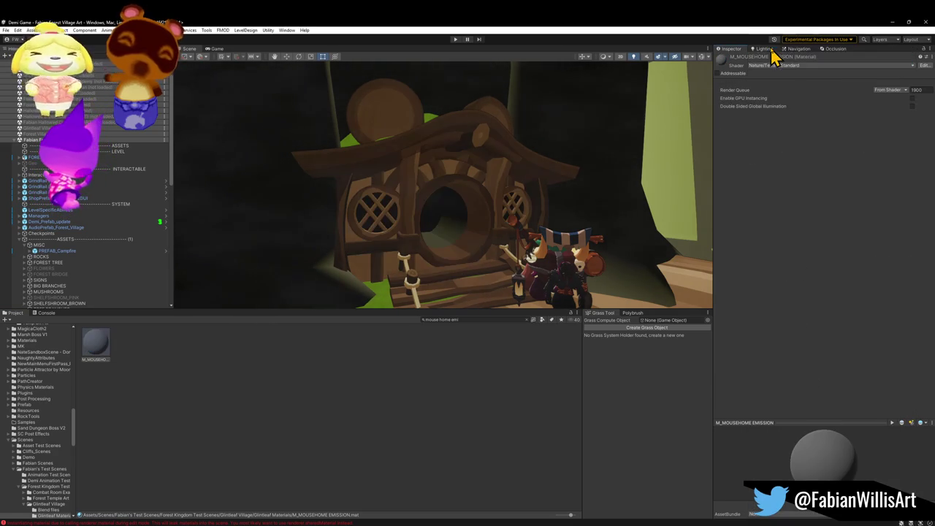
pyautogui.click(815, 66)
pyautogui.click(814, 73)
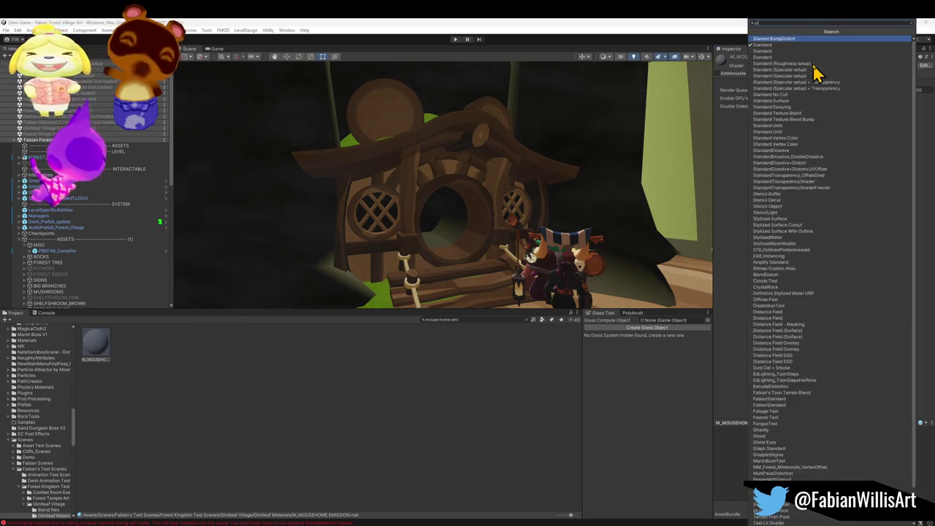
pyautogui.click(785, 73)
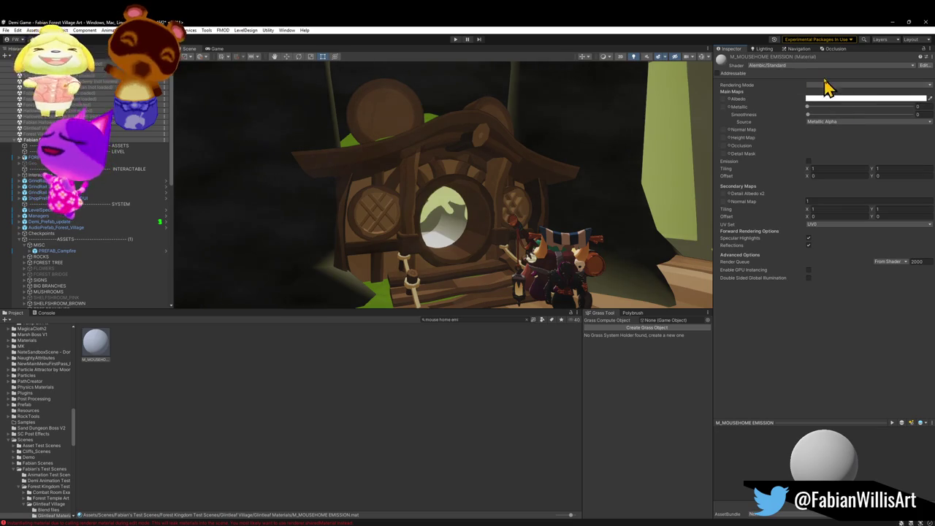
# Set the material's Rendering Mode to Opaque and enable Emission
pyautogui.scroll(10, 512, 209)
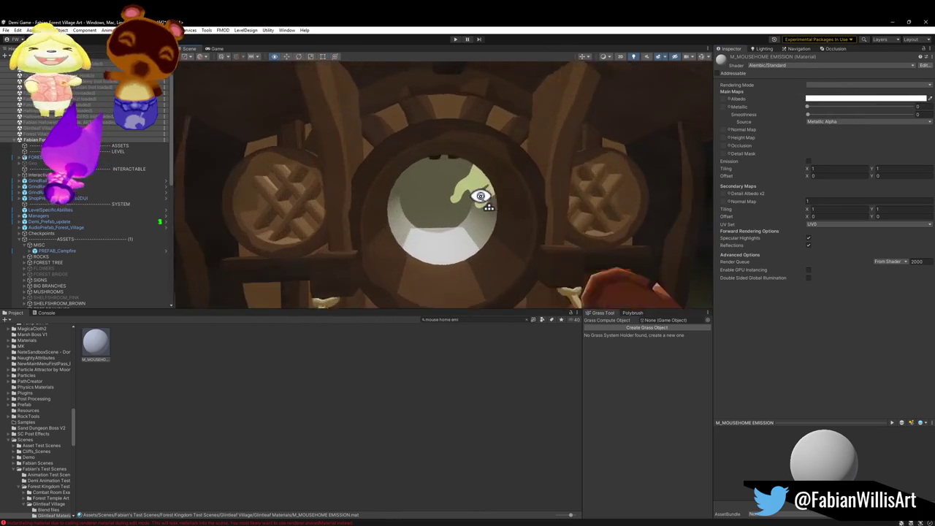
pyautogui.scroll(10, 480, 196)
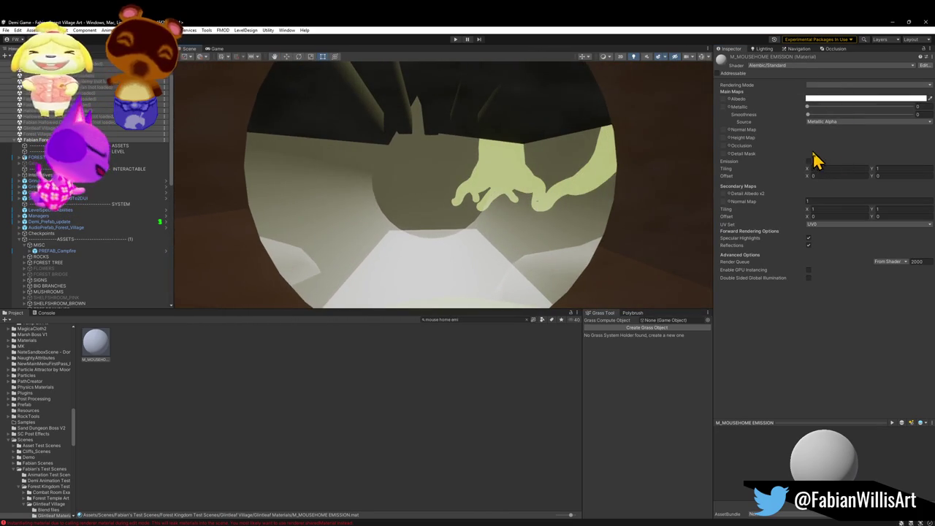
pyautogui.click(831, 85)
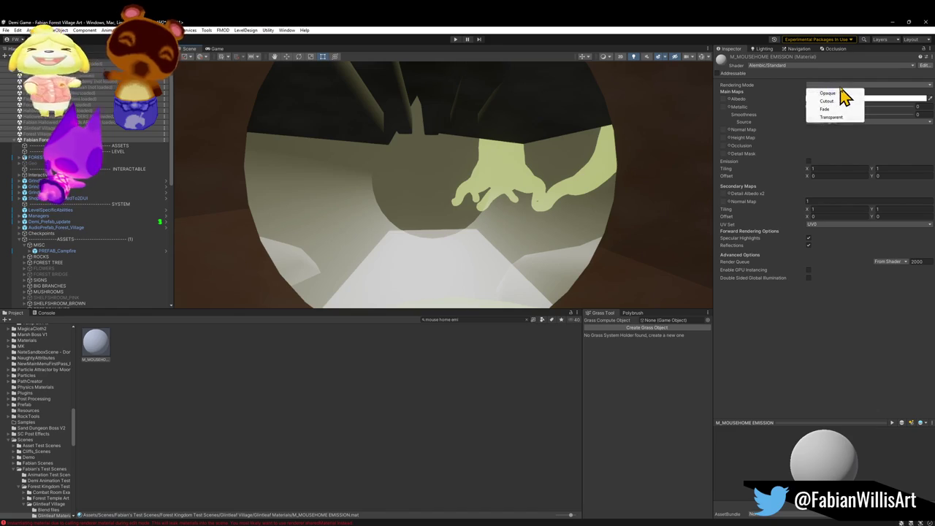
pyautogui.click(841, 94)
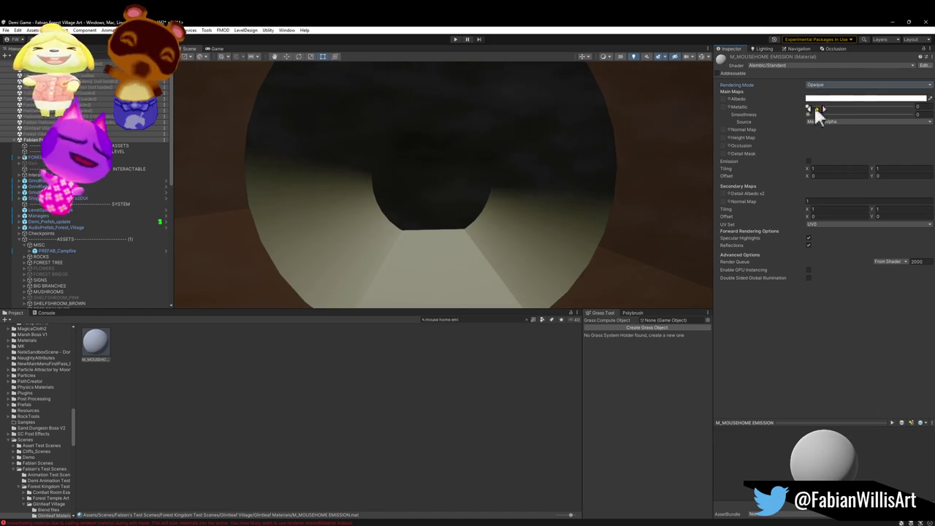
pyautogui.click(808, 162)
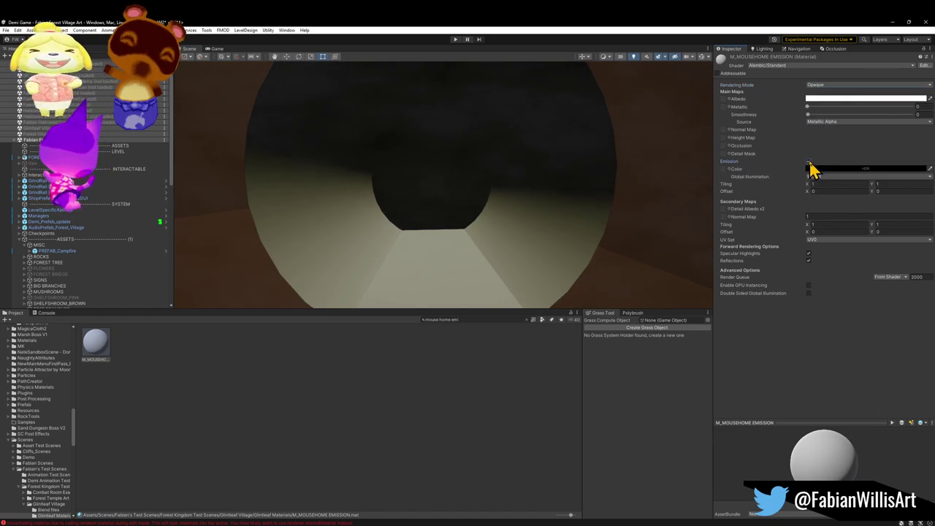
# Give M_MOUSEHOME EMISSION a yellow emission and golden-yellow albedo, then minimise Unity
pyautogui.click(828, 168)
pyautogui.moveTo(870, 219); pyautogui.dragTo(891, 209)
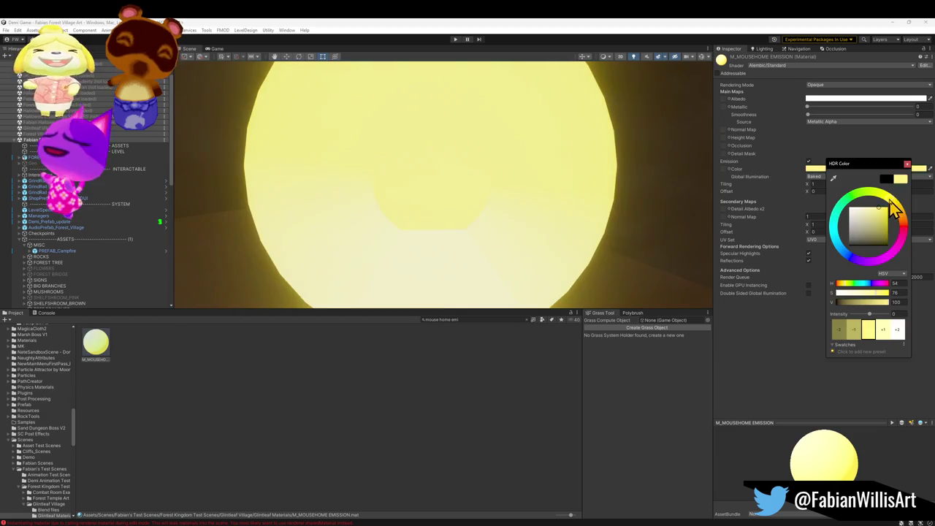
pyautogui.press('s')
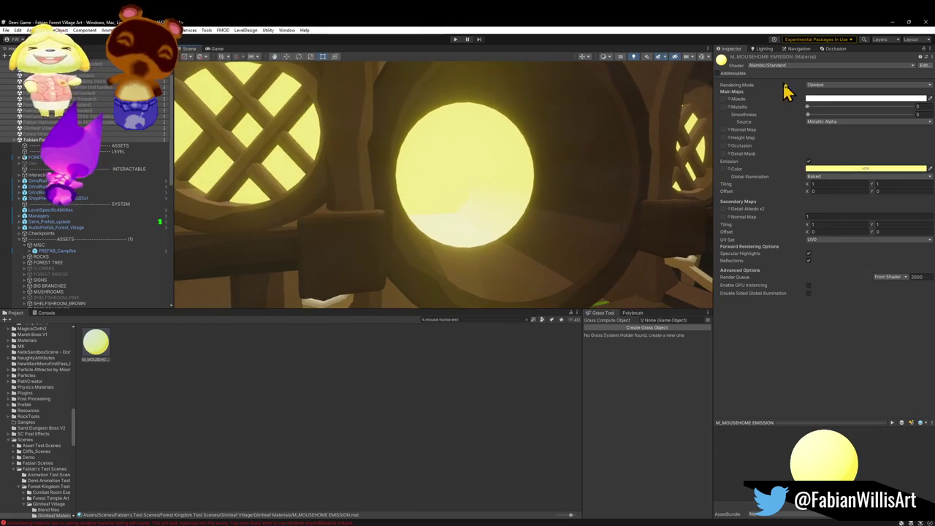
pyautogui.click(824, 98)
pyautogui.moveTo(867, 161)
pyautogui.mouseDown()
pyautogui.moveTo(849, 165)
pyautogui.moveTo(844, 179)
pyautogui.moveTo(857, 155)
pyautogui.moveTo(870, 158)
pyautogui.moveTo(890, 138)
pyautogui.mouseUp()
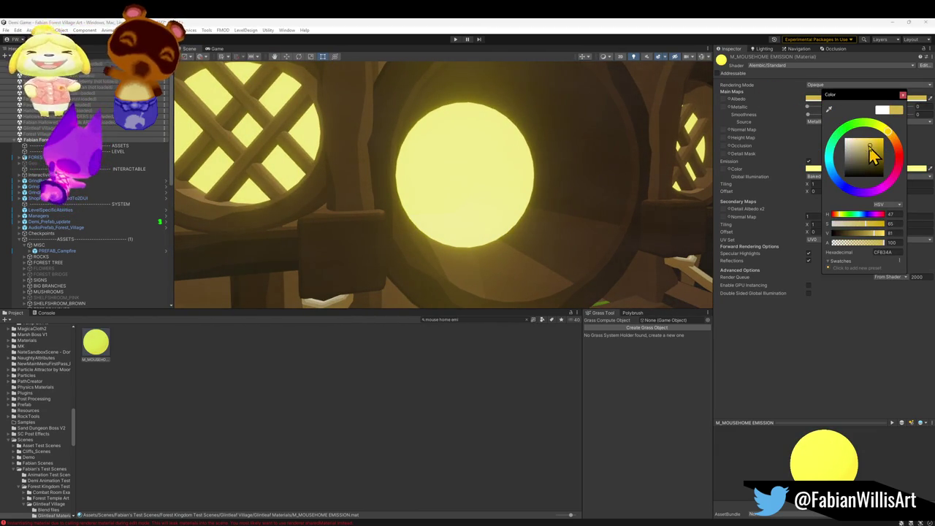
pyautogui.moveTo(515, 159)
pyautogui.mouseDown()
pyautogui.moveTo(522, 167)
pyautogui.moveTo(530, 156)
pyautogui.moveTo(541, 160)
pyautogui.moveTo(505, 157)
pyautogui.moveTo(512, 161)
pyautogui.moveTo(497, 184)
pyautogui.mouseUp()
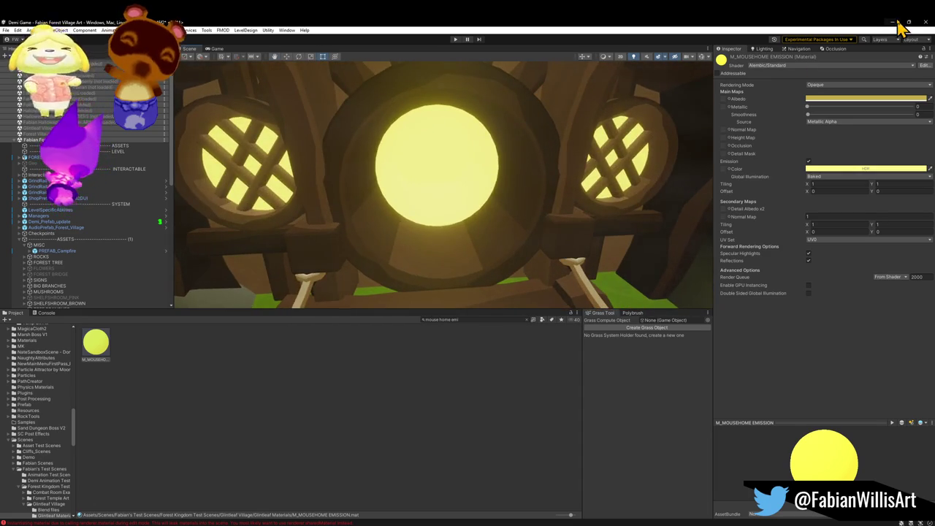
pyautogui.click(899, 23)
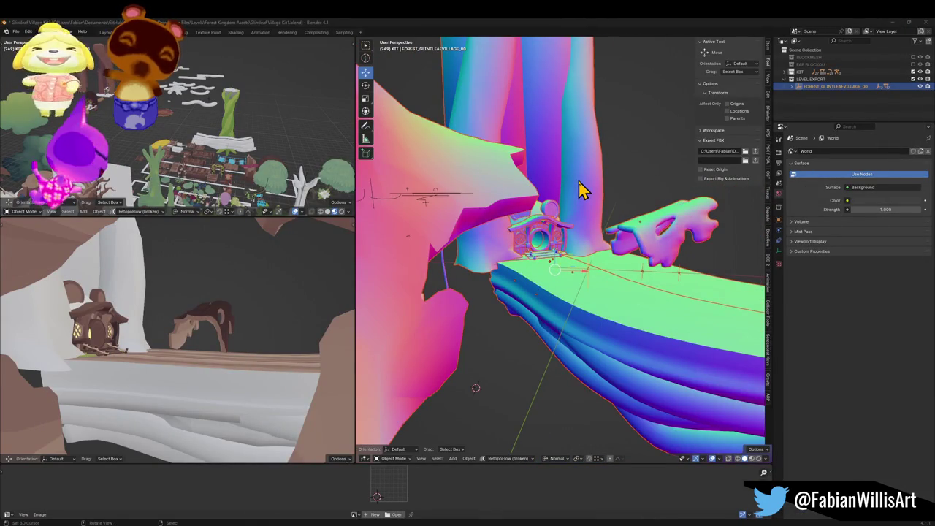
# Apply Shade Smooth to the mouse house model
pyautogui.press('KP_Decimal')
pyautogui.rightClick(592, 193)
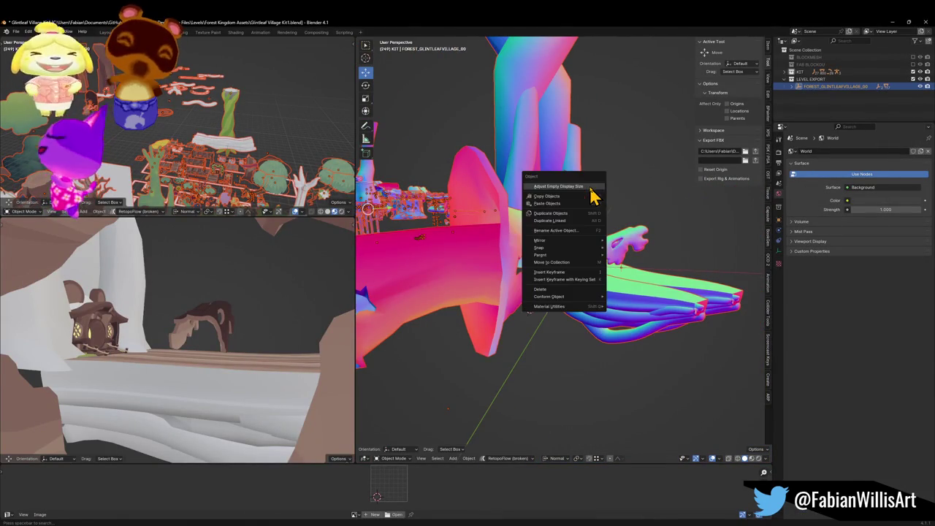
pyautogui.press('KP_Decimal')
pyautogui.click(557, 254)
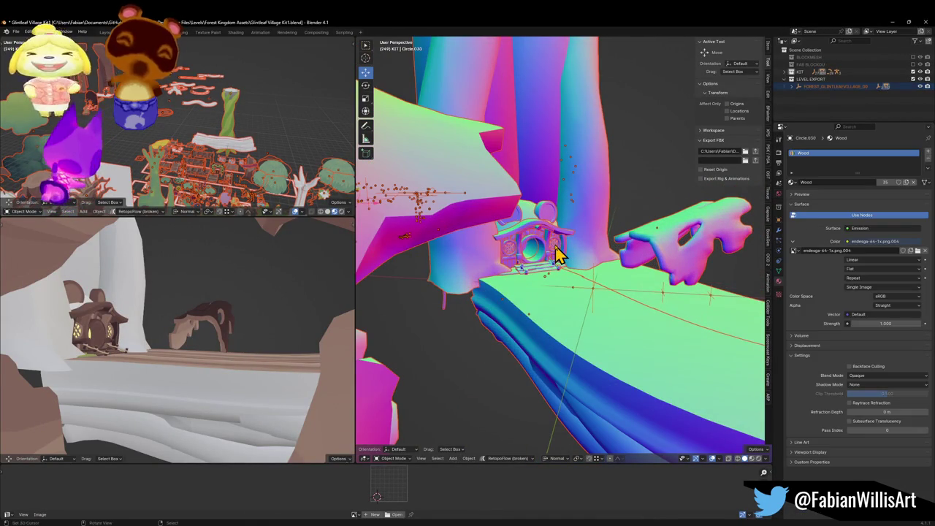
pyautogui.rightClick(557, 253)
pyautogui.press('Return')
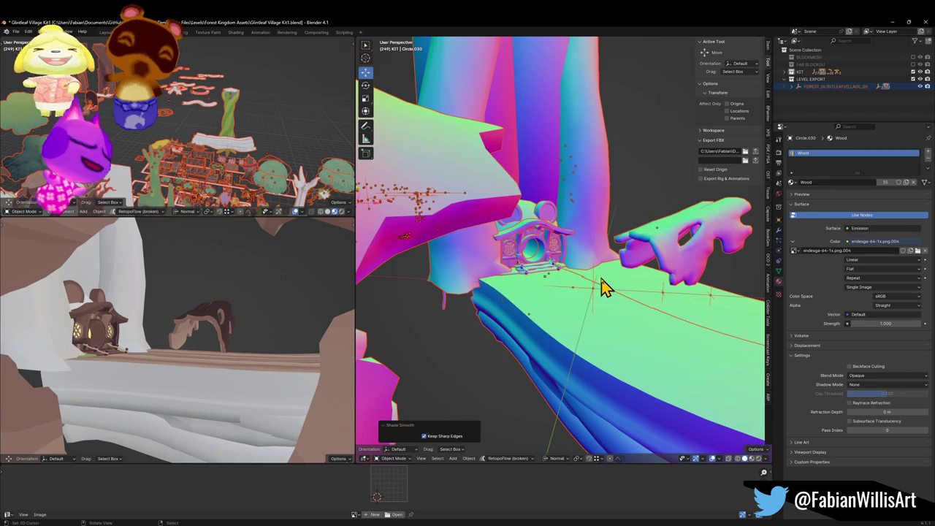
# Save Glintleaf Village Kit1.blend and export the village level to FBX
pyautogui.click(593, 295)
pyautogui.hotkey('ctrl', 's')
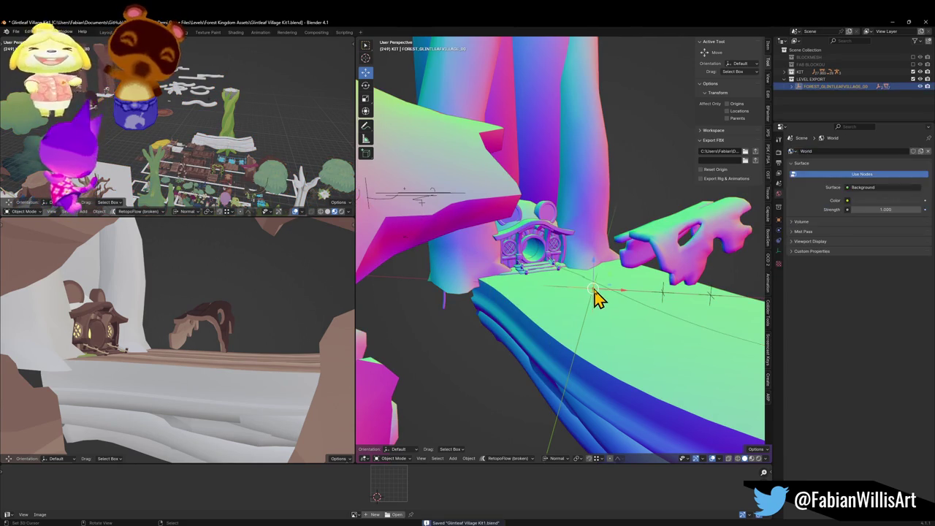
pyautogui.click(755, 153)
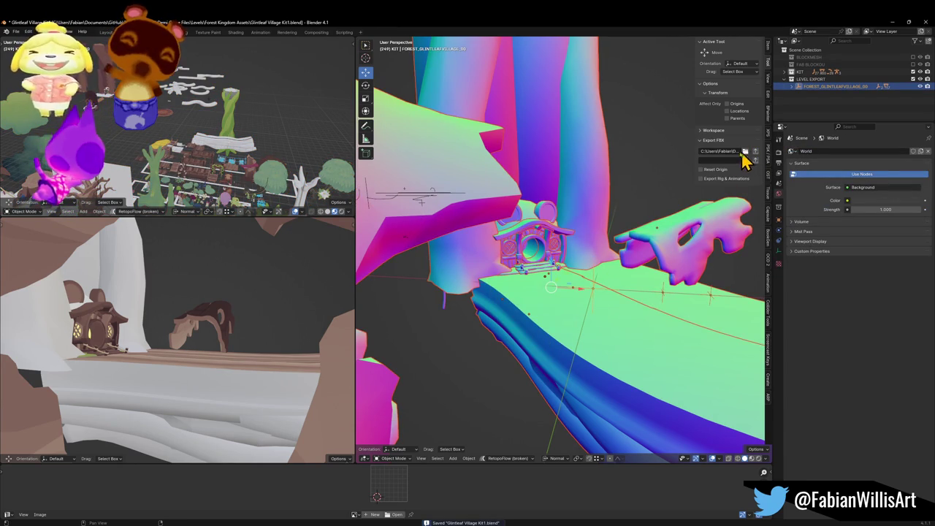
pyautogui.moveTo(532, 194)
pyautogui.mouseDown()
pyautogui.moveTo(564, 250)
pyautogui.moveTo(555, 192)
pyautogui.mouseUp()
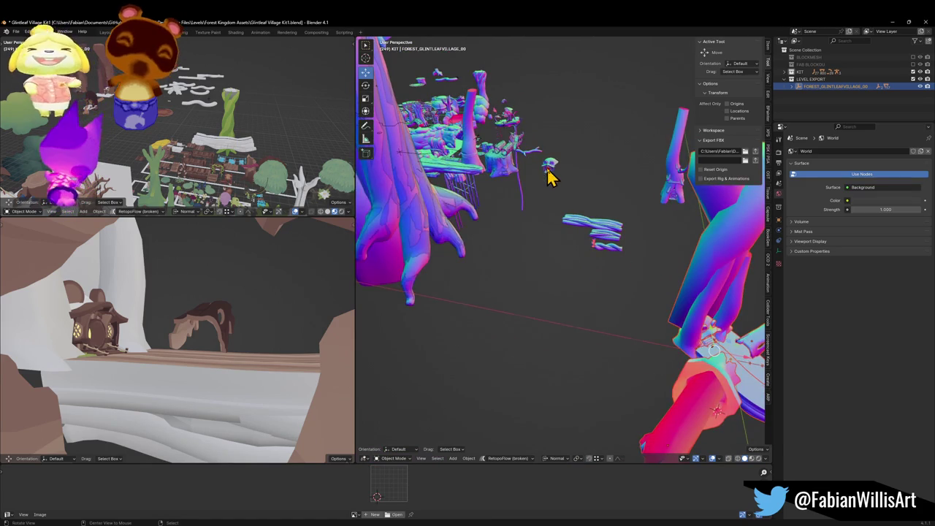
pyautogui.scroll(8, 552, 176)
pyautogui.moveTo(610, 250)
pyautogui.mouseDown()
pyautogui.moveTo(615, 236)
pyautogui.moveTo(580, 243)
pyautogui.moveTo(595, 241)
pyautogui.mouseUp()
pyautogui.scroll(-8, 606, 237)
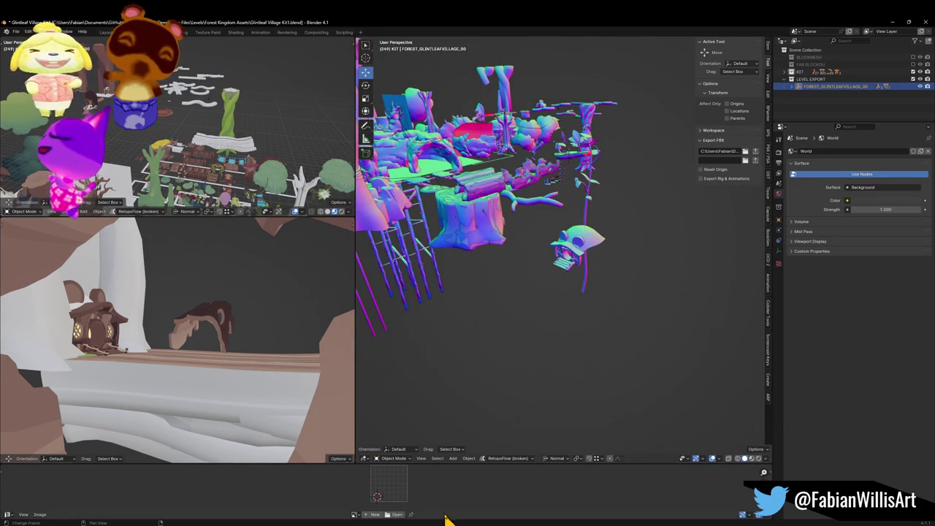
# In the other village kit file, select the house door and the chimney piece
pyautogui.moveTo(519, 520)
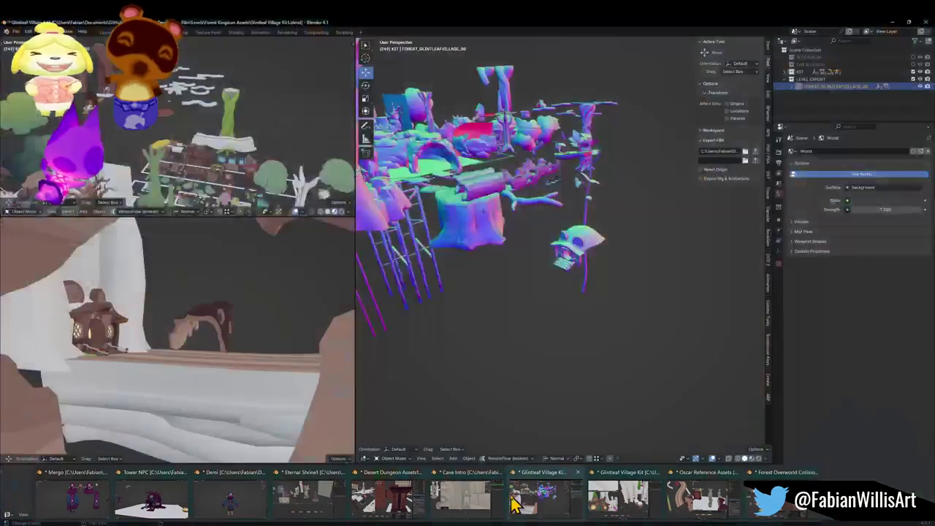
pyautogui.click(606, 503)
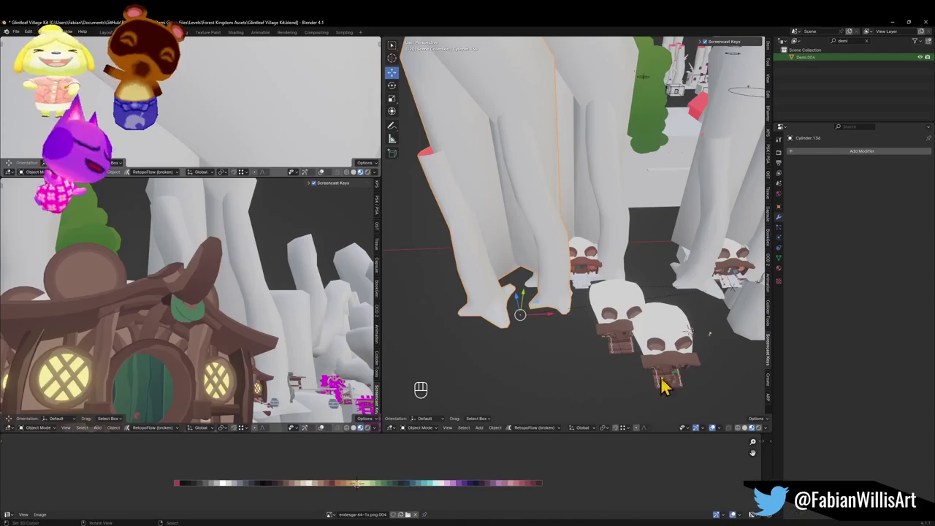
pyautogui.scroll(8, 635, 329)
pyautogui.click(589, 358)
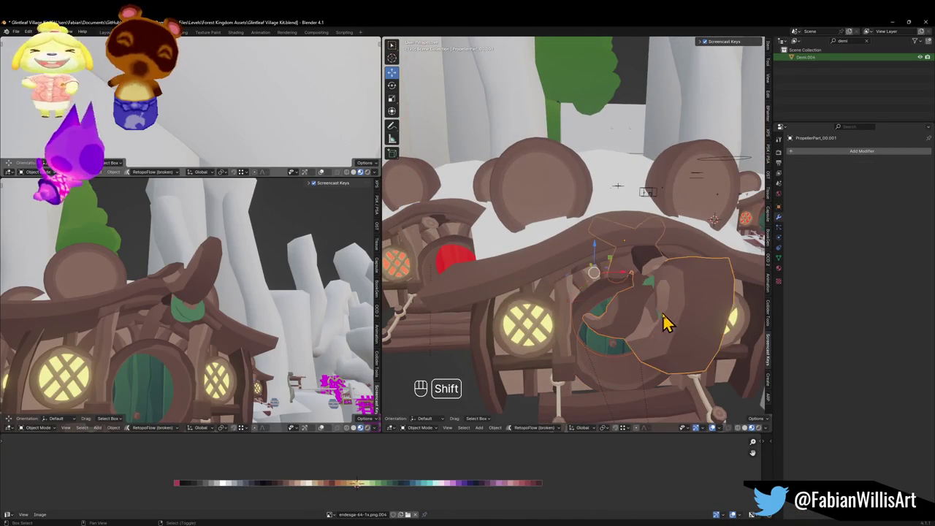
pyautogui.scroll(-5, 657, 325)
pyautogui.keyDown('shift'); pyautogui.click(594, 303); pyautogui.keyUp('shift')
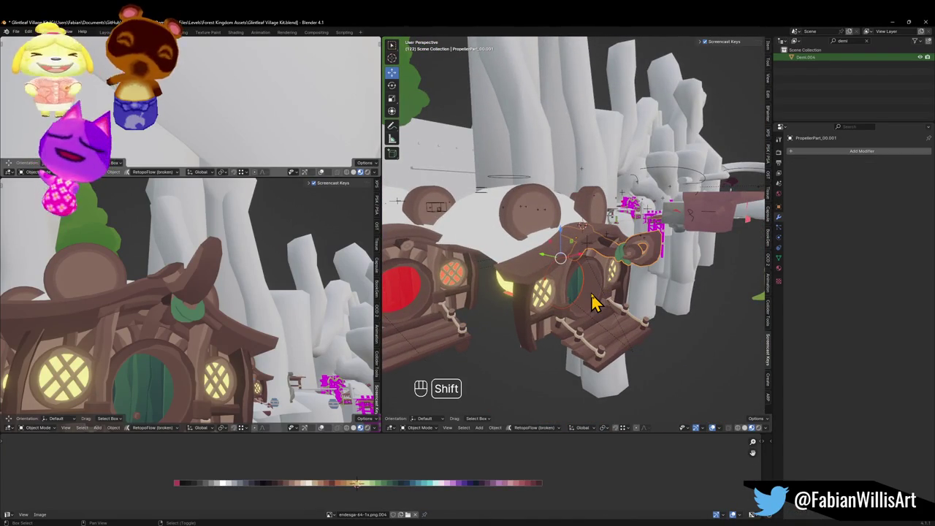
# Duplicate both pieces, clear their parent keeping transformation, and copy them
pyautogui.hotkey('shift', 'd')
pyautogui.press('Escape')
pyautogui.hotkey('alt', 'p')
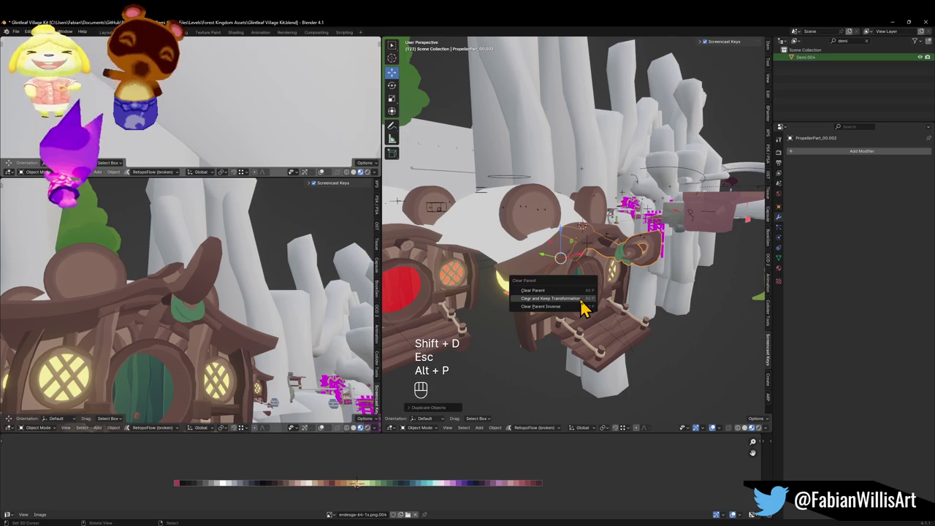
pyautogui.click(582, 300)
pyautogui.hotkey('ctrl', 'c')
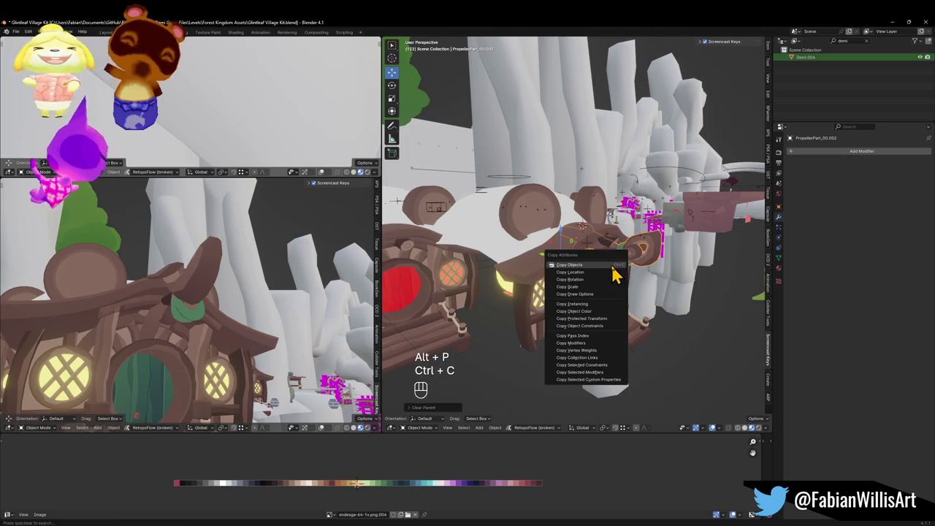
pyautogui.click(613, 266)
# Return to the Kit1 file and frame the tree logs under the house
pyautogui.click(892, 22)
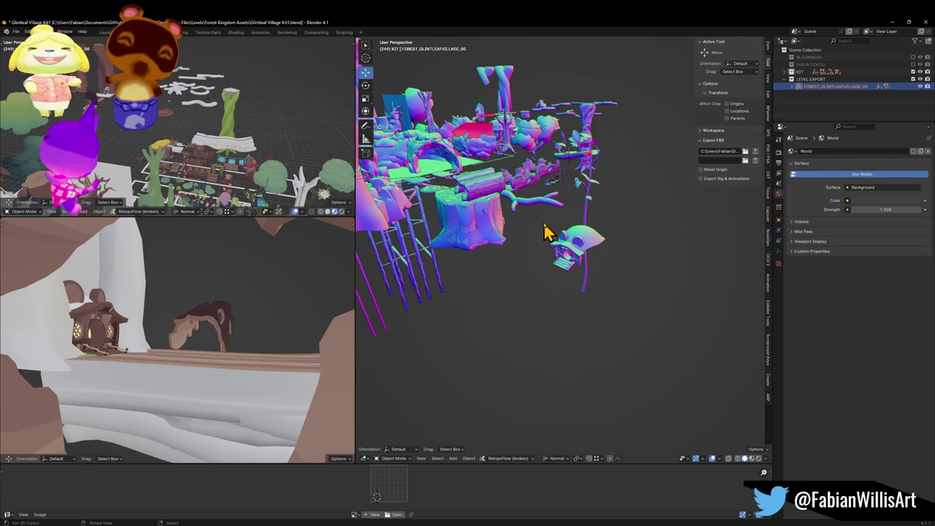
pyautogui.click(292, 356)
pyautogui.press('KP_Decimal')
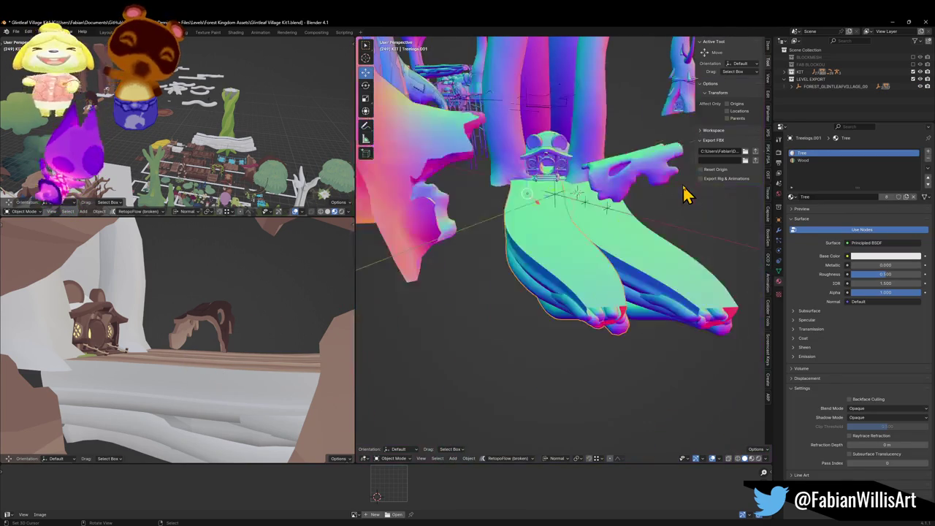
# Paste the two chimney pieces into the KIT collection and drop them onto the treehouse
pyautogui.moveTo(613, 190); pyautogui.dragTo(580, 188)
pyautogui.moveTo(526, 198)
pyautogui.mouseDown()
pyautogui.moveTo(607, 236)
pyautogui.moveTo(482, 248)
pyautogui.moveTo(518, 267)
pyautogui.mouseUp()
pyautogui.click(802, 71)
pyautogui.hotkey('ctrl', 'v')
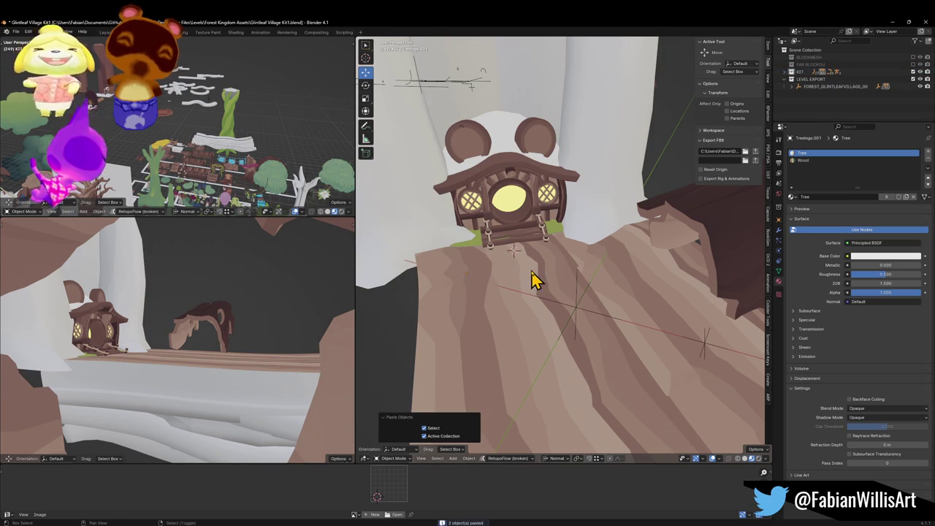
pyautogui.press('g')
pyautogui.click(522, 256)
pyautogui.scroll(1, 547, 237)
pyautogui.scroll(5, 549, 237)
# Rotate the pieces 39.4° about the normal Z axis and raise them up the house
pyautogui.press('r')
pyautogui.press('z')
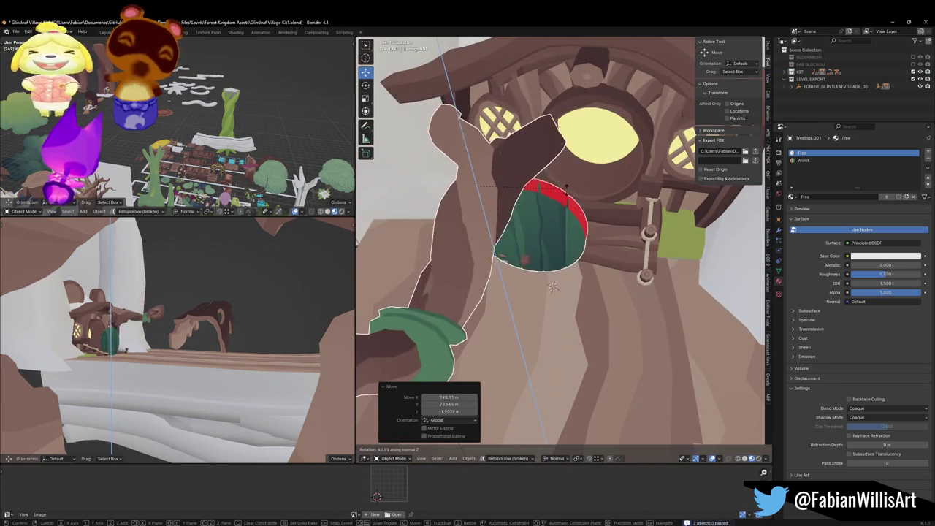
pyautogui.click(566, 241)
pyautogui.press('g')
pyautogui.press('z')
pyautogui.press('z')
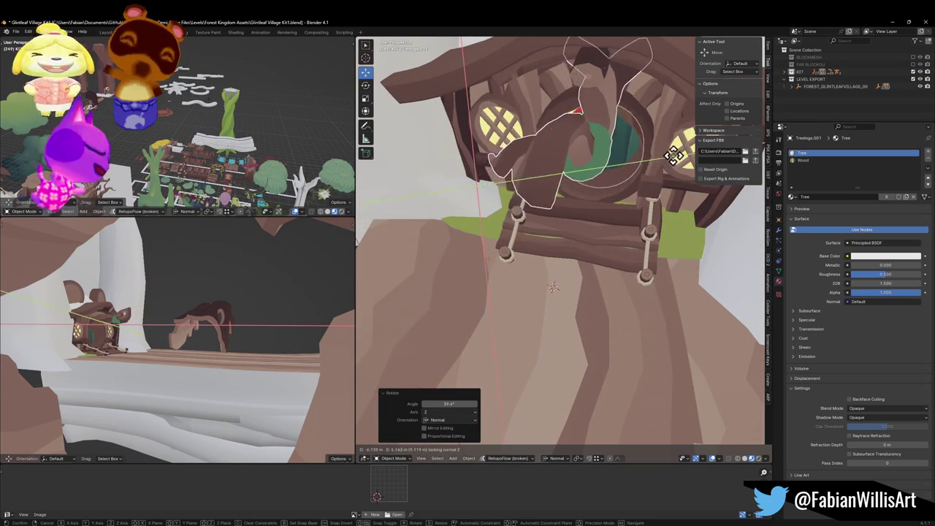
pyautogui.click(675, 156)
pyautogui.scroll(4, 621, 163)
pyautogui.scroll(-2, 591, 240)
# Adjust the chimney's height along normal Z, to 1.3957 then 0.44141 m
pyautogui.press('g')
pyautogui.press('z')
pyautogui.press('z')
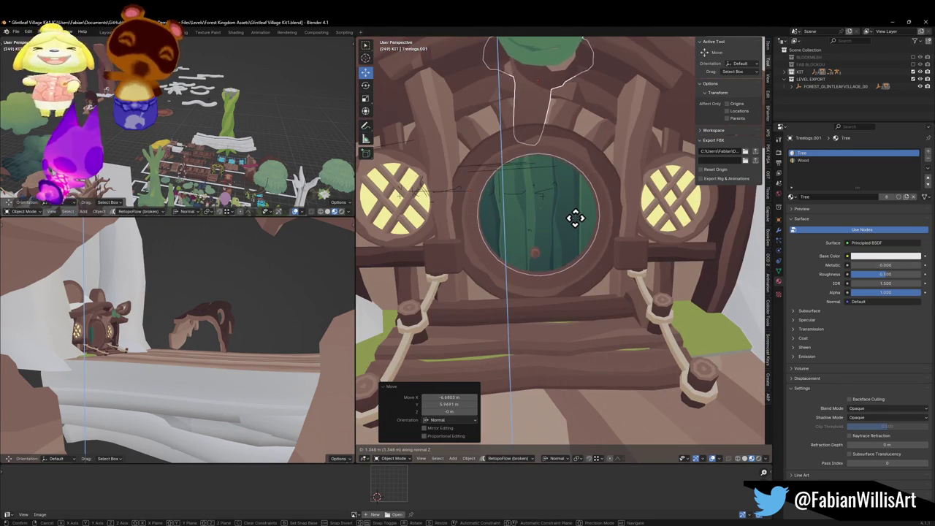
pyautogui.click(581, 228)
pyautogui.scroll(-5, 577, 241)
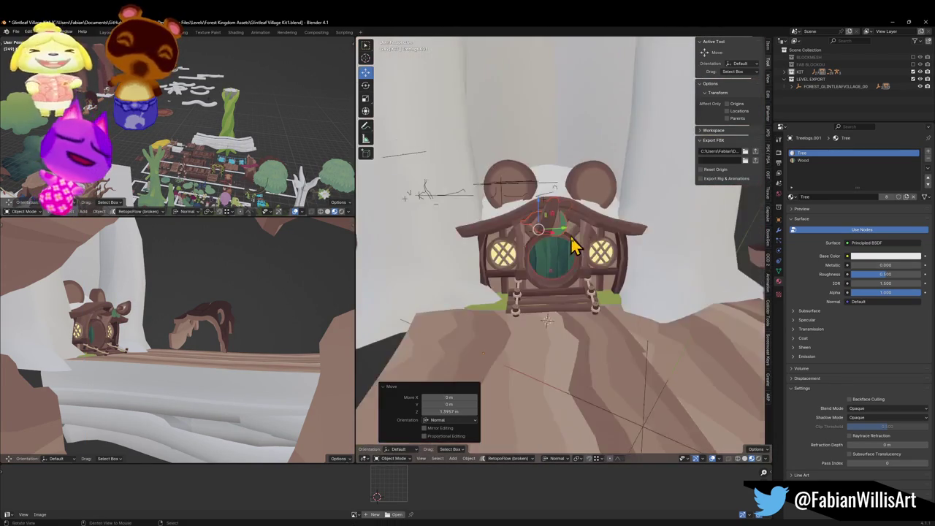
pyautogui.scroll(4, 577, 238)
pyautogui.press('KP_Decimal')
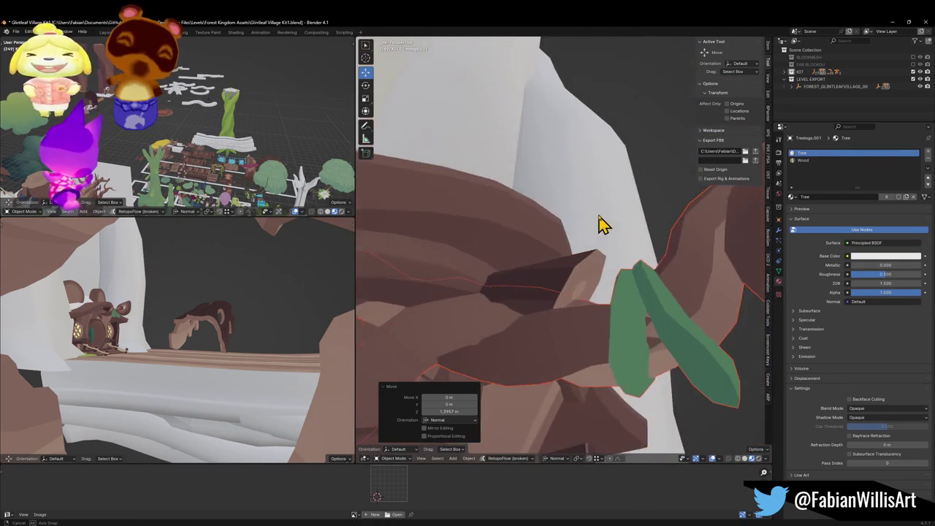
pyautogui.press('g')
pyautogui.press('z')
pyautogui.press('z')
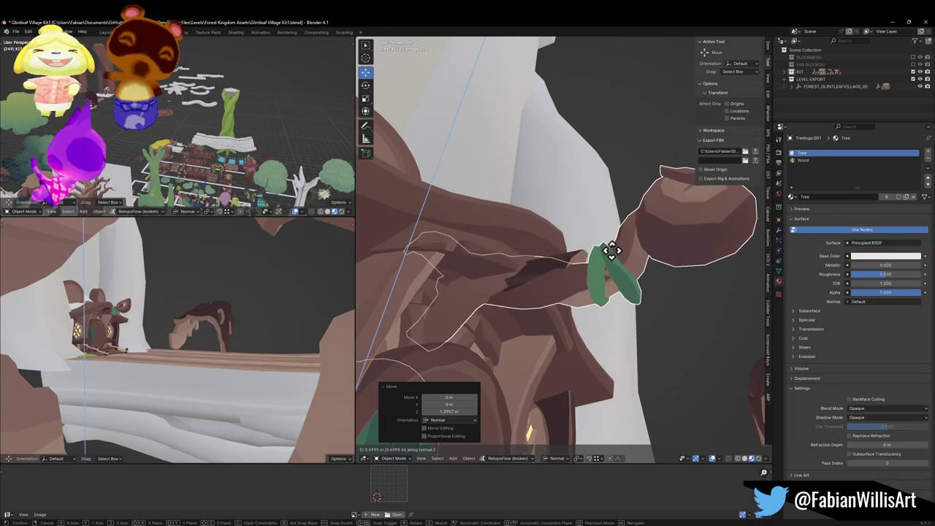
pyautogui.click(610, 267)
# Lower the chimney to Z -0.33774 m and seat it on the roof
pyautogui.press('KP_1')
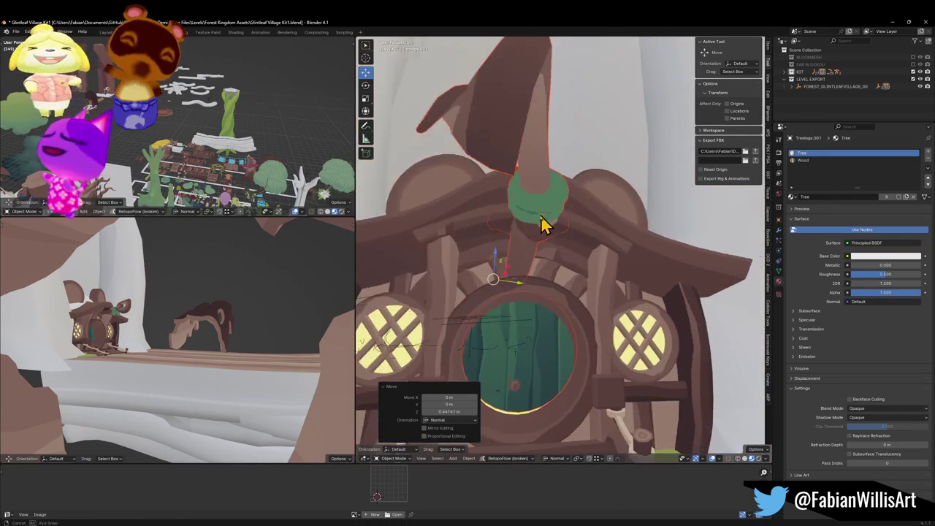
pyautogui.press('g')
pyautogui.press('z')
pyautogui.press('z')
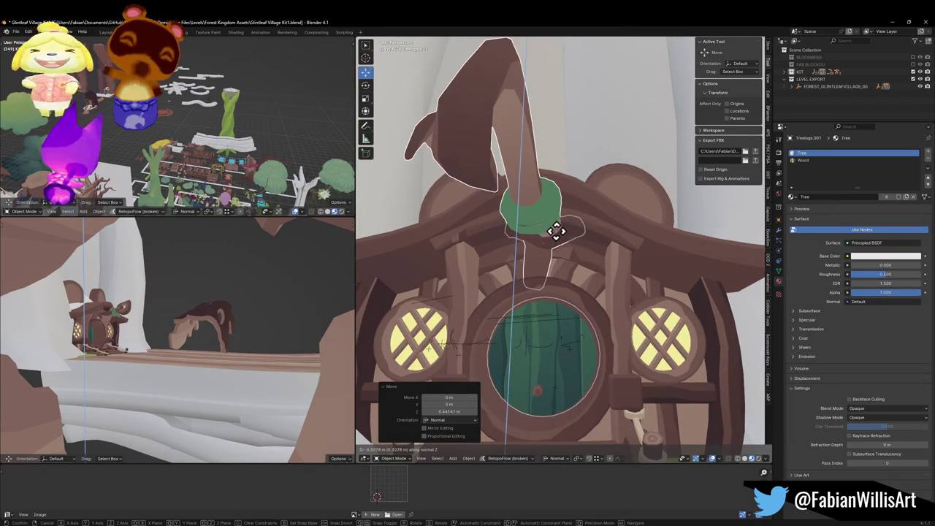
pyautogui.click(556, 230)
pyautogui.press('g')
pyautogui.press('z')
pyautogui.press('z')
pyautogui.click(574, 262)
pyautogui.press('g')
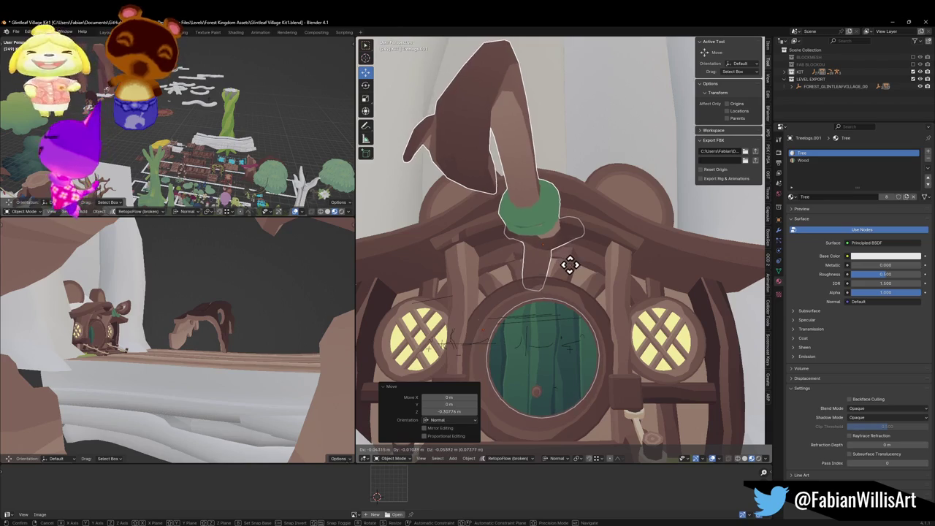
pyautogui.click(573, 265)
pyautogui.moveTo(574, 265)
pyautogui.mouseDown()
pyautogui.moveTo(606, 278)
pyautogui.moveTo(540, 240)
pyautogui.moveTo(551, 209)
pyautogui.moveTo(563, 237)
pyautogui.moveTo(539, 219)
pyautogui.moveTo(547, 234)
pyautogui.mouseUp()
pyautogui.click(541, 242)
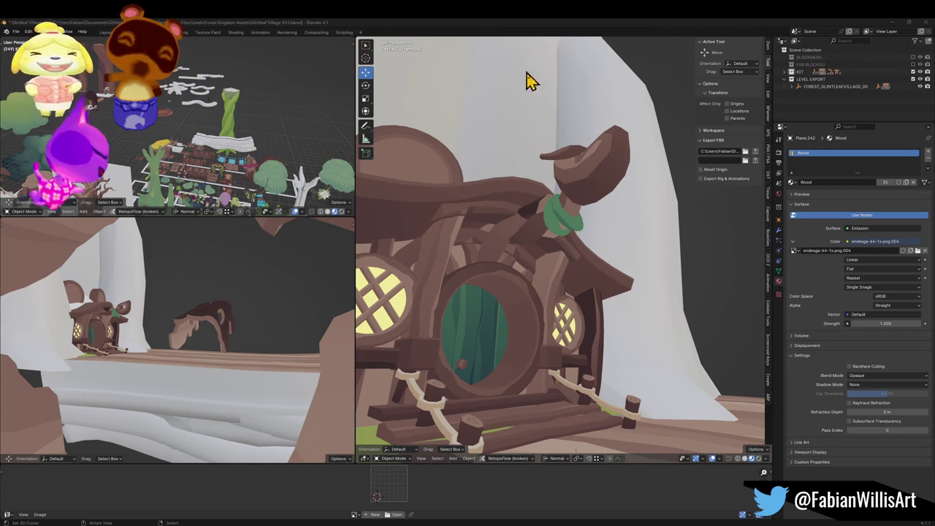
# Delete the unwanted propeller piece from the mouse house
pyautogui.scroll(5, 539, 212)
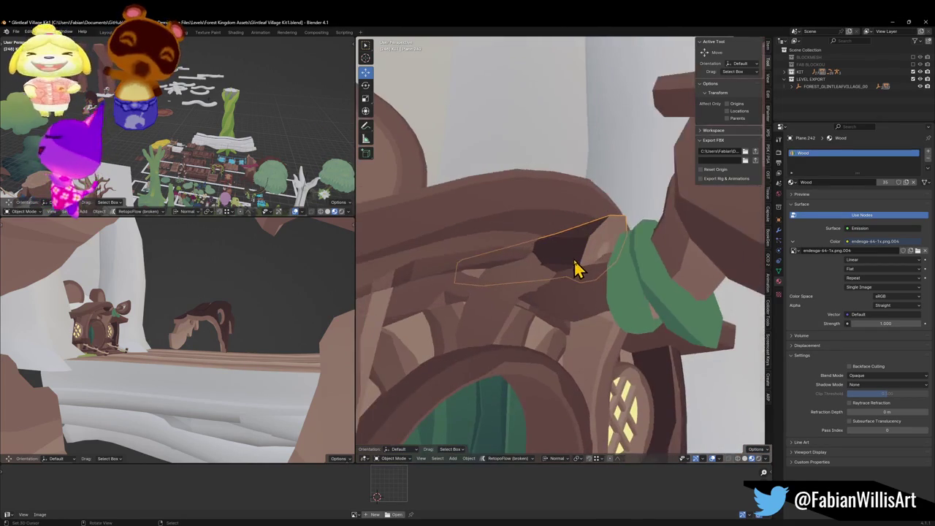
pyautogui.scroll(-3, 577, 252)
pyautogui.scroll(2, 576, 251)
pyautogui.scroll(-4, 574, 250)
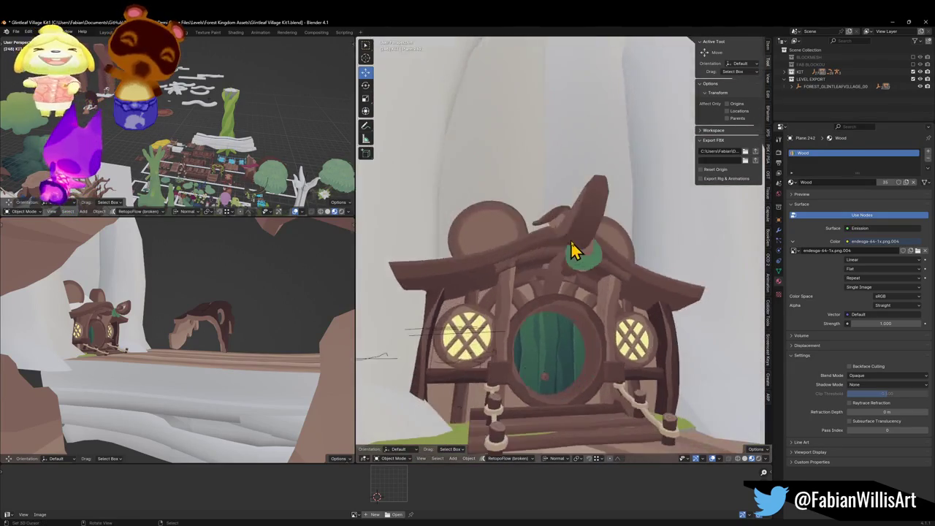
pyautogui.moveTo(574, 251)
pyautogui.mouseDown()
pyautogui.moveTo(635, 257)
pyautogui.moveTo(563, 235)
pyautogui.moveTo(627, 257)
pyautogui.moveTo(612, 249)
pyautogui.mouseUp()
pyautogui.scroll(3, 559, 240)
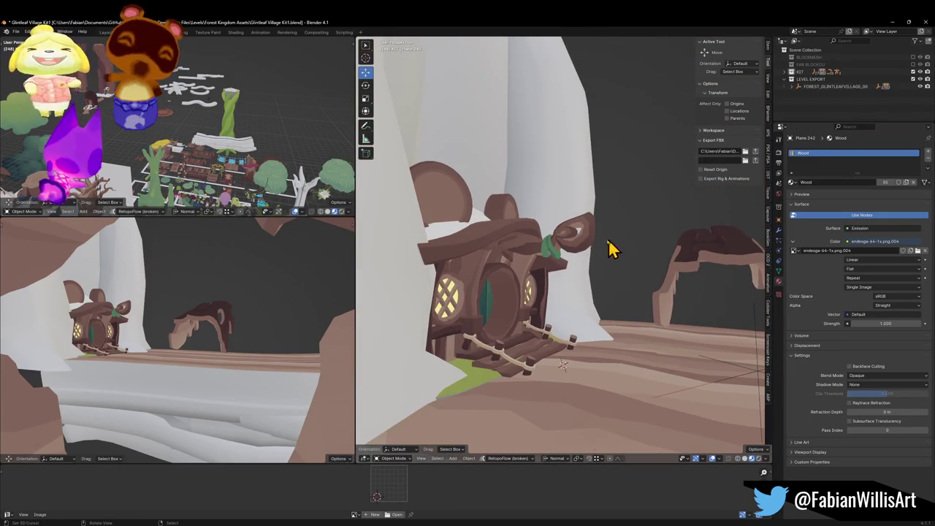
pyautogui.click(557, 253)
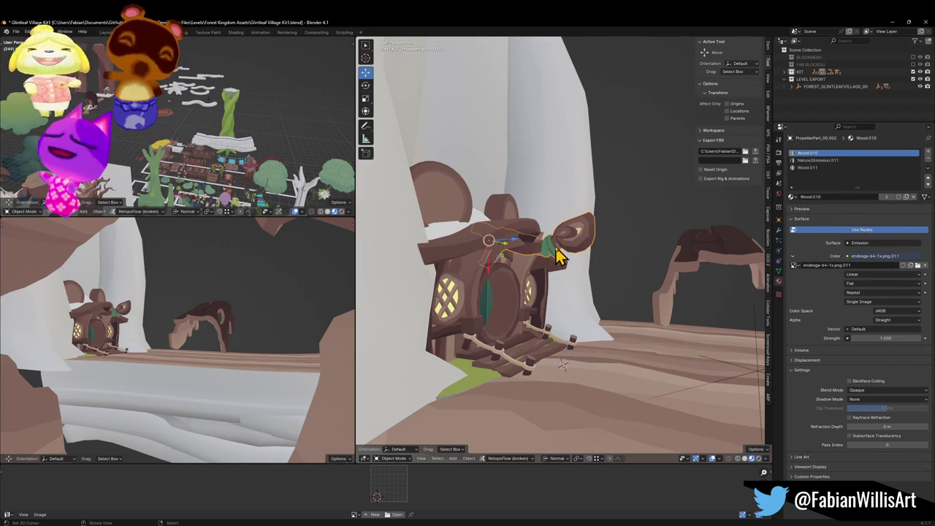
pyautogui.press('KP_Decimal')
pyautogui.scroll(-5, 595, 253)
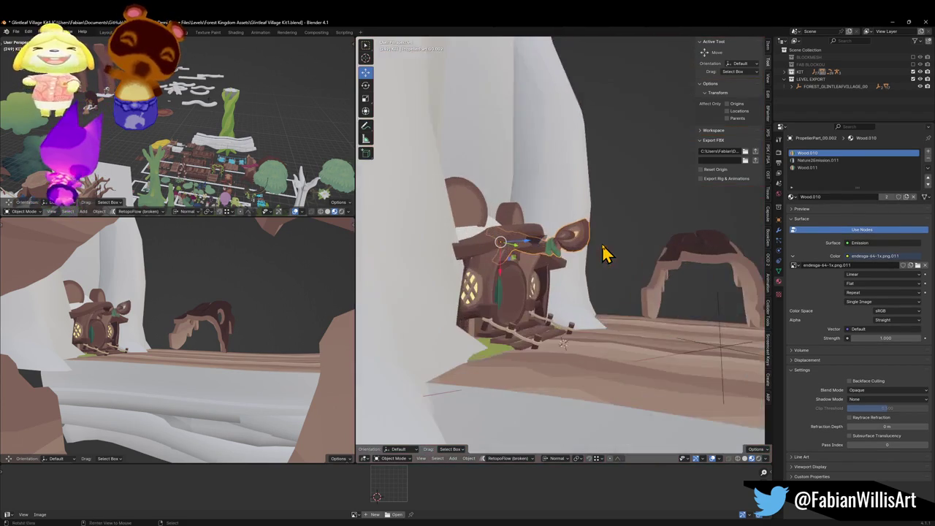
pyautogui.press('Delete')
# Check the house body's material slots and save Glintleaf Village Kit1.blend
pyautogui.click(555, 257)
pyautogui.click(519, 251)
pyautogui.click(539, 255)
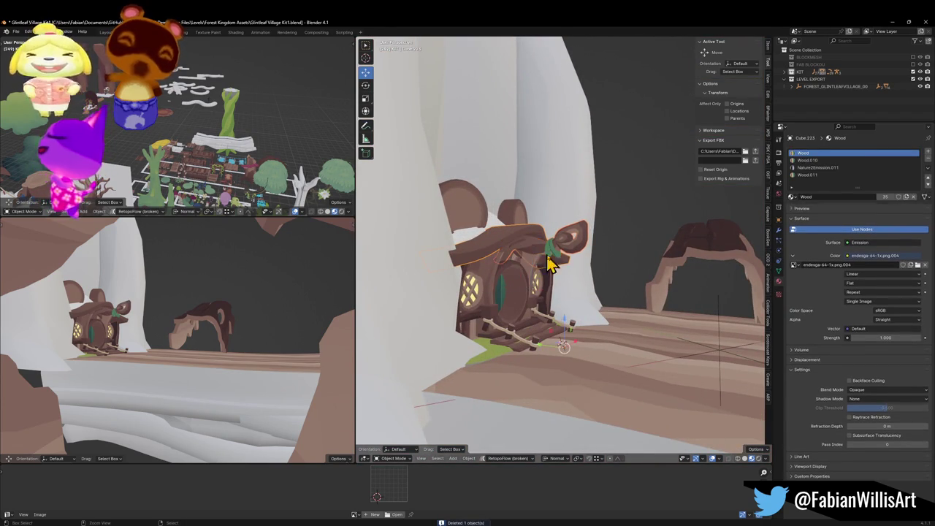
pyautogui.press('KP_Decimal')
pyautogui.hotkey('ctrl', 's')
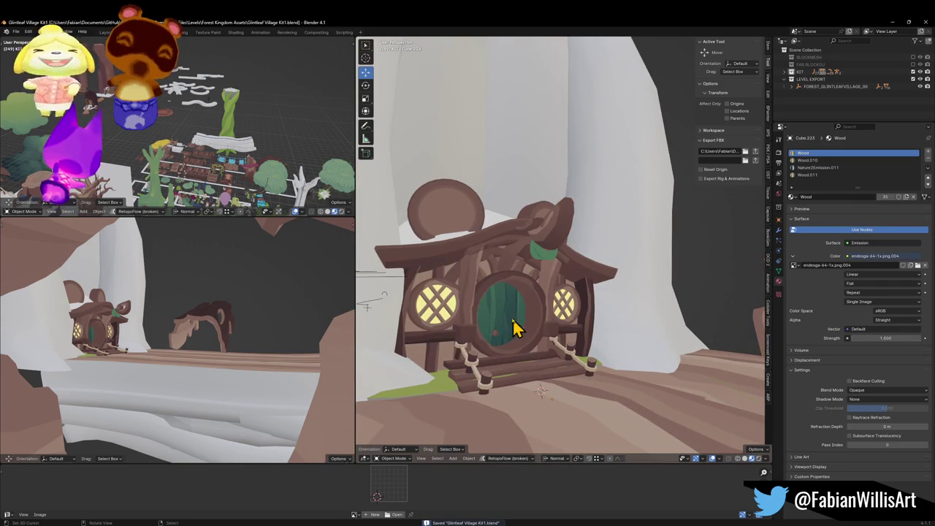
pyautogui.click(533, 315)
pyautogui.scroll(6, 519, 316)
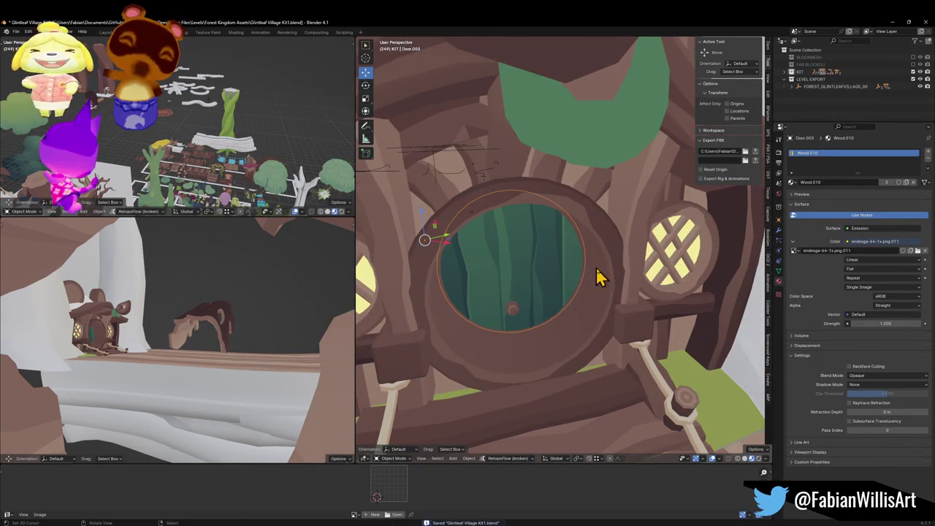
# Rotate the round door about the vertical Z axis
pyautogui.press('r')
pyautogui.press('z')
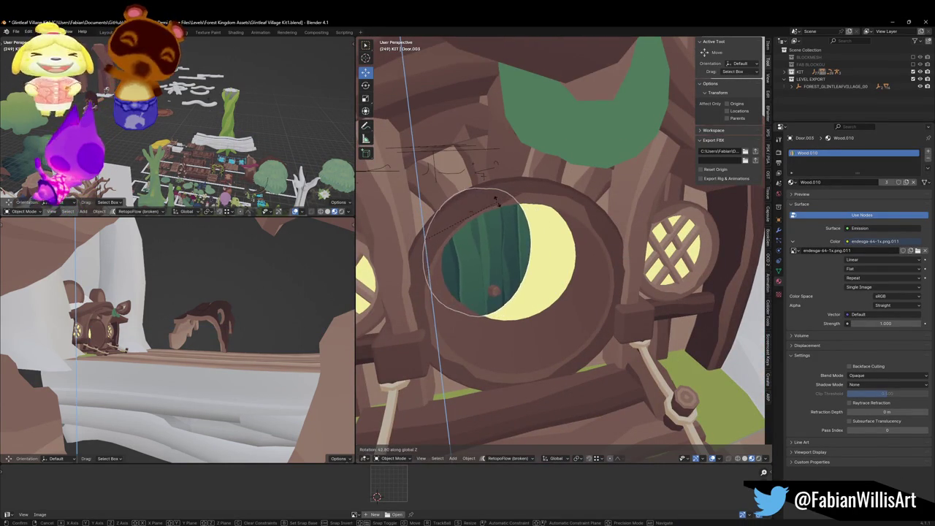
pyautogui.click(502, 209)
pyautogui.scroll(1, 528, 230)
pyautogui.press('r')
pyautogui.press('z')
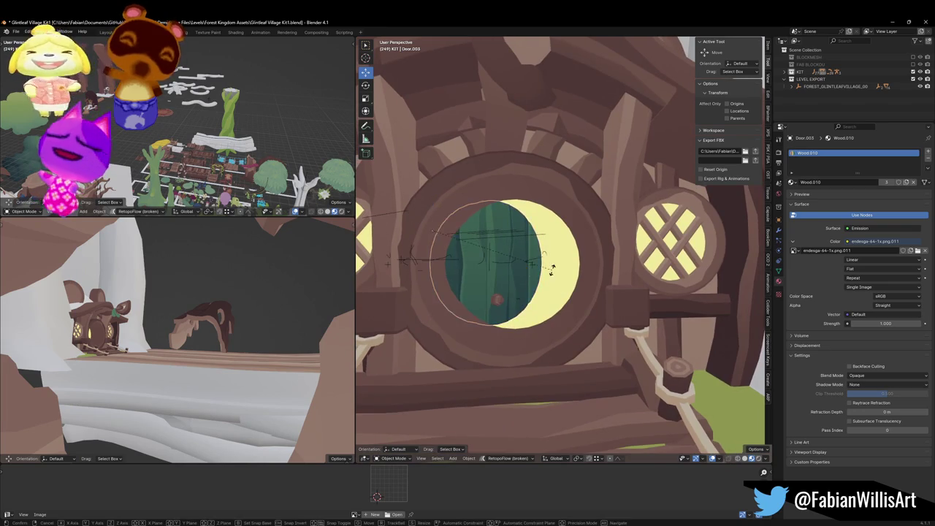
pyautogui.rightClick(559, 285)
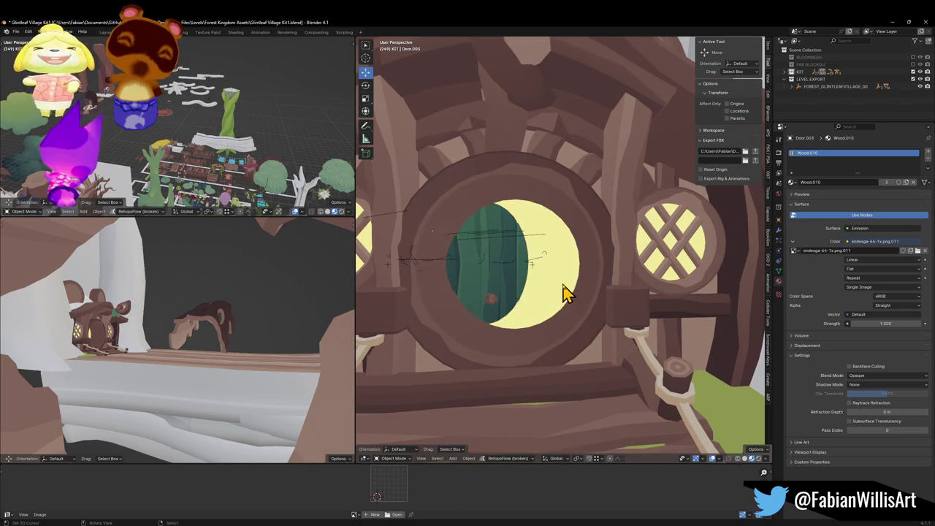
pyautogui.scroll(2, 562, 292)
pyautogui.scroll(-3, 559, 280)
# Remove the Wood.010, Nature2Emission.011 and Wood.011 slots from the house body, leaving Wood
pyautogui.click(574, 299)
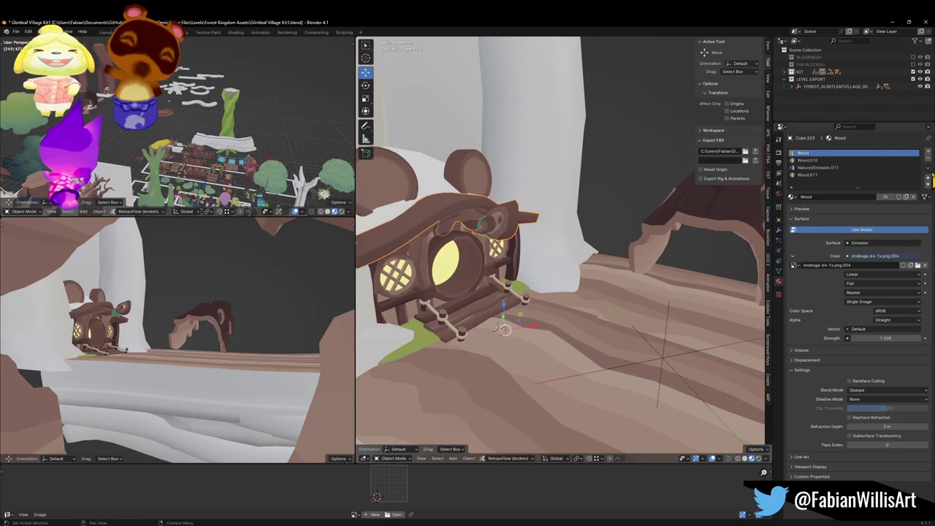
pyautogui.click(900, 161)
pyautogui.click(928, 159)
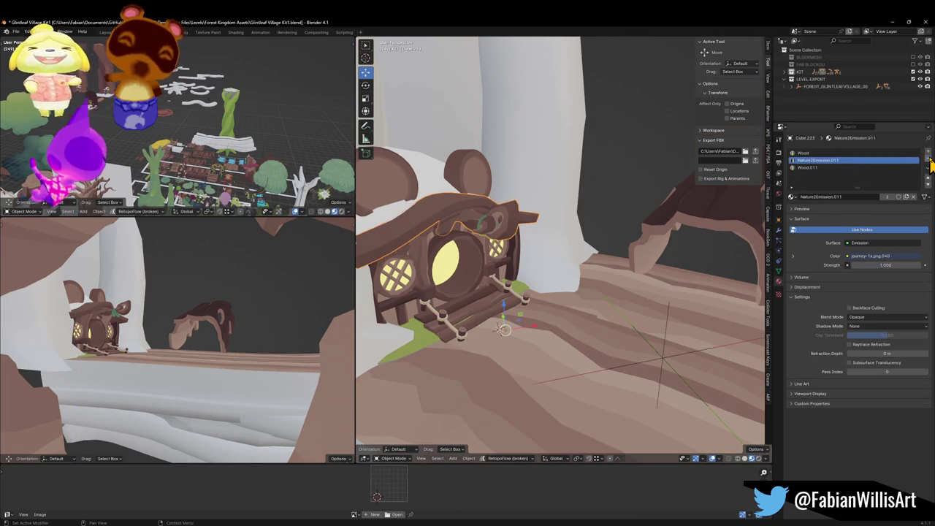
pyautogui.click(928, 160)
pyautogui.click(929, 160)
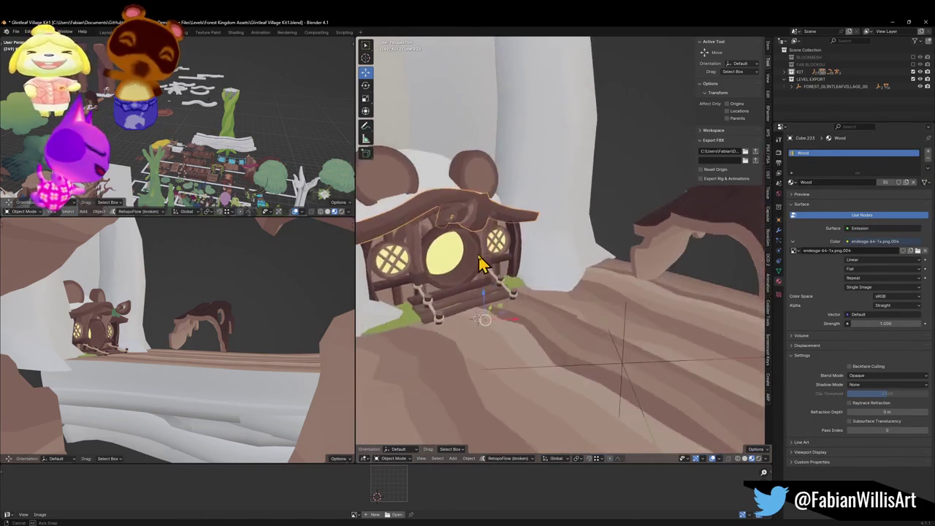
# Remove the door ring's Wood.010 slot, save, and select the house and terrain for export
pyautogui.click(451, 252)
pyautogui.click(851, 160)
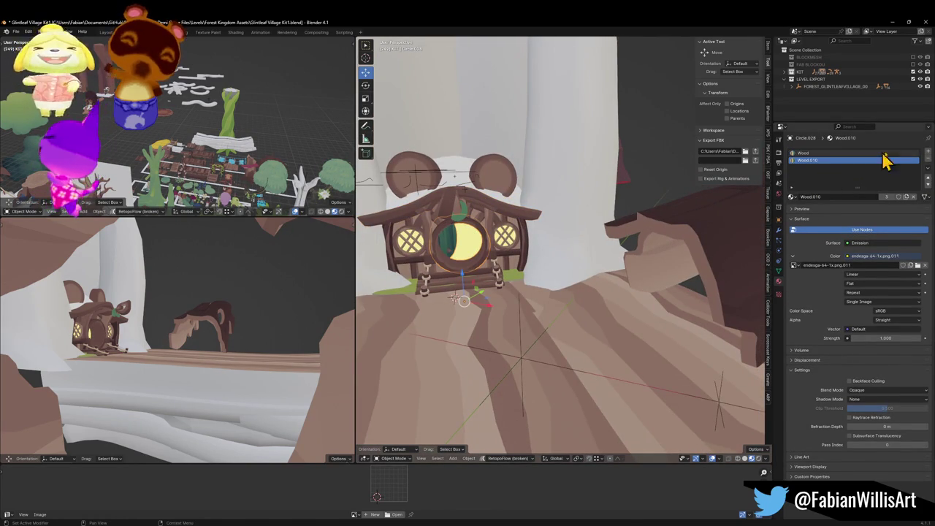
pyautogui.click(928, 161)
pyautogui.hotkey('ctrl', 's')
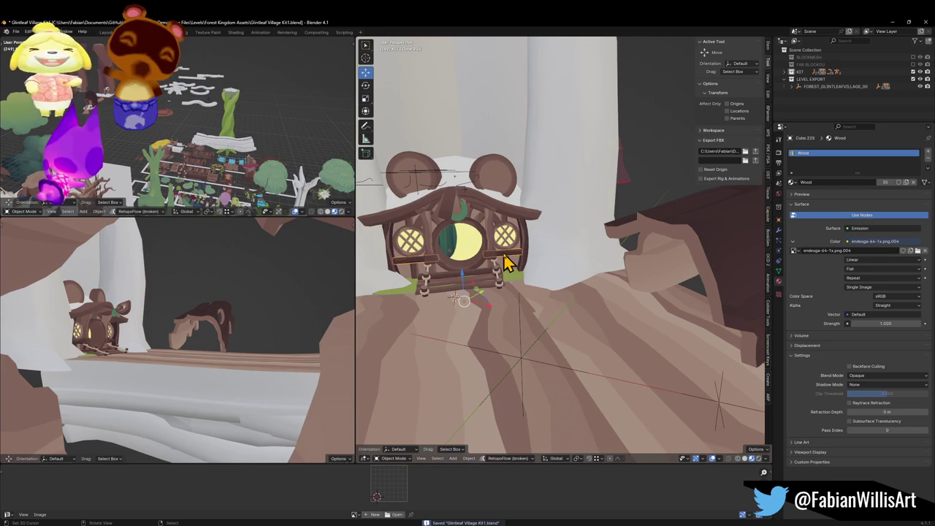
pyautogui.click(503, 252)
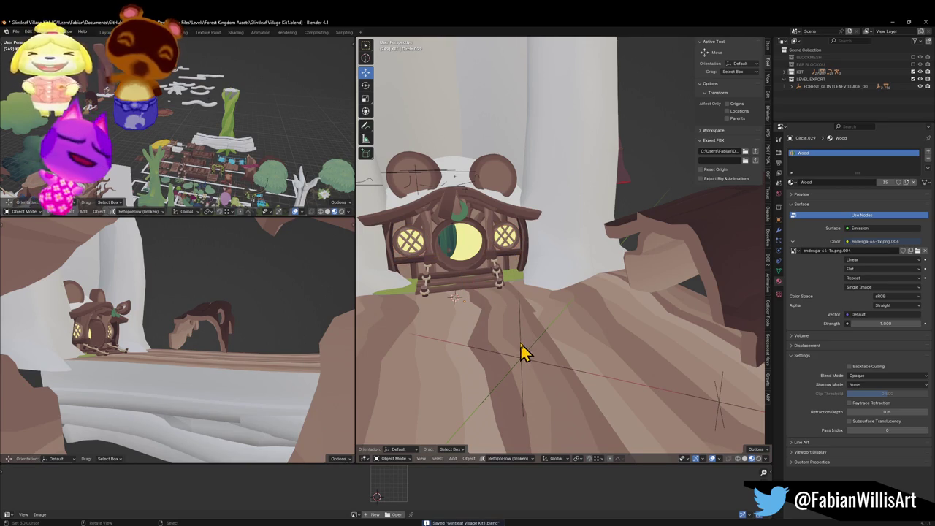
pyautogui.click(523, 353)
pyautogui.click(756, 152)
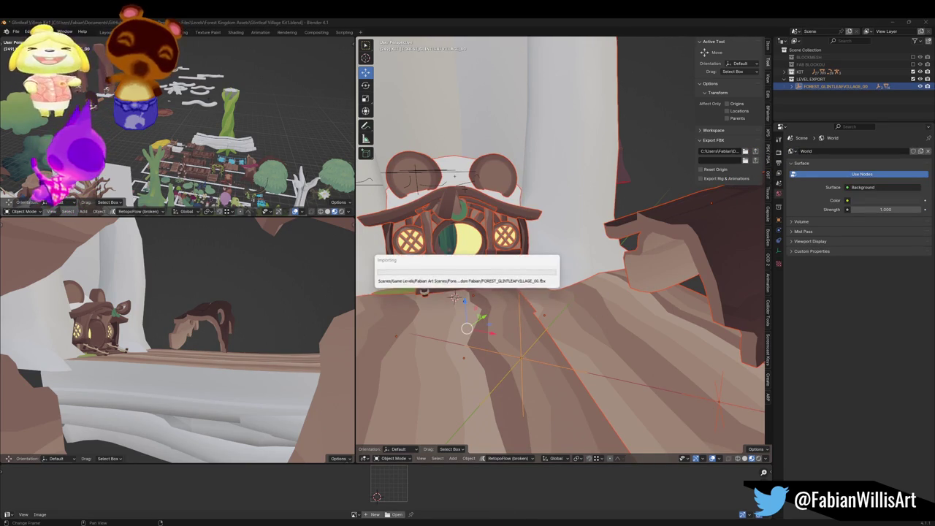
# Export the village objects to FBX, inspect the updated house in Unity, then minimise Unity
pyautogui.click(522, 514)
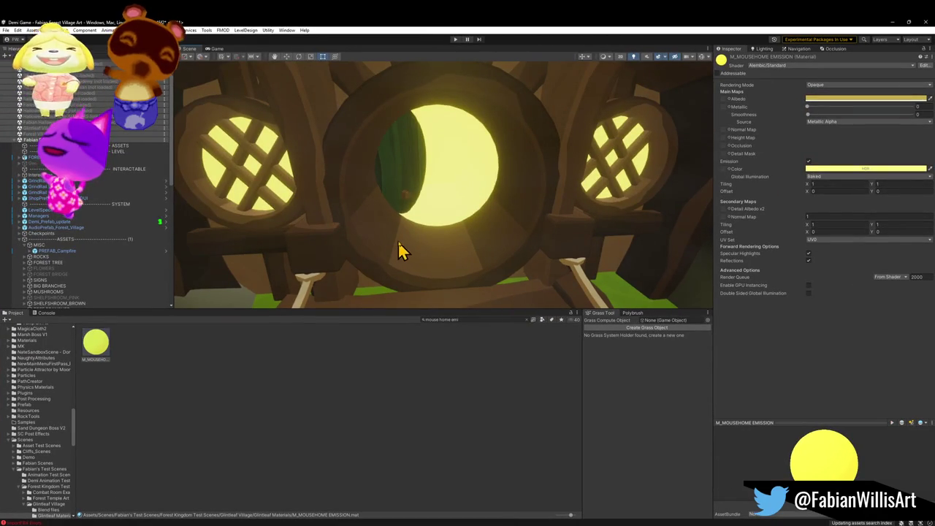
pyautogui.moveTo(450, 254)
pyautogui.mouseDown()
pyautogui.moveTo(546, 263)
pyautogui.moveTo(550, 297)
pyautogui.moveTo(545, 266)
pyautogui.moveTo(533, 270)
pyautogui.mouseUp()
pyautogui.click(892, 22)
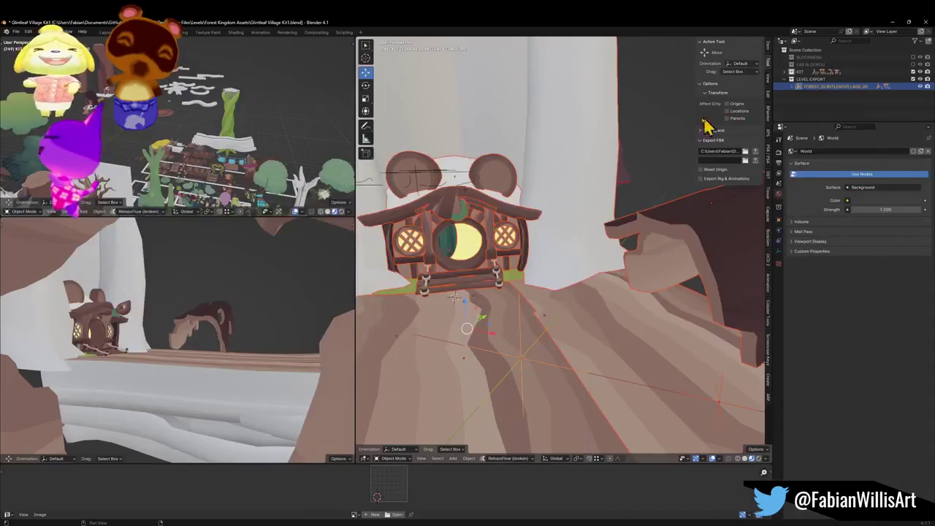
# Select door ring Circle.028 and weld its duplicate vertex with Merge By Distance
pyautogui.scroll(8, 490, 267)
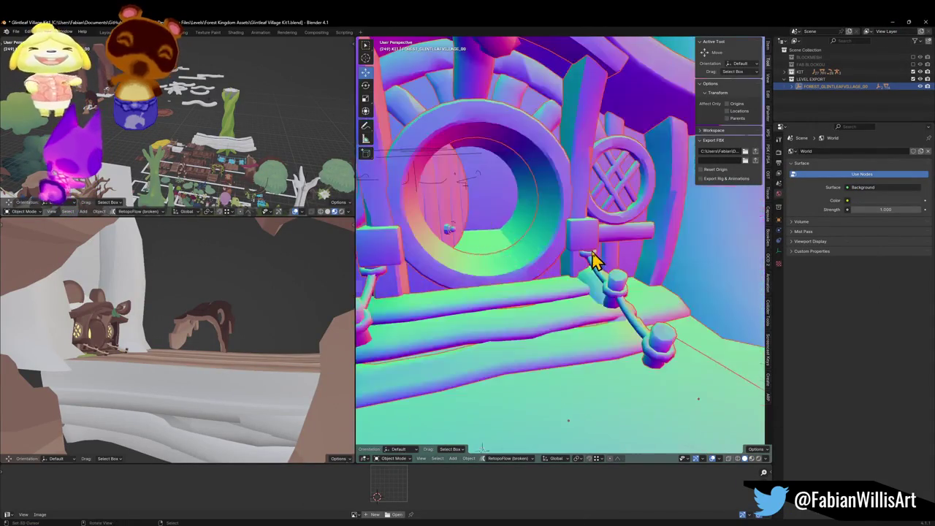
pyautogui.scroll(-3, 518, 285)
pyautogui.click(518, 281)
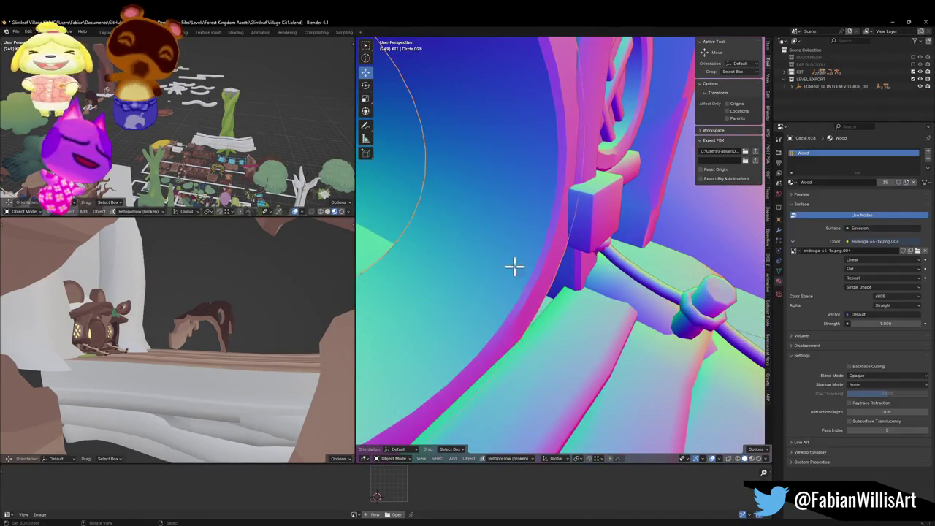
pyautogui.press('Tab')
pyautogui.press('KP_Decimal')
pyautogui.scroll(-1, 510, 253)
pyautogui.press('q')
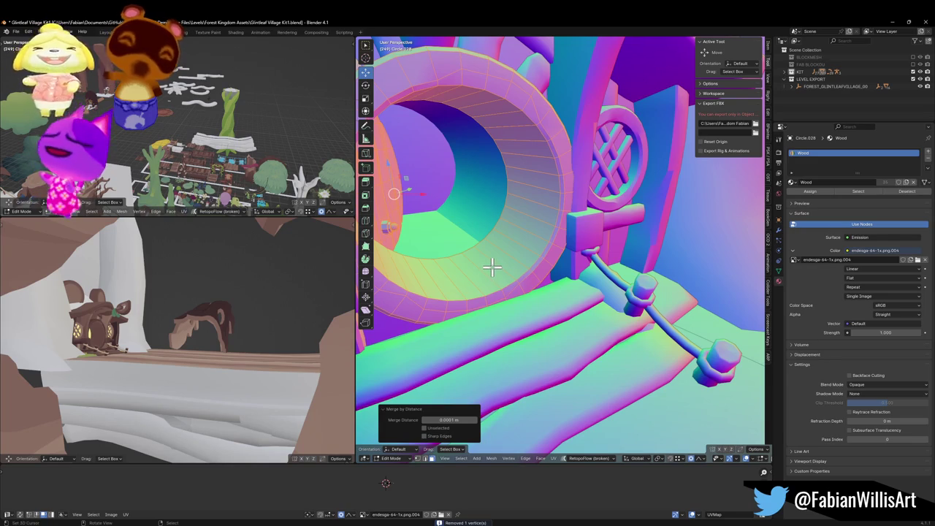
pyautogui.press('q')
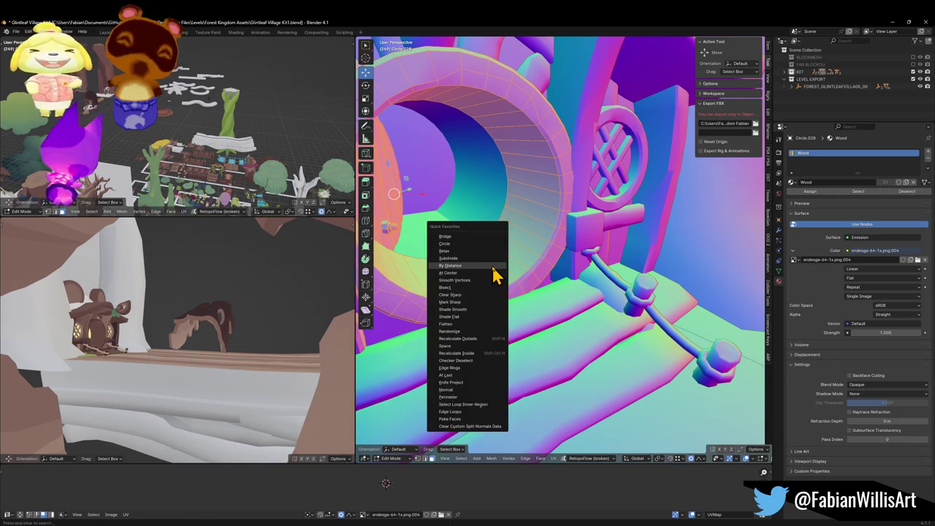
pyautogui.click(494, 268)
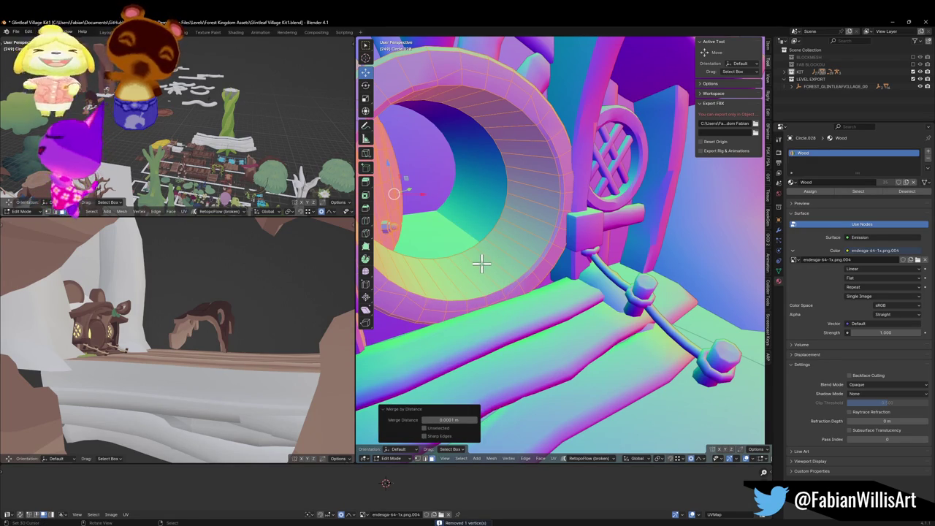
pyautogui.press('Tab')
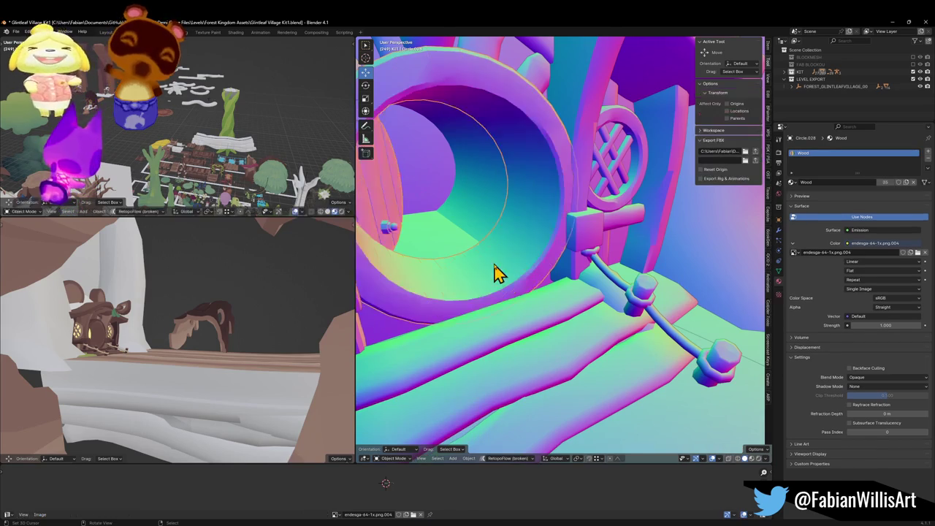
# Select the FOREST_GLINTLEAFVILLAGE_00 root with all its children and export them to FBX
pyautogui.scroll(10, 574, 232)
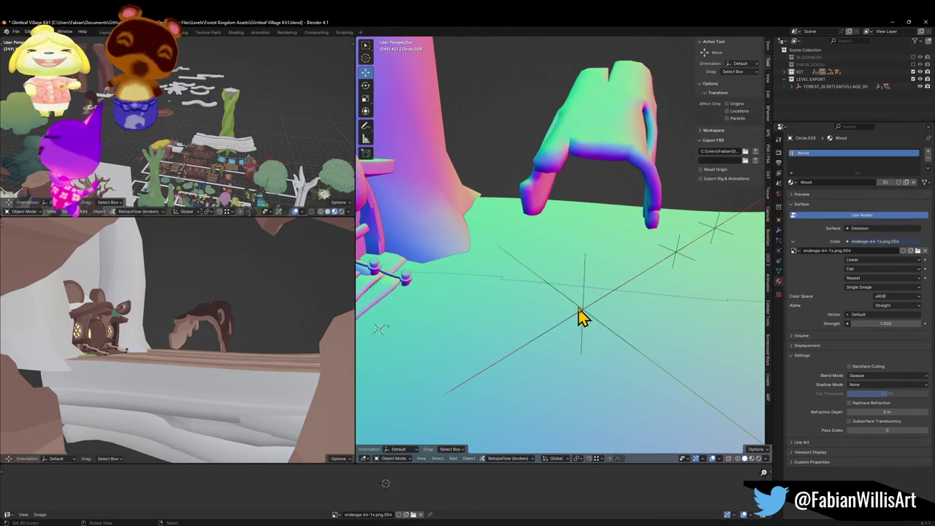
pyautogui.click(577, 309)
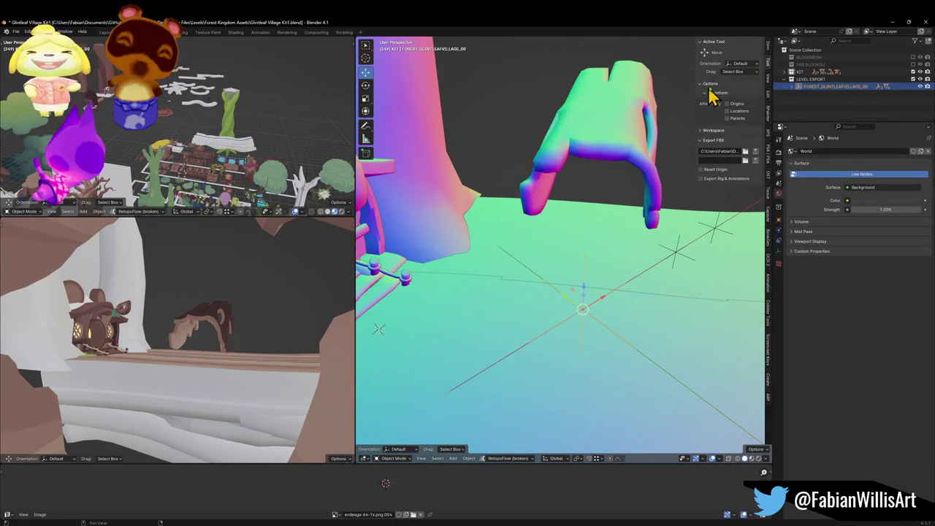
pyautogui.press(']')
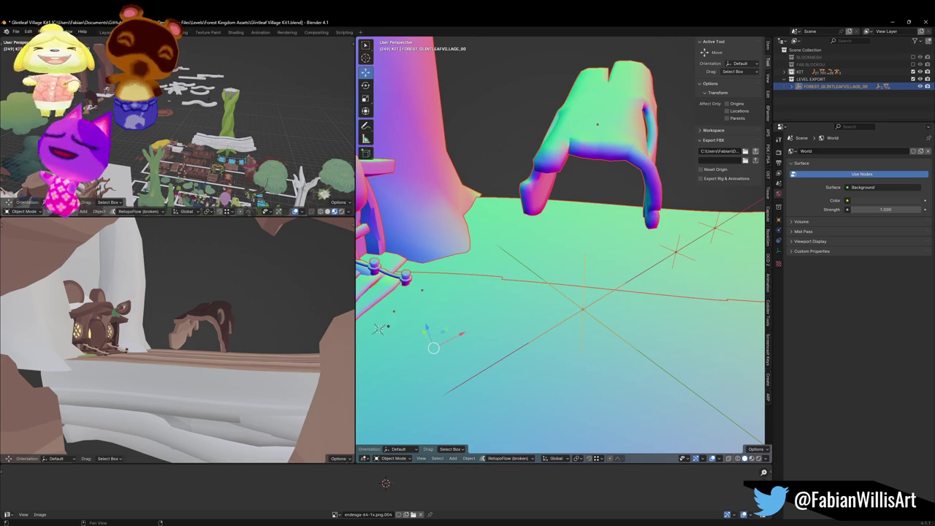
pyautogui.click(755, 152)
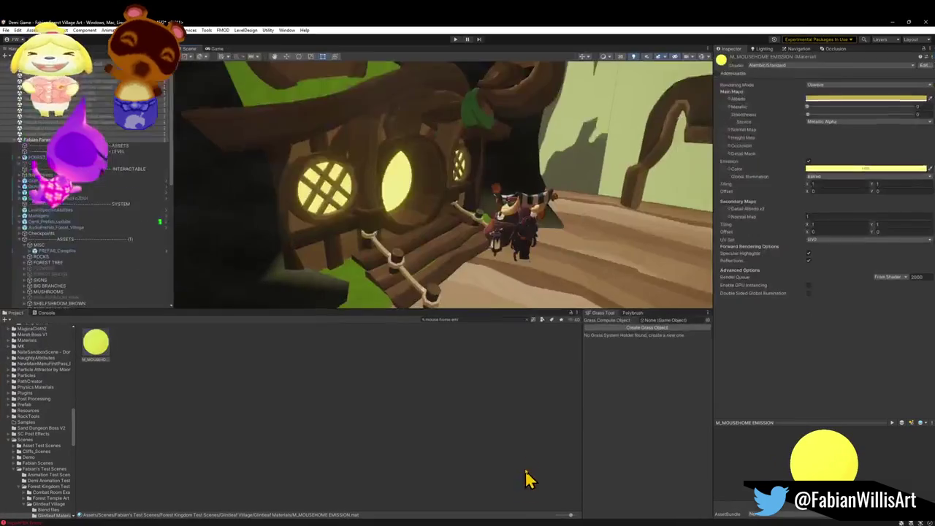
# Apply the log ledge's green Tri Test 4 material to the tree trunk
pyautogui.moveTo(478, 252)
pyautogui.mouseDown()
pyautogui.moveTo(434, 234)
pyautogui.moveTo(484, 203)
pyautogui.moveTo(515, 234)
pyautogui.moveTo(511, 242)
pyautogui.moveTo(390, 246)
pyautogui.moveTo(490, 217)
pyautogui.moveTo(515, 219)
pyautogui.moveTo(539, 245)
pyautogui.moveTo(457, 247)
pyautogui.moveTo(475, 248)
pyautogui.mouseUp()
pyautogui.click(476, 265)
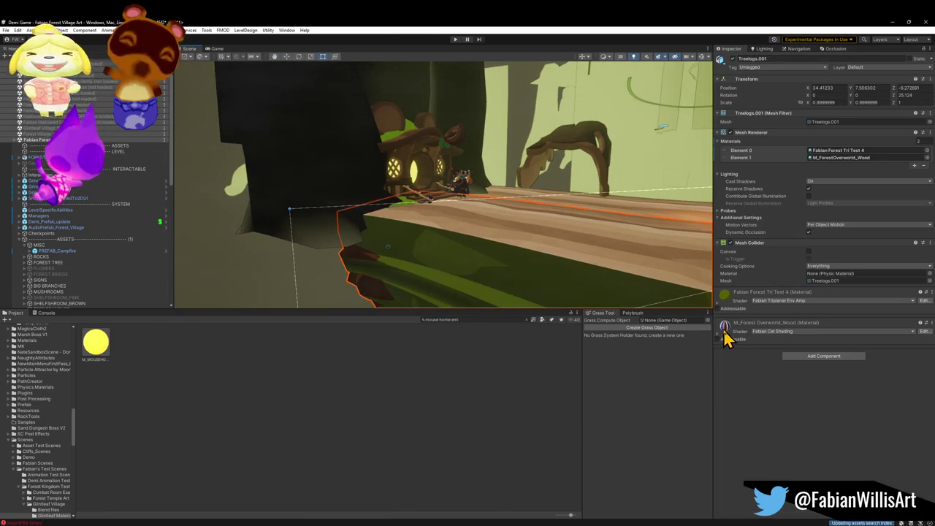
pyautogui.moveTo(647, 299); pyautogui.dragTo(338, 172)
pyautogui.moveTo(724, 303); pyautogui.dragTo(343, 162)
pyautogui.moveTo(342, 162)
pyautogui.mouseDown()
pyautogui.moveTo(409, 182)
pyautogui.moveTo(463, 184)
pyautogui.mouseUp()
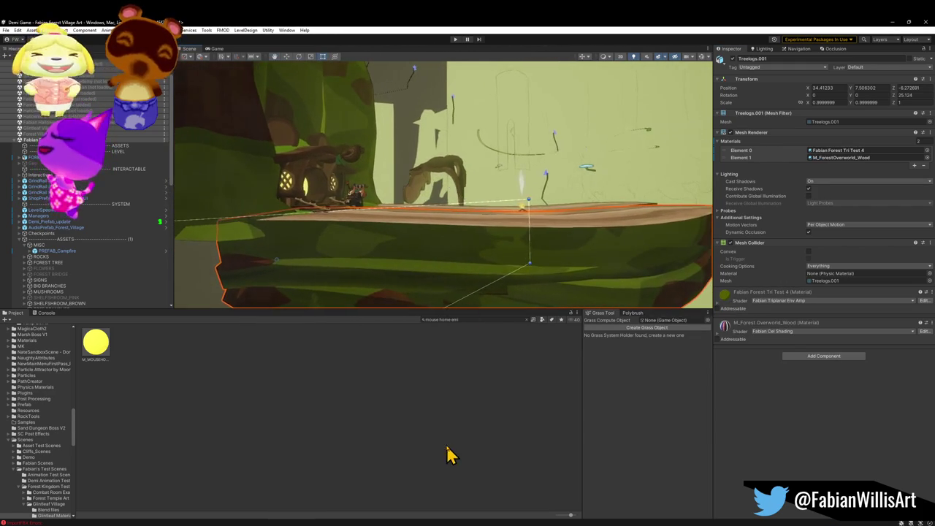
# Orbit around the canopy and walkway to check the trunk, then search project assets for 'wa'
pyautogui.moveTo(424, 255); pyautogui.dragTo(365, 185)
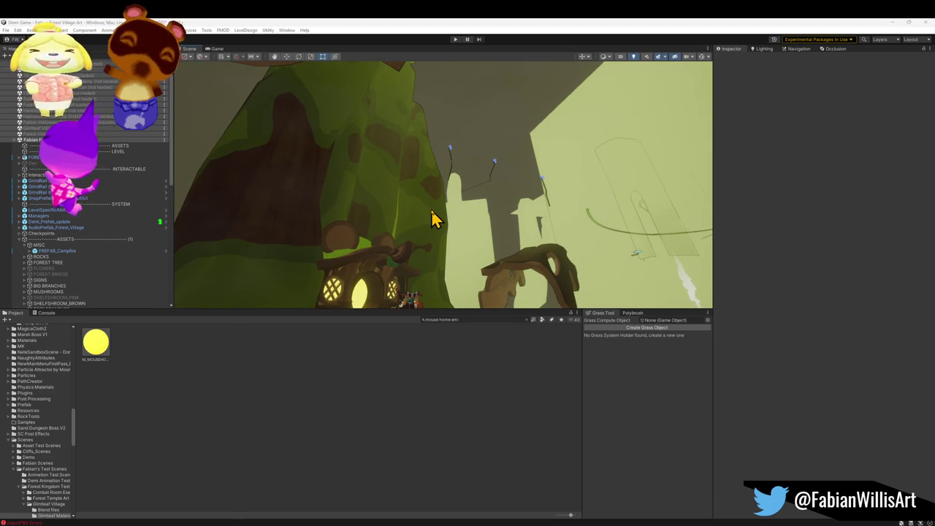
pyautogui.moveTo(397, 196)
pyautogui.mouseDown()
pyautogui.moveTo(407, 241)
pyautogui.moveTo(434, 236)
pyautogui.moveTo(431, 250)
pyautogui.moveTo(415, 252)
pyautogui.moveTo(430, 269)
pyautogui.mouseUp()
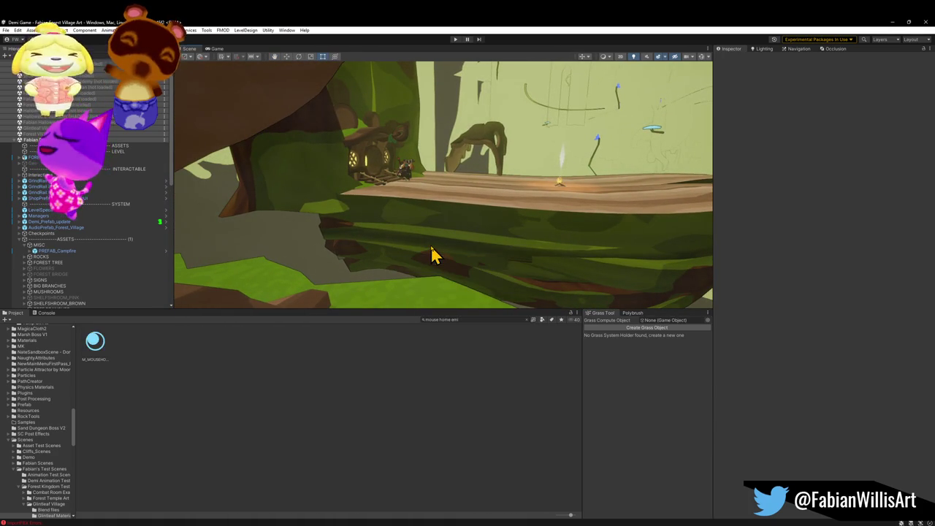
pyautogui.moveTo(429, 245)
pyautogui.mouseDown()
pyautogui.moveTo(433, 236)
pyautogui.moveTo(455, 242)
pyautogui.mouseUp()
pyautogui.click(458, 319)
pyautogui.write('water')
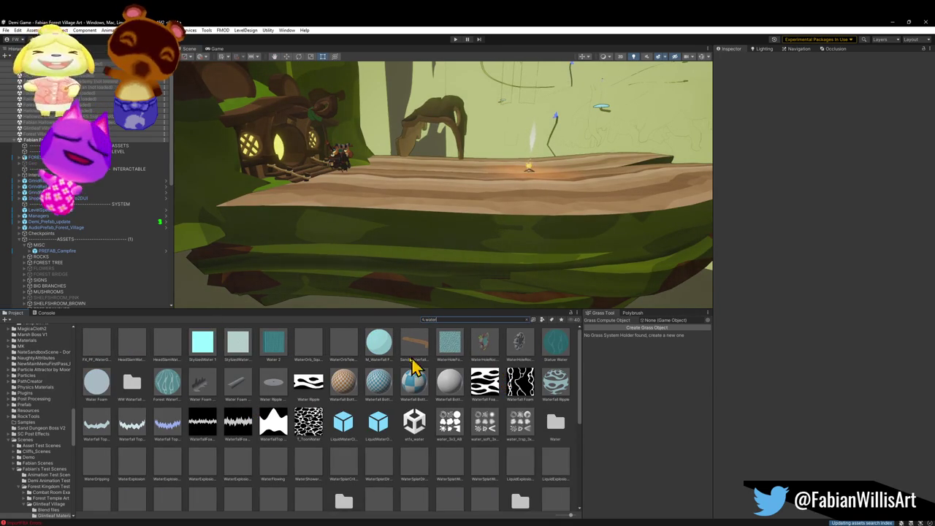
# Narrow the water asset search and drop the MobileWaterPlane prefab into the scene below the ledge
pyautogui.moveTo(456, 353)
pyautogui.mouseDown()
pyautogui.moveTo(375, 258)
pyautogui.moveTo(397, 271)
pyautogui.moveTo(385, 305)
pyautogui.mouseUp()
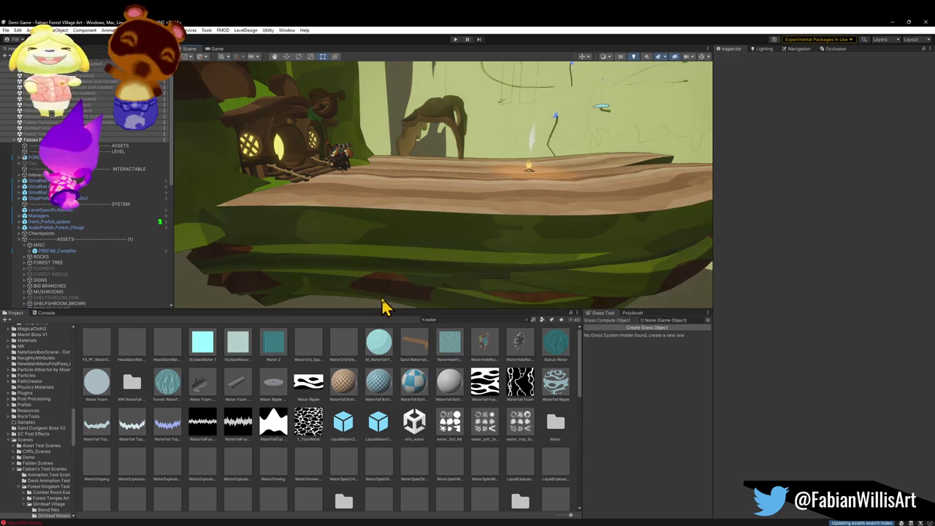
pyautogui.scroll(-4, 336, 428)
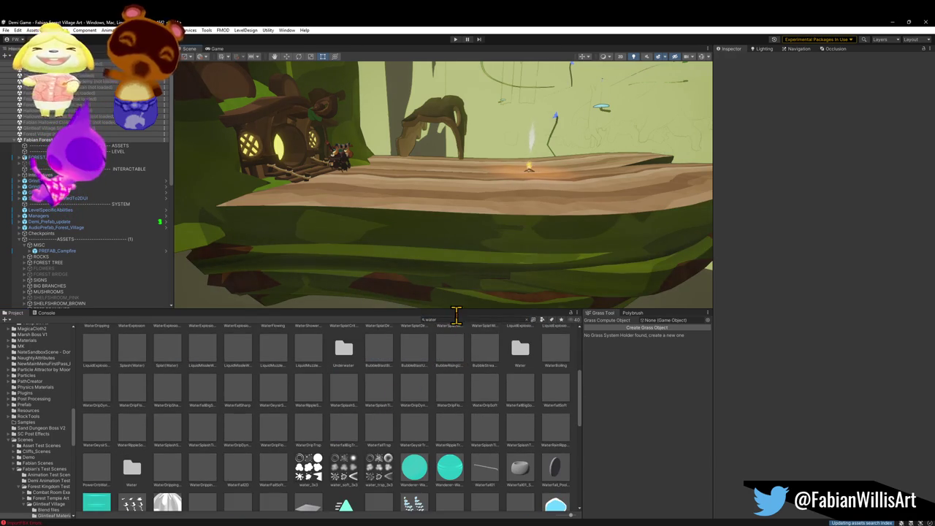
pyautogui.click(450, 321)
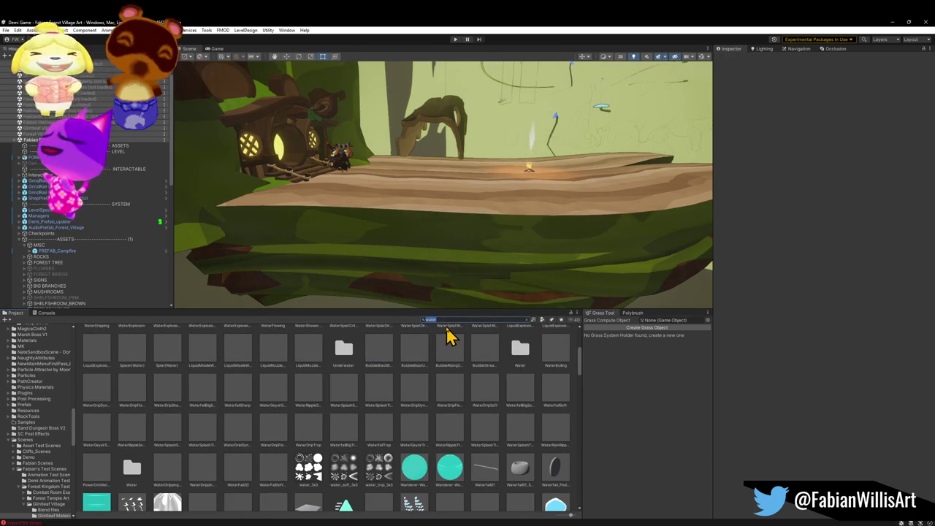
pyautogui.write(' pla')
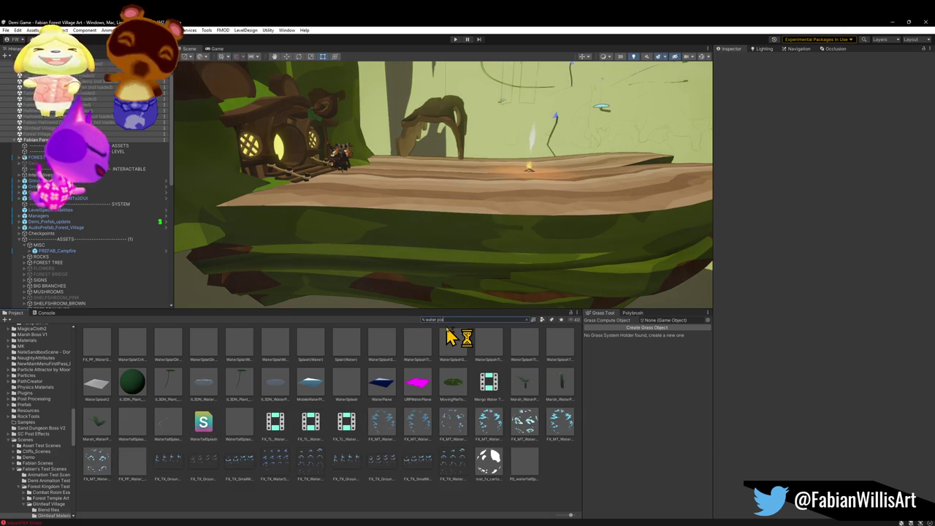
pyautogui.moveTo(312, 382); pyautogui.dragTo(438, 259)
# Frame, resize and lower the MobileWaterPlane beneath the ledge, then delete it
pyautogui.press('f')
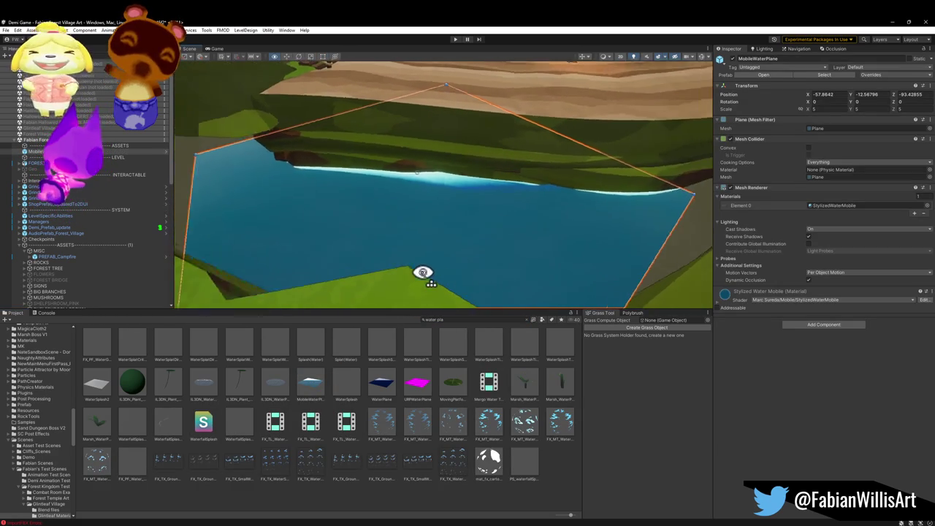
pyautogui.moveTo(428, 188)
pyautogui.mouseDown()
pyautogui.moveTo(434, 104)
pyautogui.moveTo(584, 139)
pyautogui.mouseUp()
pyautogui.press('r')
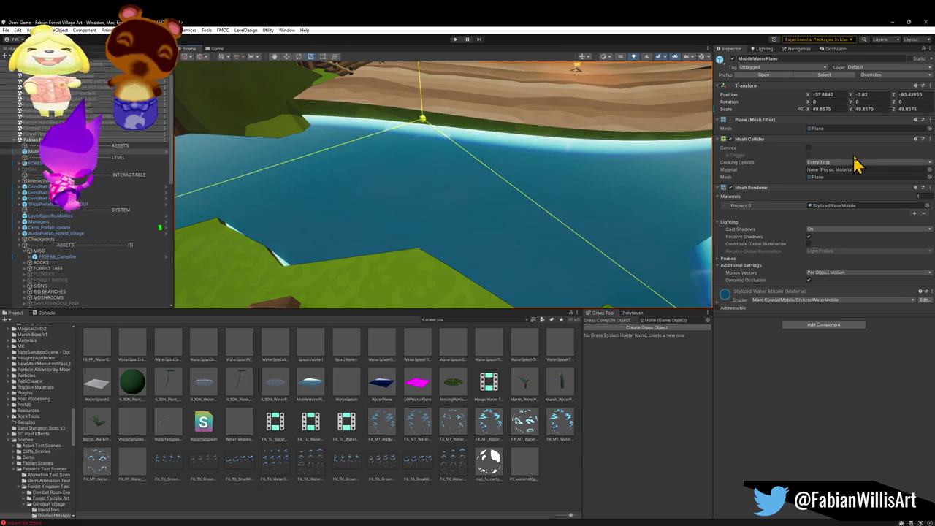
pyautogui.moveTo(698, 279)
pyautogui.mouseDown()
pyautogui.moveTo(668, 183)
pyautogui.moveTo(630, 186)
pyautogui.mouseUp()
pyautogui.moveTo(428, 211)
pyautogui.mouseDown()
pyautogui.moveTo(459, 165)
pyautogui.moveTo(516, 144)
pyautogui.moveTo(523, 196)
pyautogui.mouseUp()
pyautogui.press('w')
pyautogui.moveTo(390, 160)
pyautogui.mouseDown()
pyautogui.moveTo(391, 215)
pyautogui.moveTo(390, 182)
pyautogui.moveTo(546, 154)
pyautogui.moveTo(386, 133)
pyautogui.moveTo(349, 152)
pyautogui.moveTo(413, 153)
pyautogui.mouseUp()
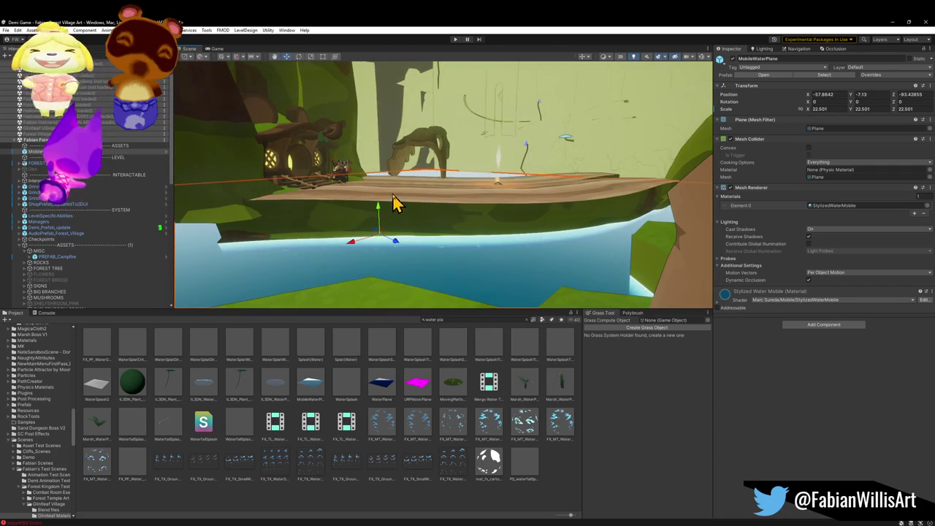
pyautogui.moveTo(380, 209)
pyautogui.mouseDown()
pyautogui.moveTo(380, 261)
pyautogui.moveTo(381, 232)
pyautogui.moveTo(363, 285)
pyautogui.moveTo(358, 266)
pyautogui.mouseUp()
pyautogui.moveTo(468, 222); pyautogui.dragTo(456, 238)
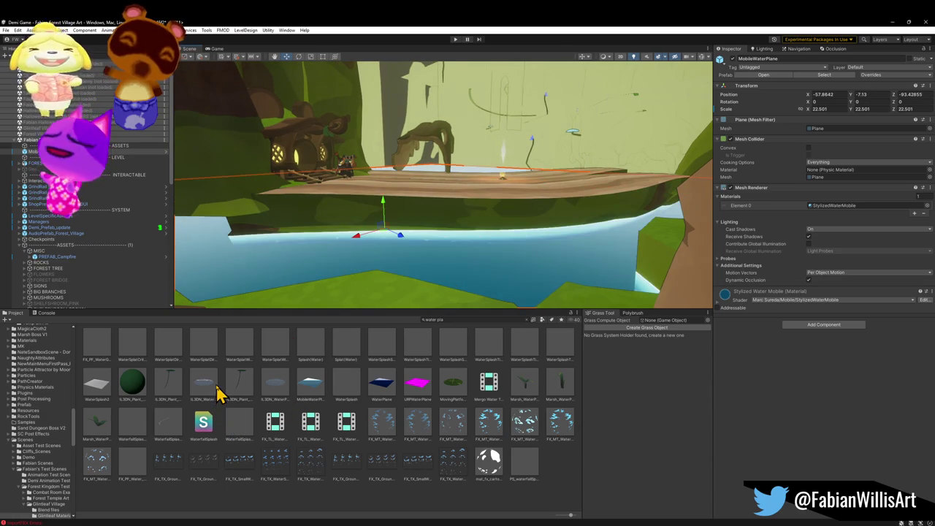
pyautogui.press('Delete')
# Drop a WaterPlane below the ledge, try resizing it, undo, and delete it
pyautogui.moveTo(221, 391); pyautogui.dragTo(380, 273)
pyautogui.moveTo(405, 241); pyautogui.dragTo(407, 256)
pyautogui.moveTo(381, 398)
pyautogui.mouseDown()
pyautogui.moveTo(424, 267)
pyautogui.moveTo(417, 198)
pyautogui.moveTo(436, 239)
pyautogui.moveTo(540, 232)
pyautogui.moveTo(648, 251)
pyautogui.moveTo(672, 271)
pyautogui.mouseUp()
pyautogui.press('r')
pyautogui.moveTo(557, 263)
pyautogui.mouseDown()
pyautogui.moveTo(491, 267)
pyautogui.moveTo(529, 286)
pyautogui.mouseUp()
pyautogui.hotkey('ctrl', 'z')
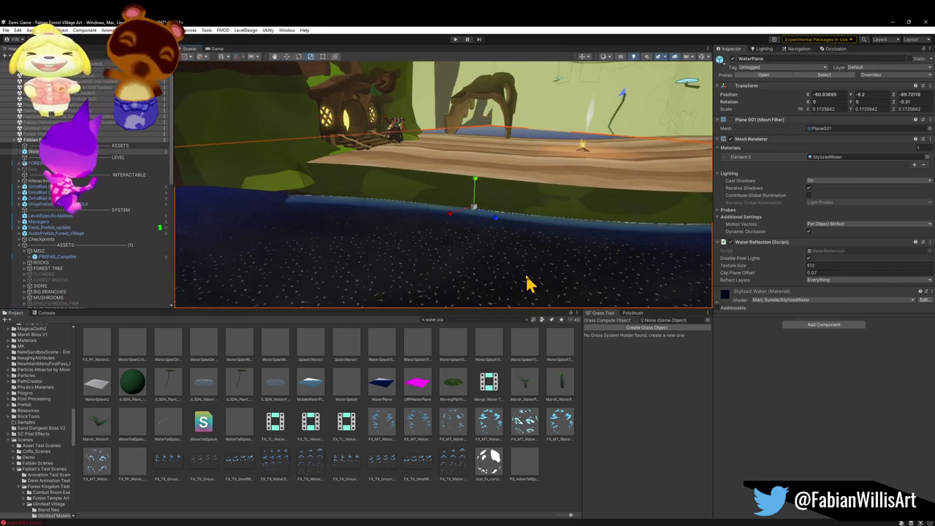
pyautogui.press('Delete')
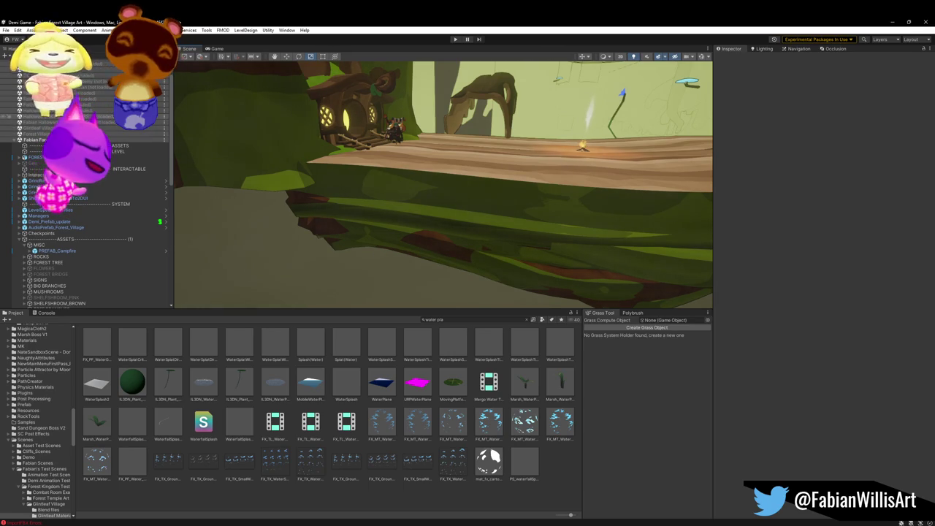
# Collapse Large Tree Platform in the Hierarchy and expand the GROUND MOSS group
pyautogui.scroll(-10, 73, 266)
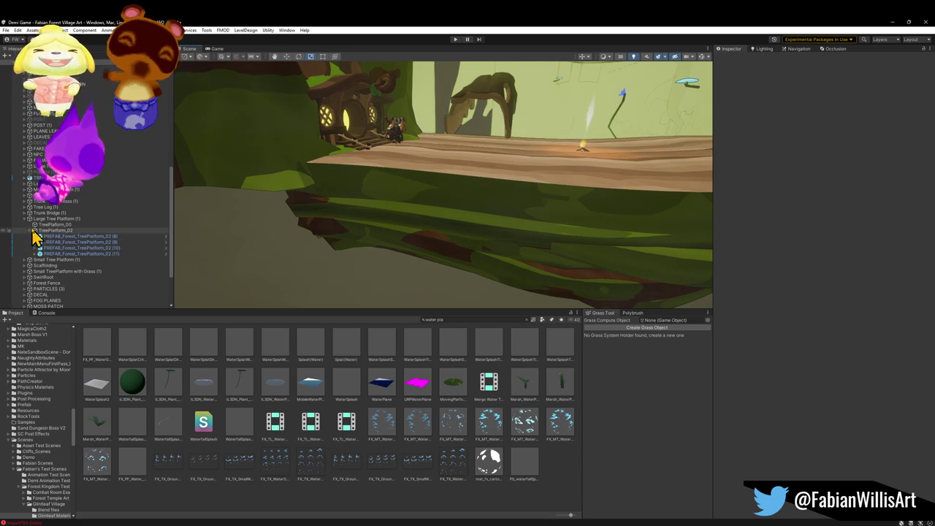
pyautogui.click(29, 219)
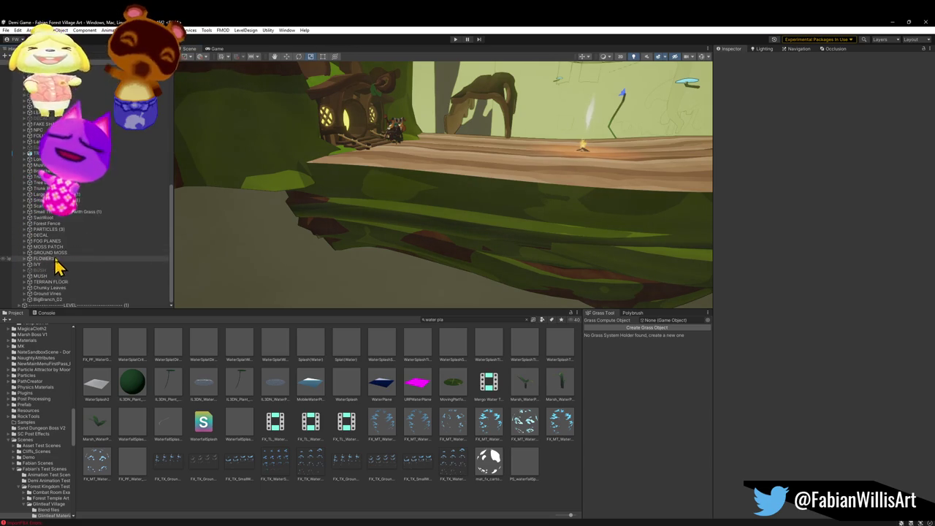
pyautogui.scroll(3, 80, 260)
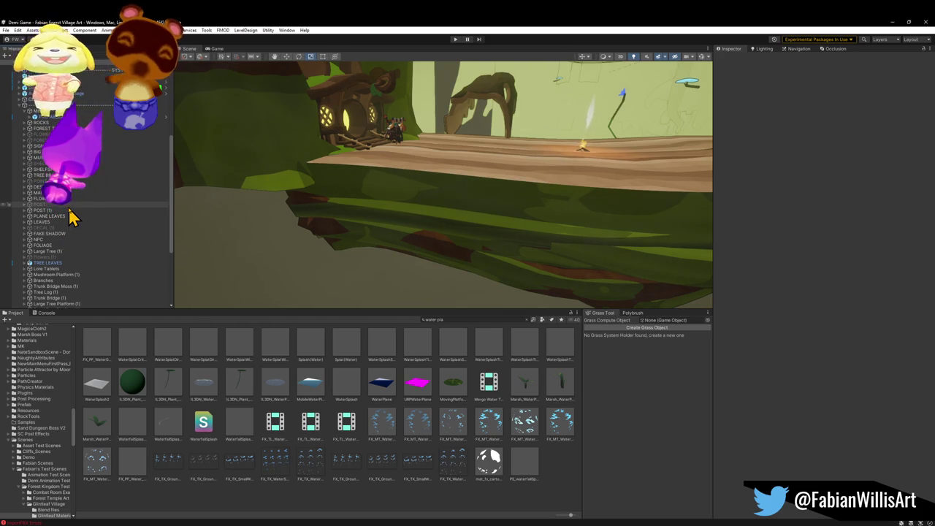
pyautogui.scroll(-4, 73, 216)
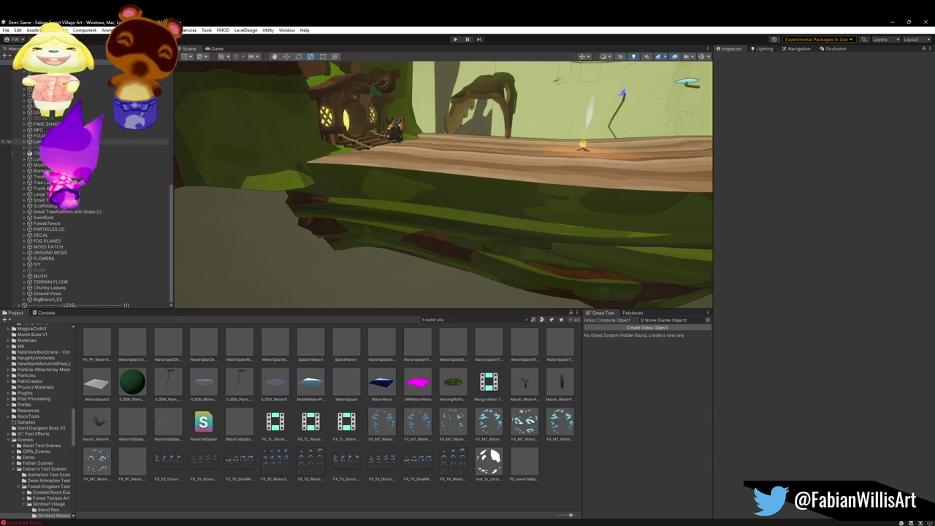
pyautogui.scroll(3, 155, 139)
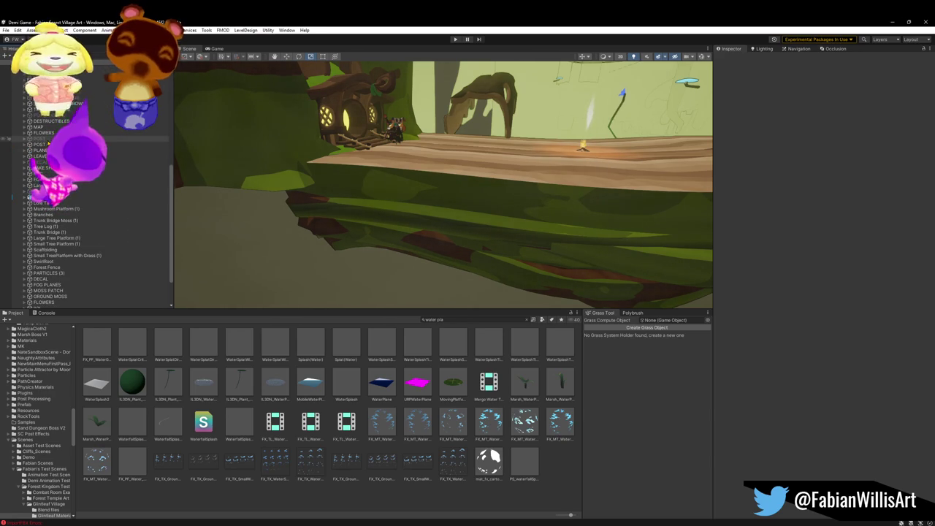
pyautogui.scroll(1, 155, 132)
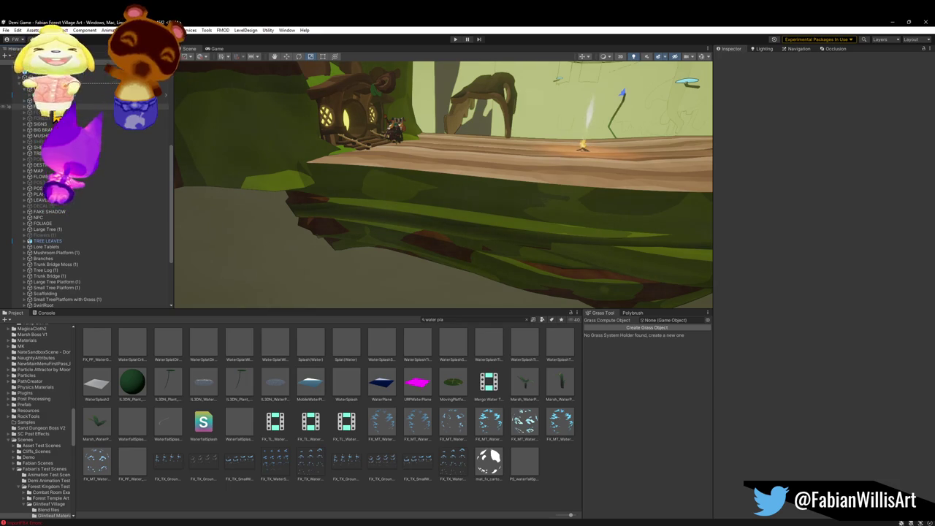
pyautogui.scroll(1, 43, 135)
pyautogui.scroll(-5, 45, 166)
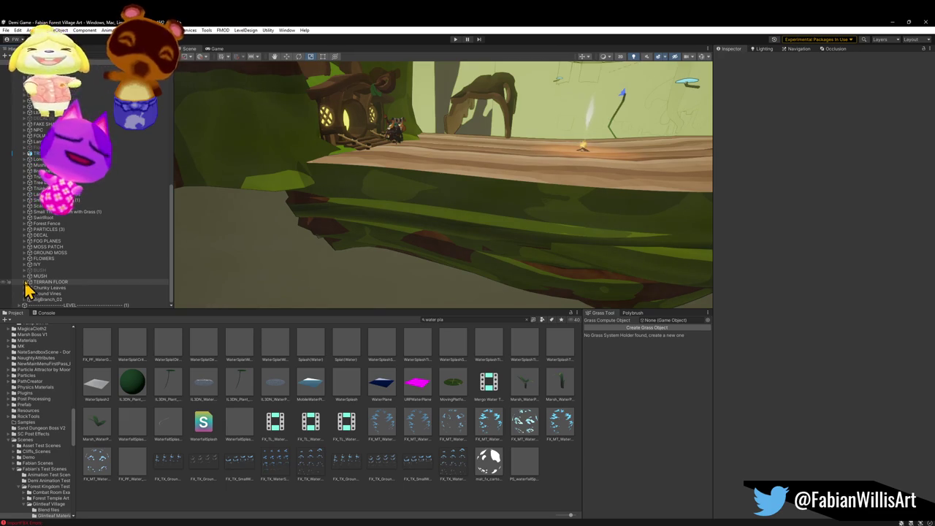
pyautogui.click(25, 253)
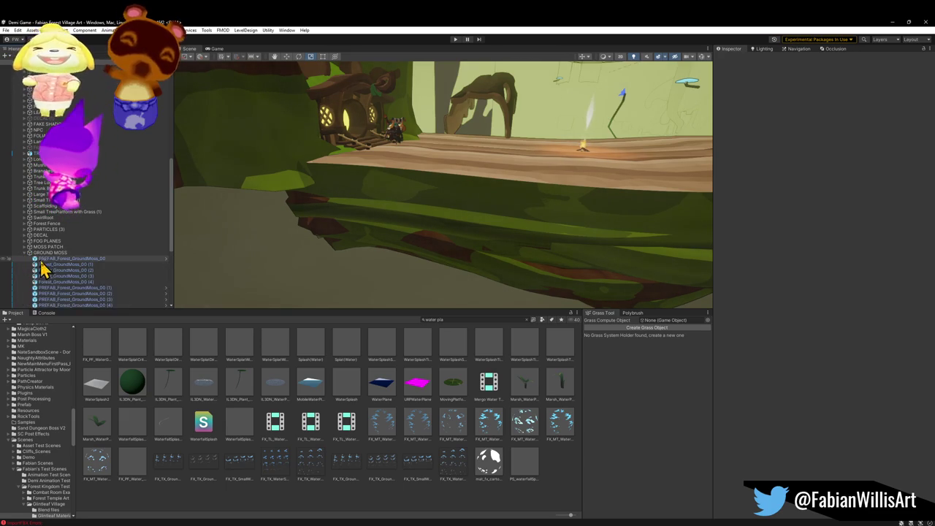
# Frame PREFAB_Forest_GroundMoss_00 and move it onto the log around the campfire
pyautogui.click(59, 258)
pyautogui.press('f')
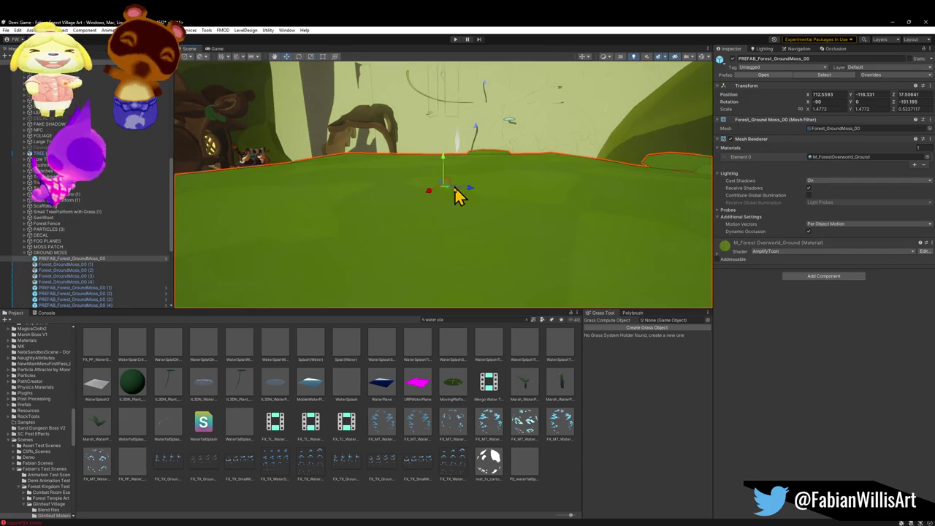
pyautogui.moveTo(445, 189)
pyautogui.mouseDown()
pyautogui.moveTo(461, 195)
pyautogui.moveTo(461, 236)
pyautogui.moveTo(409, 248)
pyautogui.moveTo(419, 188)
pyautogui.moveTo(451, 156)
pyautogui.moveTo(495, 156)
pyautogui.moveTo(497, 176)
pyautogui.moveTo(472, 214)
pyautogui.moveTo(445, 200)
pyautogui.moveTo(428, 156)
pyautogui.moveTo(448, 166)
pyautogui.moveTo(431, 157)
pyautogui.mouseUp()
pyautogui.scroll(-5, 447, 166)
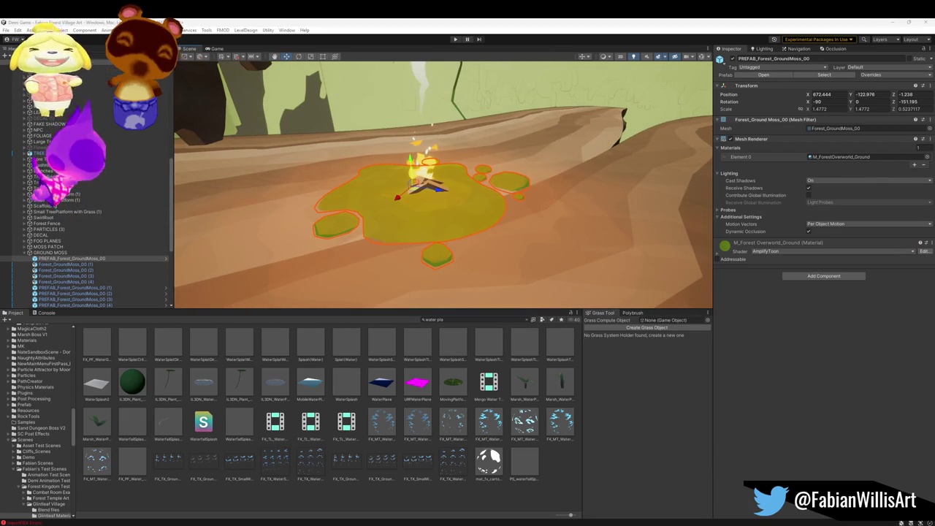
pyautogui.moveTo(563, 234)
pyautogui.mouseDown()
pyautogui.moveTo(469, 209)
pyautogui.moveTo(516, 236)
pyautogui.moveTo(529, 226)
pyautogui.moveTo(495, 263)
pyautogui.mouseUp()
pyautogui.scroll(-5, 518, 215)
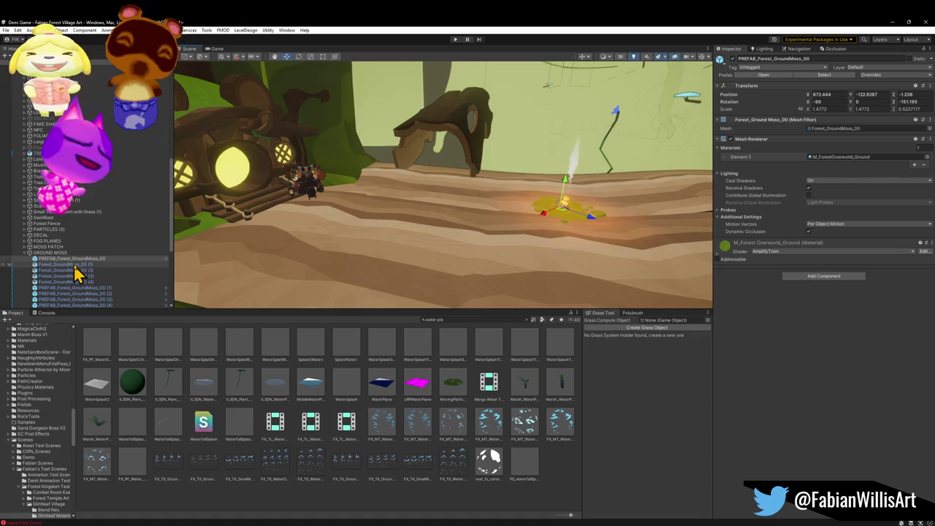
pyautogui.click(78, 264)
pyautogui.scroll(-5, 84, 276)
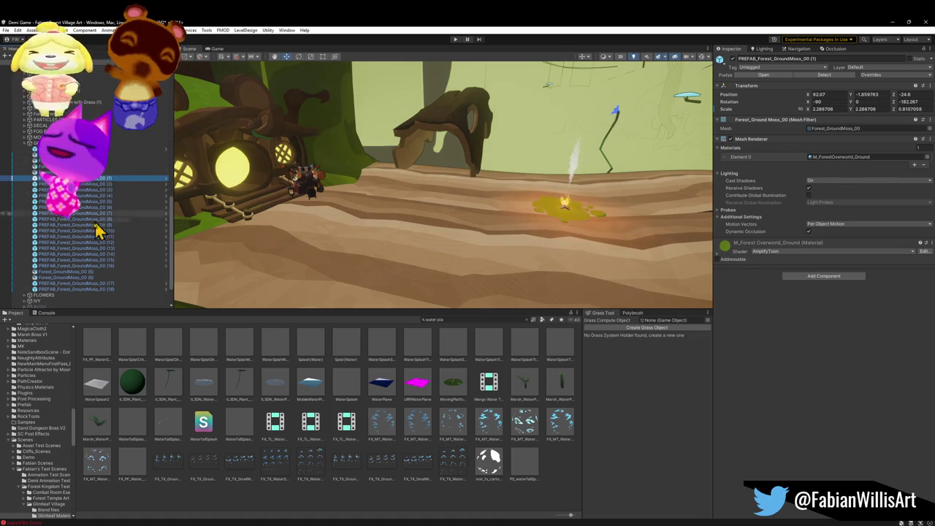
# Undo an over-broad moss deletion, then reselect and delete the extra GroundMoss copies up to (16)
pyautogui.keyDown('shift'); pyautogui.click(105, 289); pyautogui.keyUp('shift')
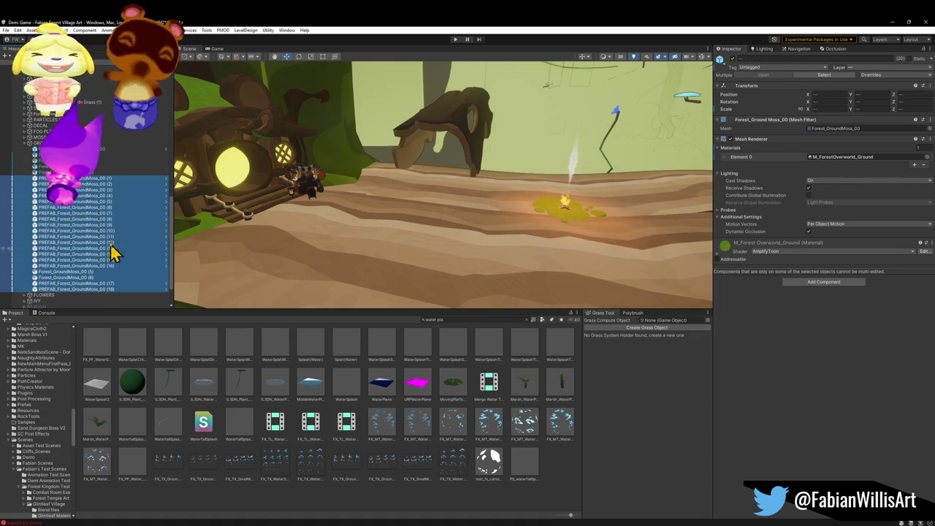
pyautogui.press('Delete')
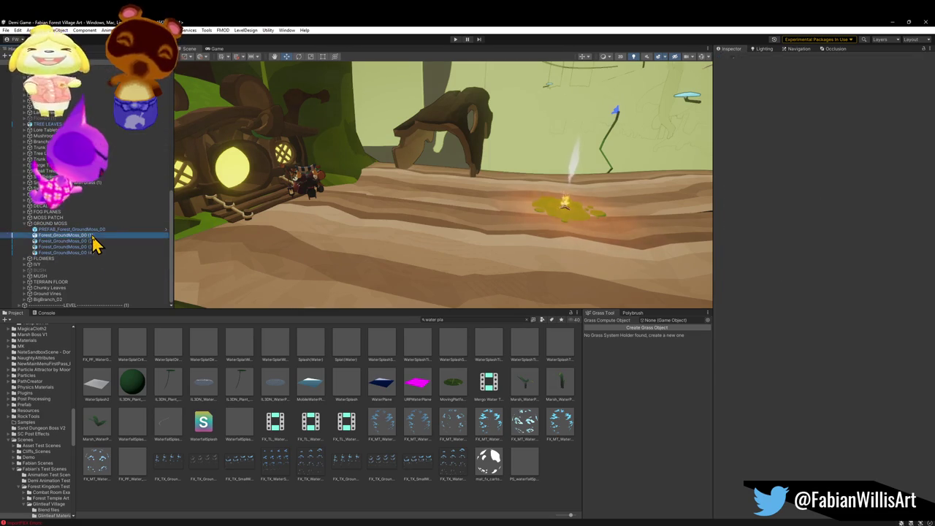
pyautogui.click(92, 235)
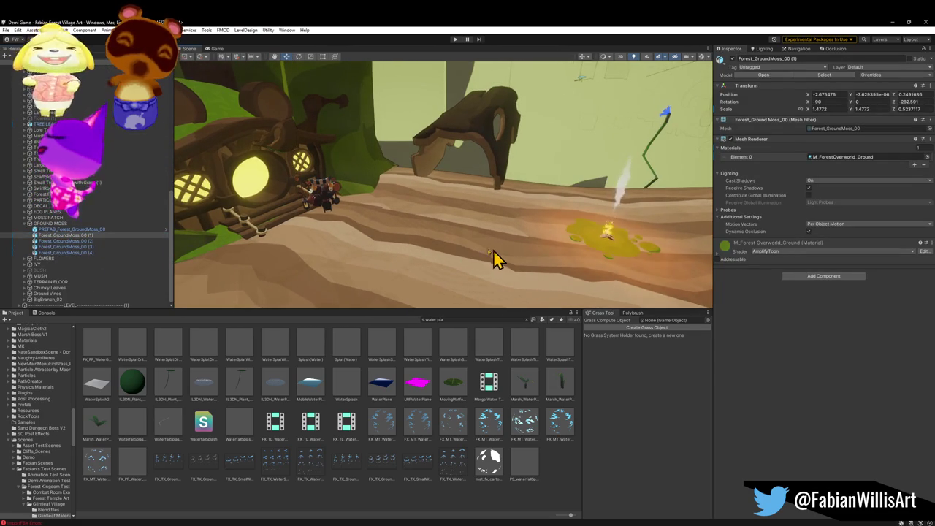
pyautogui.hotkey('ctrl', 'z')
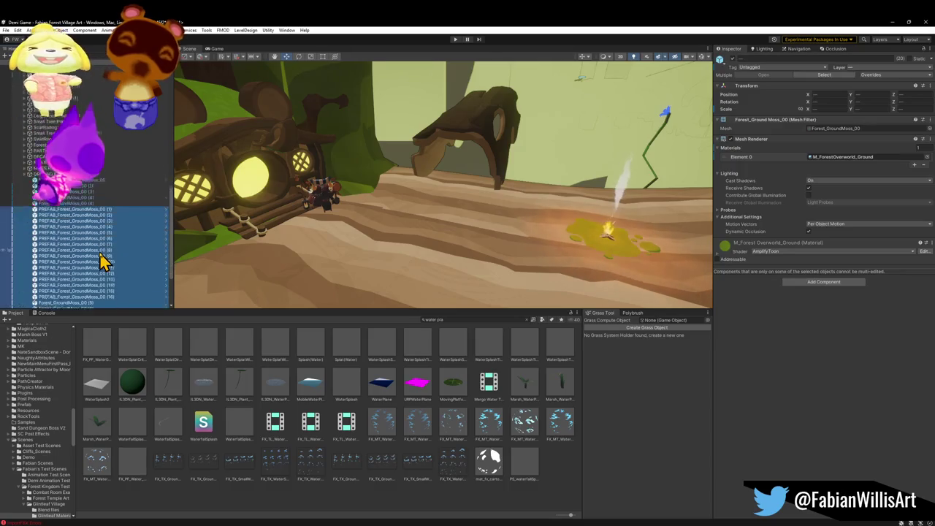
pyautogui.click(85, 173)
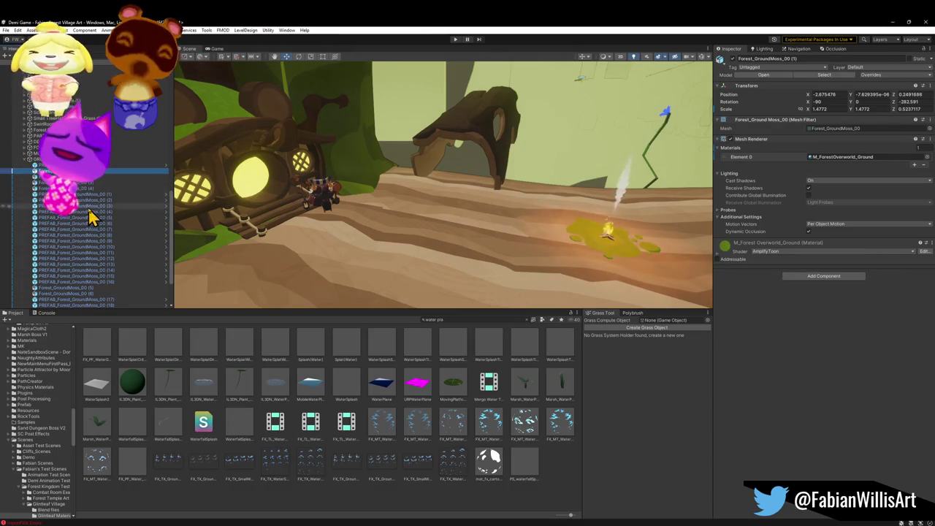
pyautogui.keyDown('shift'); pyautogui.click(90, 185); pyautogui.keyUp('shift')
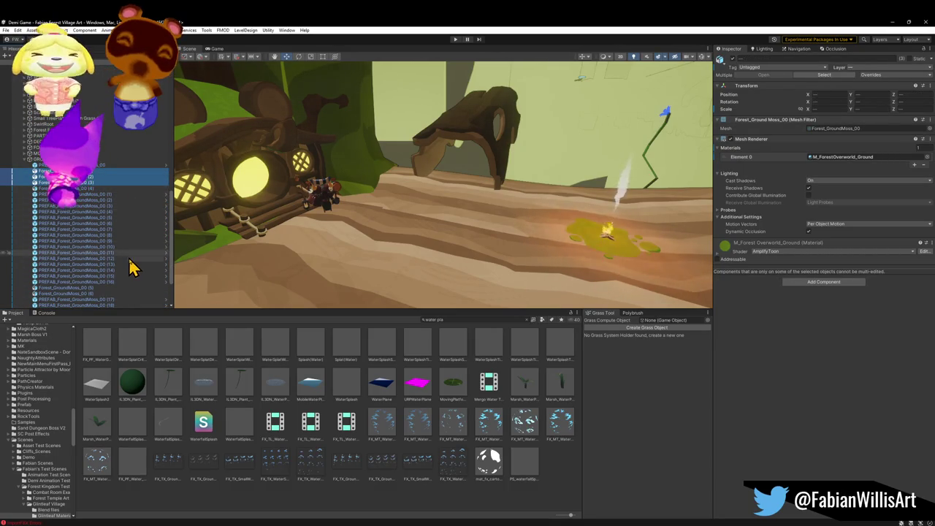
pyautogui.scroll(-2, 126, 266)
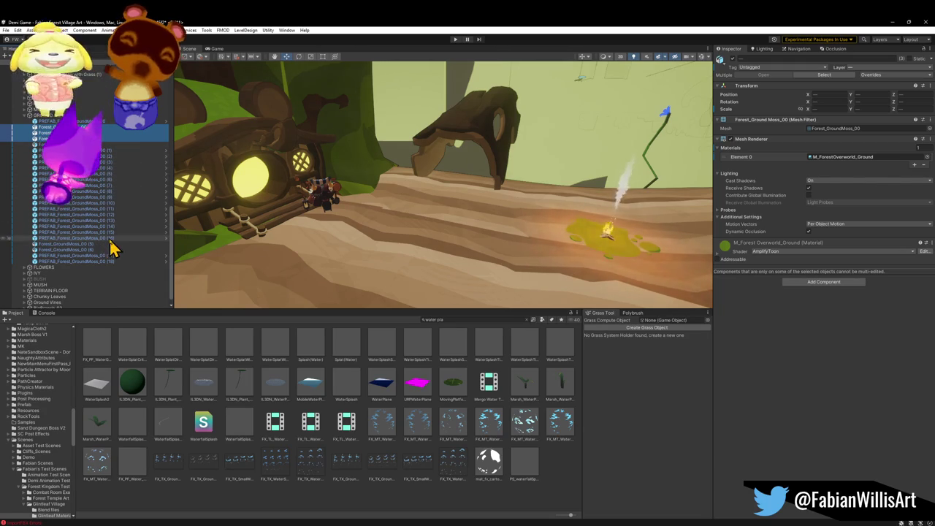
pyautogui.keyDown('shift'); pyautogui.click(109, 238); pyautogui.keyUp('shift')
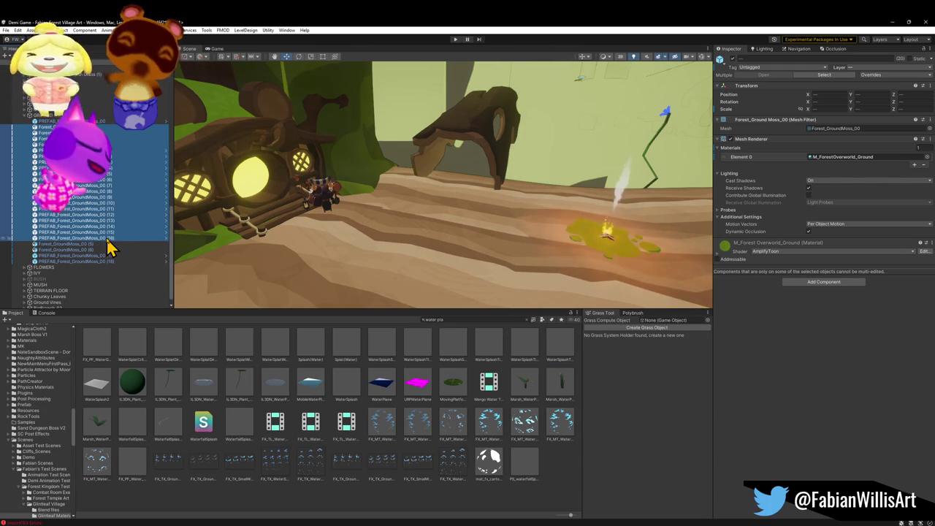
pyautogui.keyDown('shift'); pyautogui.click(93, 250); pyautogui.keyUp('shift')
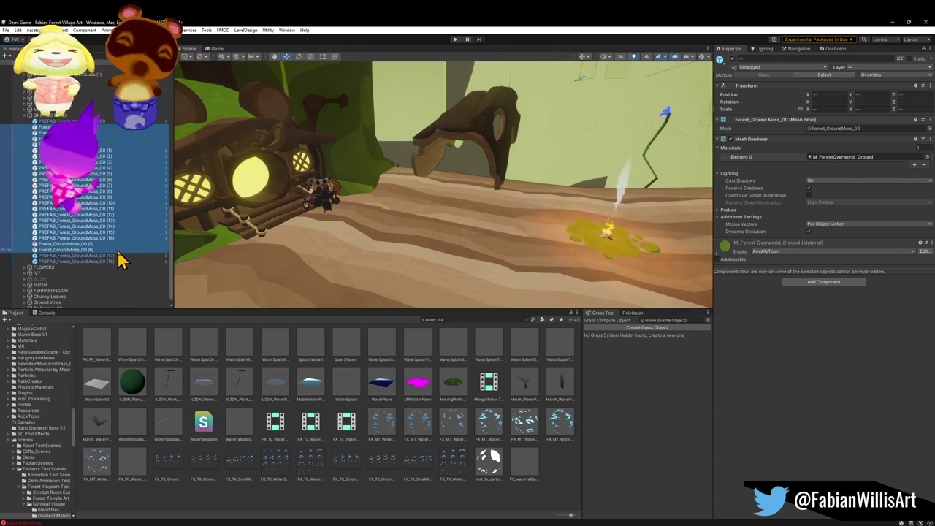
pyautogui.press('Delete')
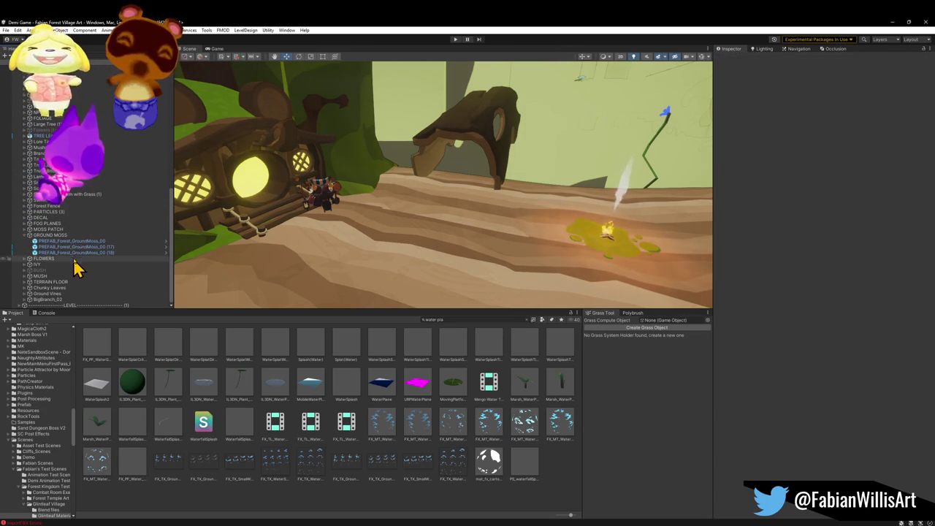
# Delete leftover moss copies (17) and (18), then duplicate the remaining moss patch
pyautogui.click(76, 253)
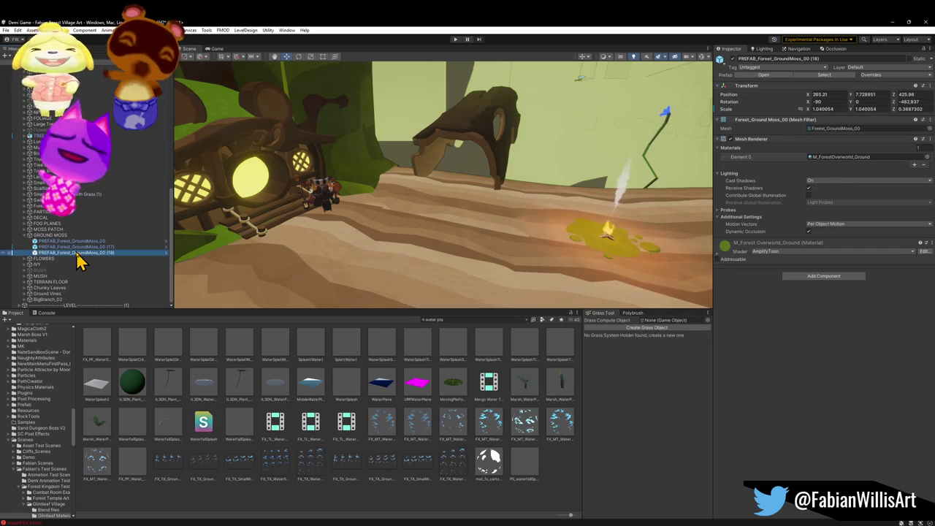
pyautogui.hotkey('shift', 'Up')
pyautogui.press('Delete')
pyautogui.click(79, 253)
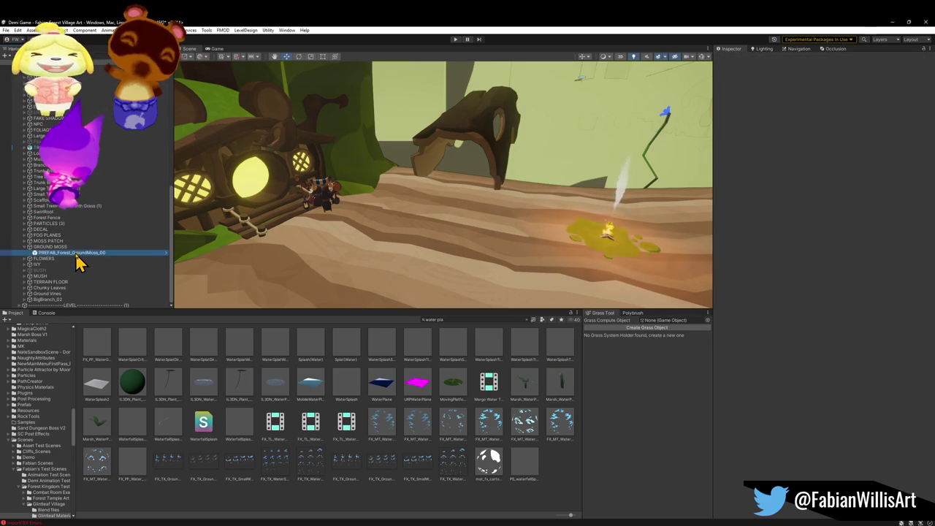
pyautogui.hotkey('ctrl', 'd')
# Place several moss copies on the ground beside the house and sink them slightly
pyautogui.moveTo(602, 246)
pyautogui.mouseDown()
pyautogui.moveTo(240, 246)
pyautogui.moveTo(277, 242)
pyautogui.moveTo(303, 254)
pyautogui.moveTo(417, 212)
pyautogui.moveTo(343, 236)
pyautogui.mouseUp()
pyautogui.hotkey('ctrl', 'd')
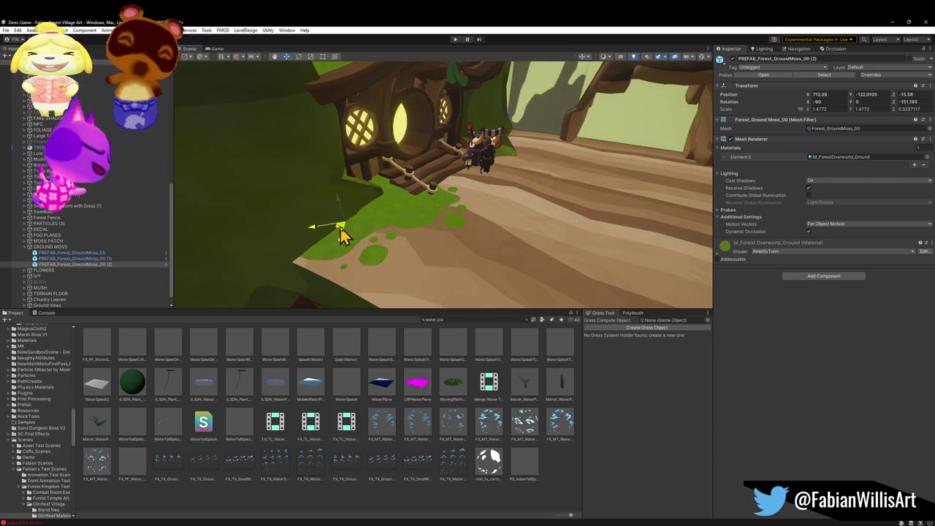
pyautogui.moveTo(414, 228)
pyautogui.mouseDown()
pyautogui.moveTo(388, 221)
pyautogui.moveTo(361, 234)
pyautogui.moveTo(342, 213)
pyautogui.moveTo(410, 233)
pyautogui.moveTo(432, 204)
pyautogui.moveTo(430, 214)
pyautogui.moveTo(303, 261)
pyautogui.moveTo(447, 236)
pyautogui.moveTo(479, 221)
pyautogui.mouseUp()
pyautogui.hotkey('ctrl', 'd')
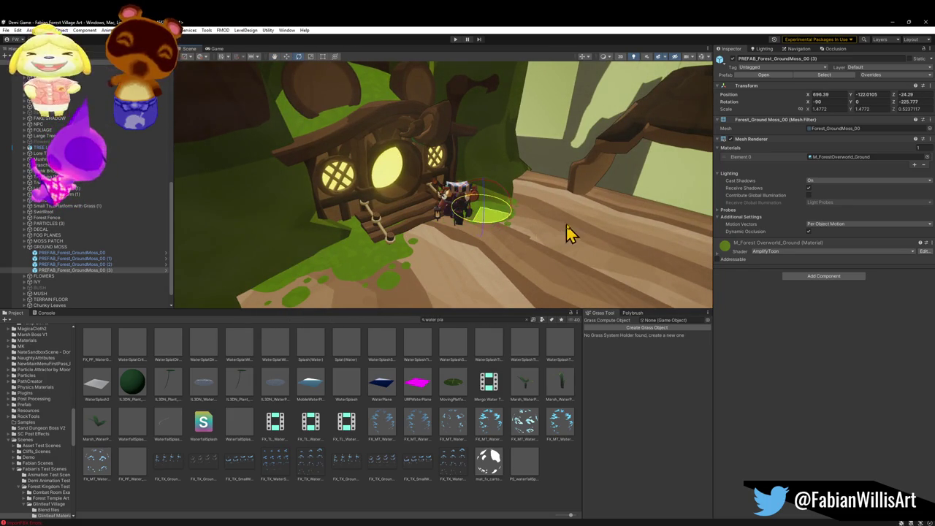
pyautogui.moveTo(542, 233)
pyautogui.mouseDown()
pyautogui.moveTo(437, 240)
pyautogui.moveTo(446, 263)
pyautogui.moveTo(461, 217)
pyautogui.moveTo(442, 193)
pyautogui.moveTo(447, 150)
pyautogui.moveTo(441, 157)
pyautogui.moveTo(470, 163)
pyautogui.moveTo(396, 229)
pyautogui.mouseUp()
pyautogui.keyDown('shift'); pyautogui.click(404, 212); pyautogui.keyUp('shift')
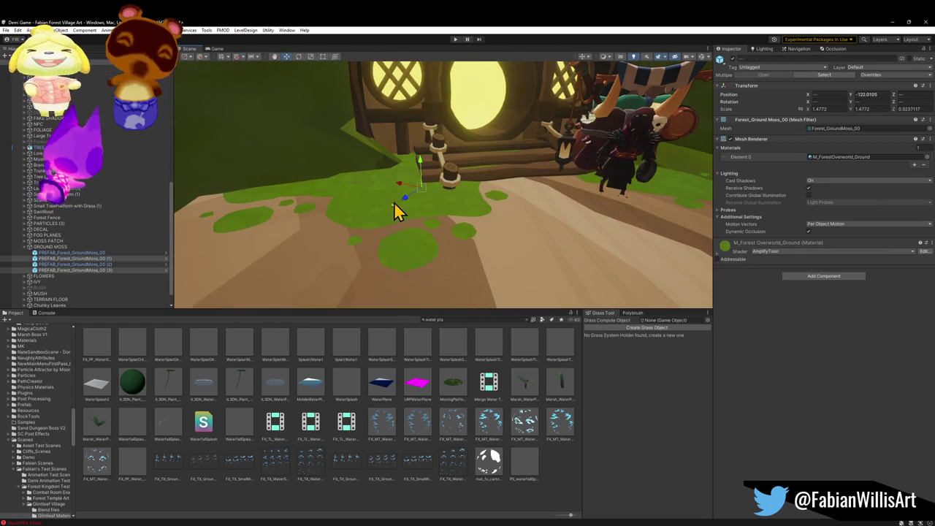
pyautogui.moveTo(313, 150); pyautogui.dragTo(314, 151)
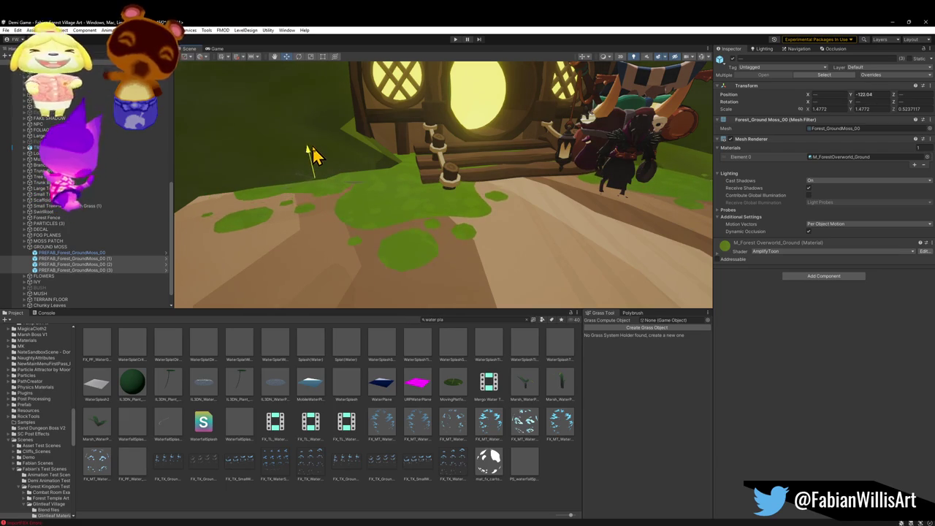
pyautogui.click(290, 485)
pyautogui.moveTo(431, 213)
pyautogui.mouseDown()
pyautogui.moveTo(533, 214)
pyautogui.moveTo(493, 217)
pyautogui.moveTo(493, 242)
pyautogui.moveTo(472, 256)
pyautogui.moveTo(466, 197)
pyautogui.moveTo(377, 251)
pyautogui.moveTo(397, 246)
pyautogui.moveTo(423, 214)
pyautogui.moveTo(391, 216)
pyautogui.moveTo(484, 217)
pyautogui.moveTo(405, 240)
pyautogui.moveTo(286, 236)
pyautogui.moveTo(451, 236)
pyautogui.moveTo(436, 243)
pyautogui.moveTo(475, 244)
pyautogui.mouseUp()
# Duplicate the moss patch near the house, then enlarge and rotate the copy
pyautogui.click(459, 212)
pyautogui.hotkey('ctrl', 'd')
pyautogui.press('r')
pyautogui.press('e')
pyautogui.click(371, 497)
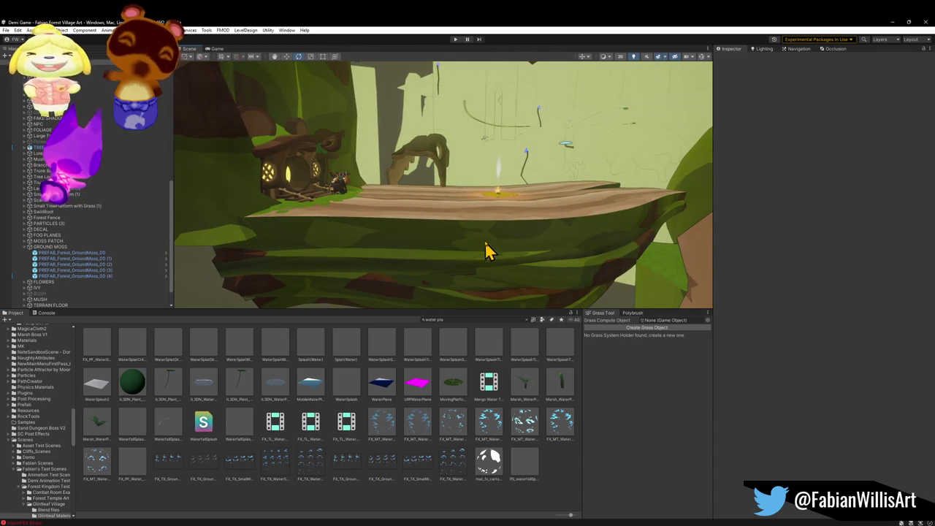
pyautogui.moveTo(410, 261)
pyautogui.mouseDown()
pyautogui.moveTo(388, 217)
pyautogui.moveTo(360, 238)
pyautogui.mouseUp()
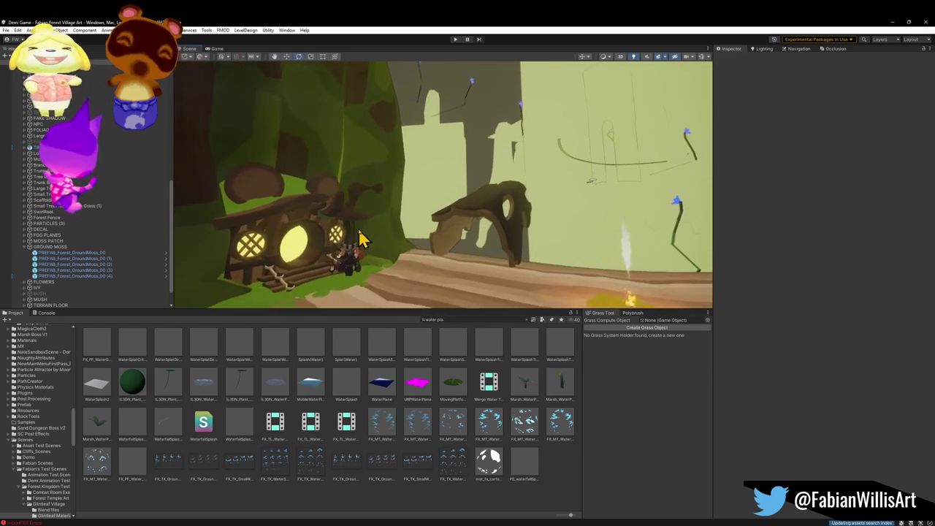
# Return to Blender, walk-navigate the viewport to the tree stump, and select it
pyautogui.click(893, 22)
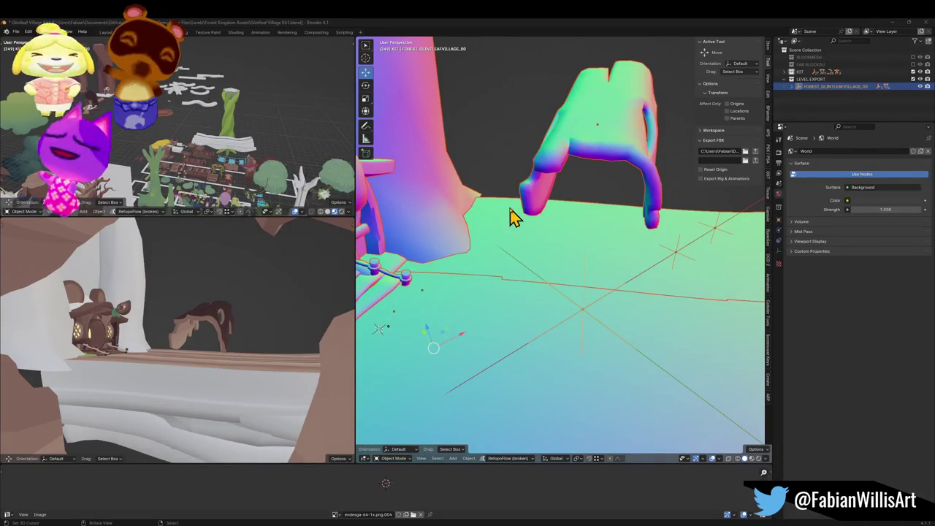
pyautogui.hotkey('shift', '`')
pyautogui.press('w')
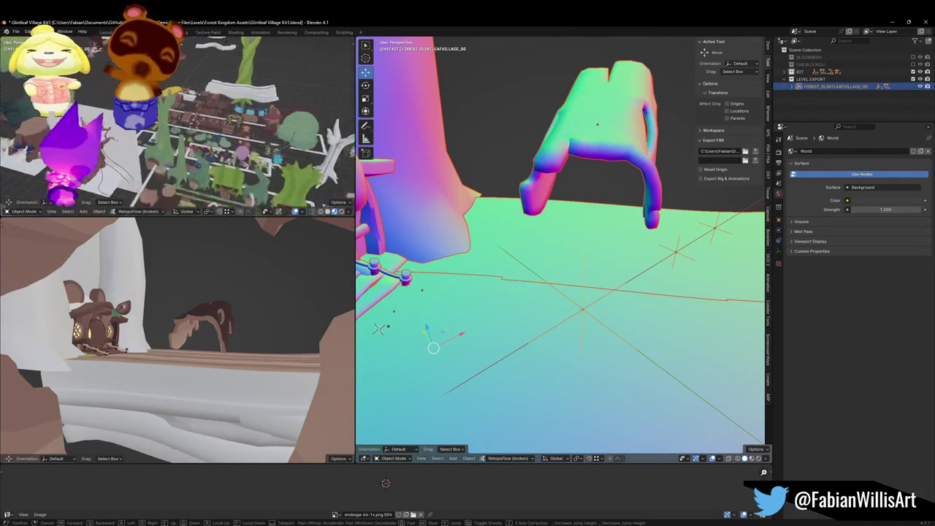
pyautogui.press('s')
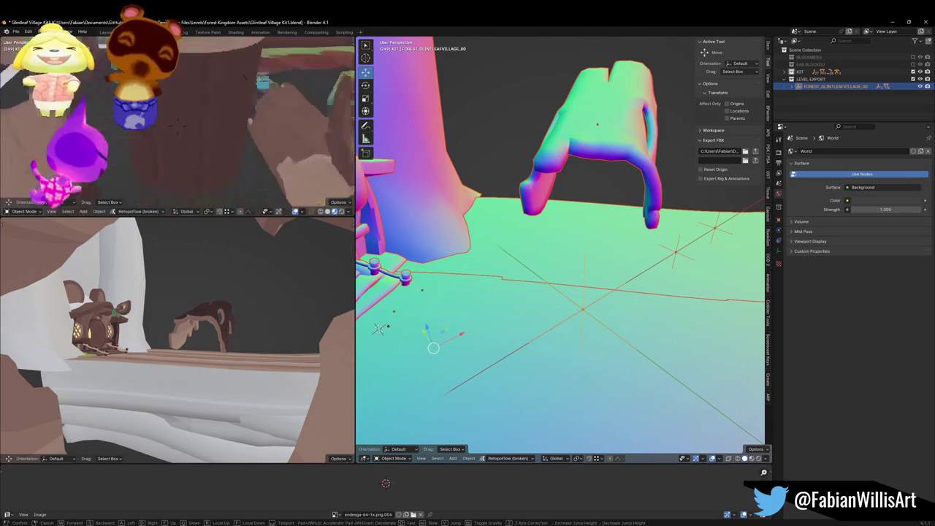
pyautogui.click(226, 161)
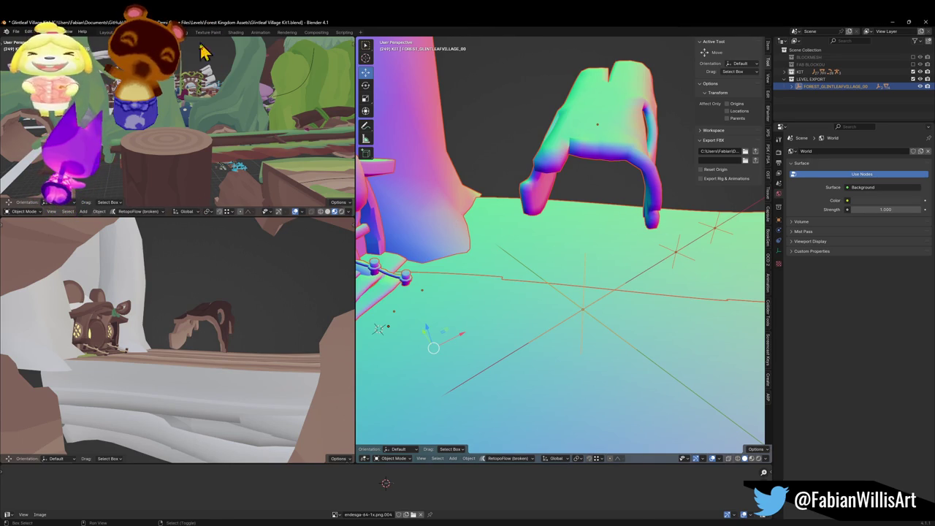
pyautogui.hotkey('shift', '`')
pyautogui.press('w')
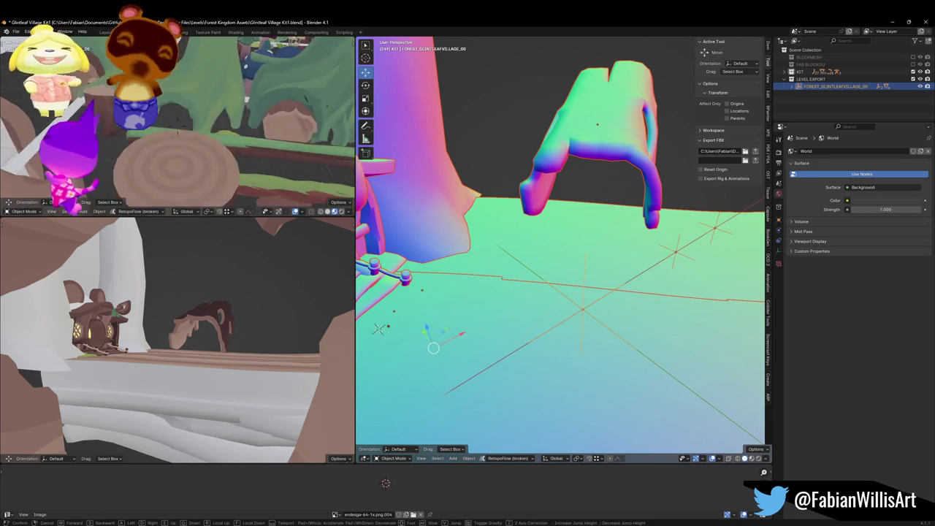
pyautogui.click(201, 117)
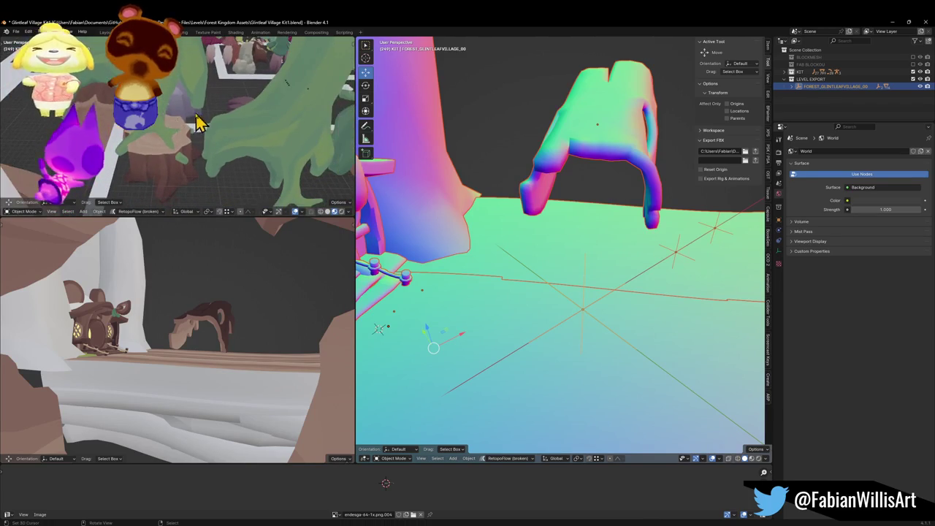
pyautogui.click(153, 175)
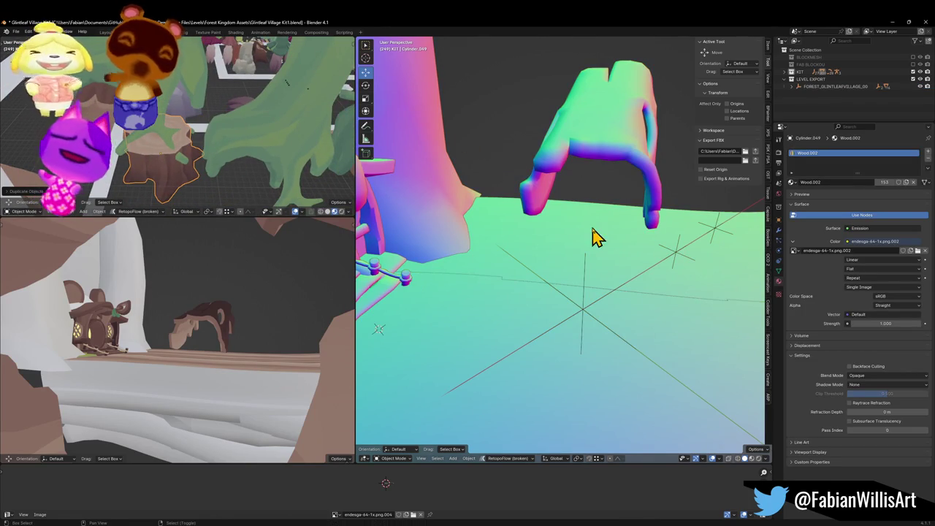
# Snap the stump onto a marked spot on the house roof, rotate it about Z and shrink it to about half size
pyautogui.press('KP_Decimal')
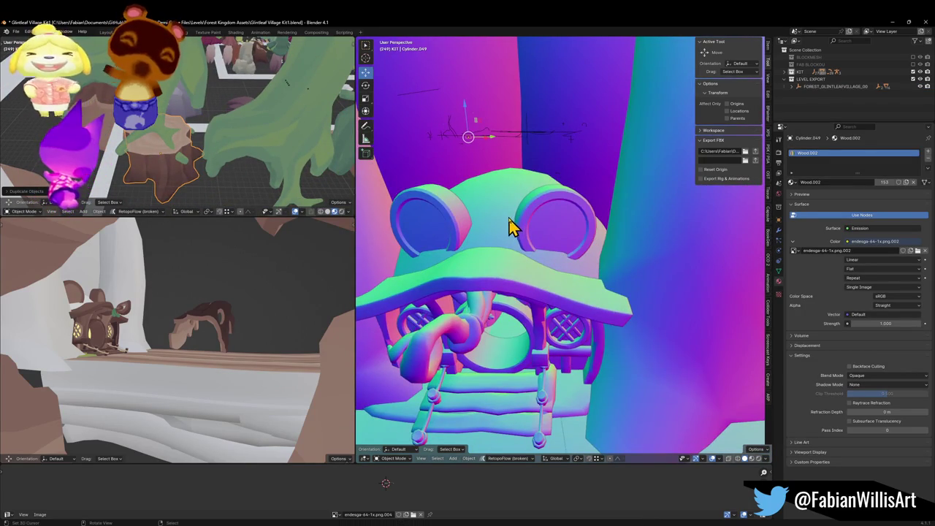
pyautogui.keyDown('shift'); pyautogui.rightClick(513, 210); pyautogui.keyUp('shift')
pyautogui.hotkey('shift', 's')
pyautogui.press('KP_Decimal')
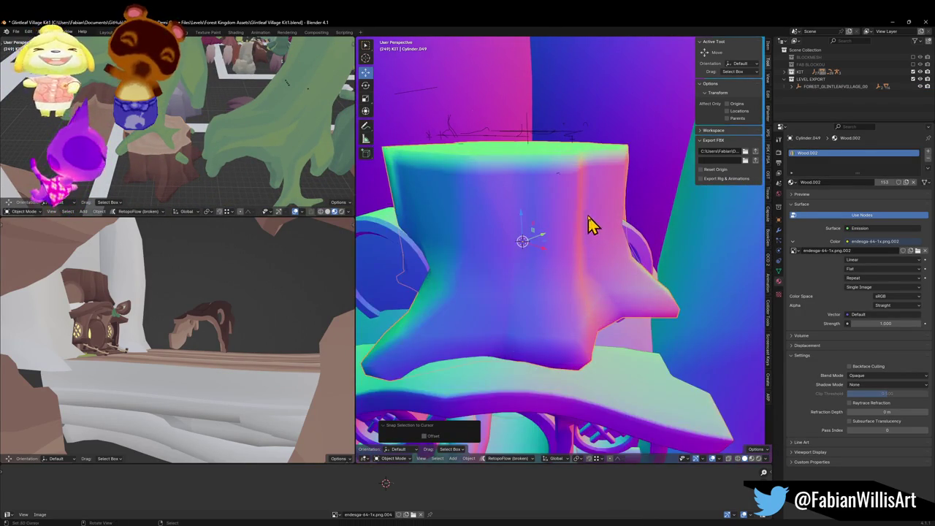
pyautogui.press('r')
pyautogui.press('z')
pyautogui.click(621, 251)
pyautogui.press('r')
pyautogui.press('z')
pyautogui.press('s')
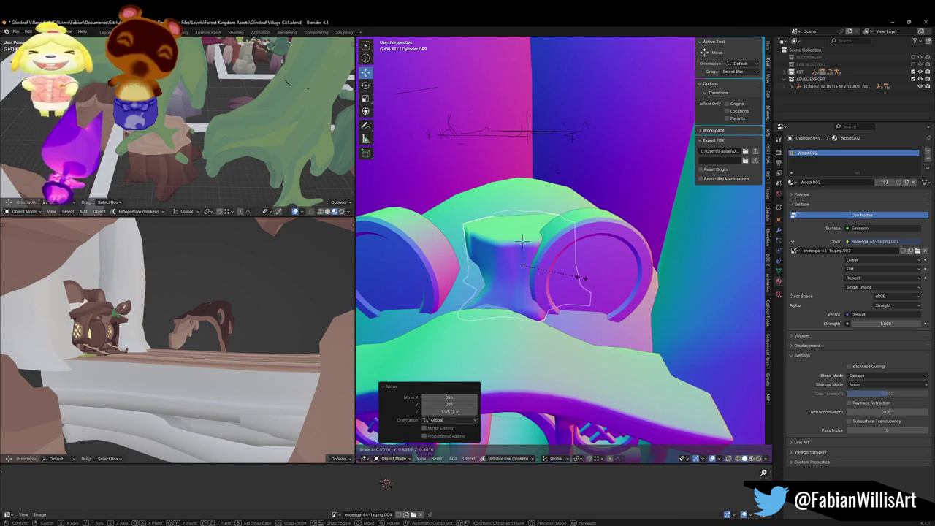
pyautogui.click(571, 276)
# Hide the drip-shaped roof piece to clear the view and reselect the stump cylinder
pyautogui.click(636, 286)
pyautogui.press('h')
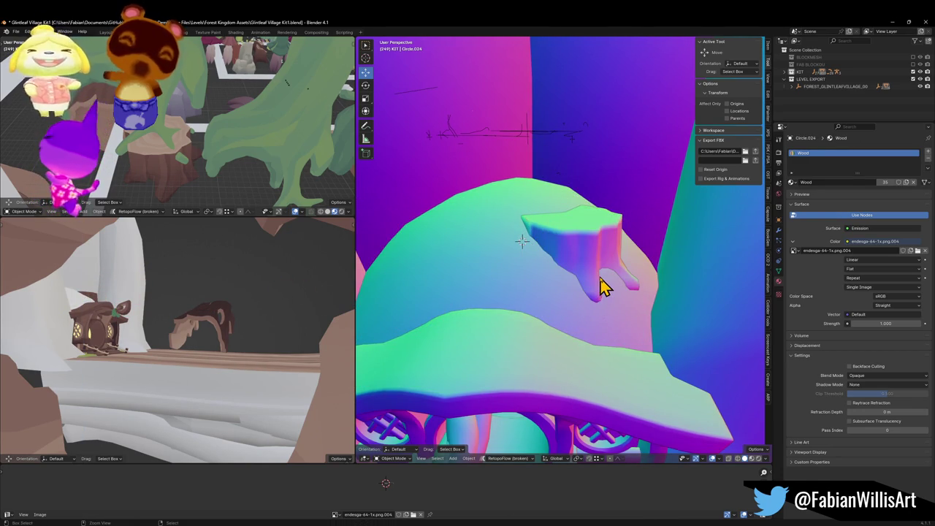
pyautogui.hotkey('ctrl', 'z')
pyautogui.hotkey('ctrl', 'z')
pyautogui.hotkey('ctrl', 'shift', 'z')
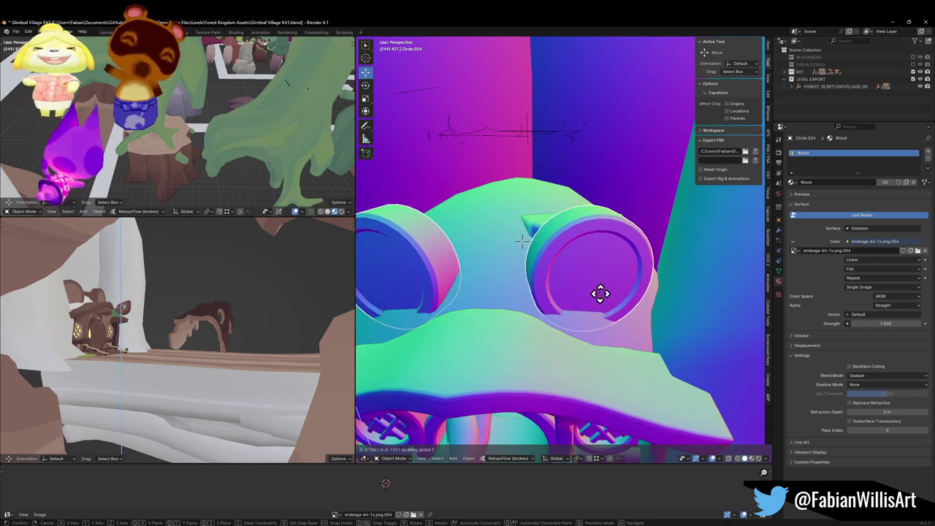
pyautogui.click(599, 231)
pyautogui.click(599, 218)
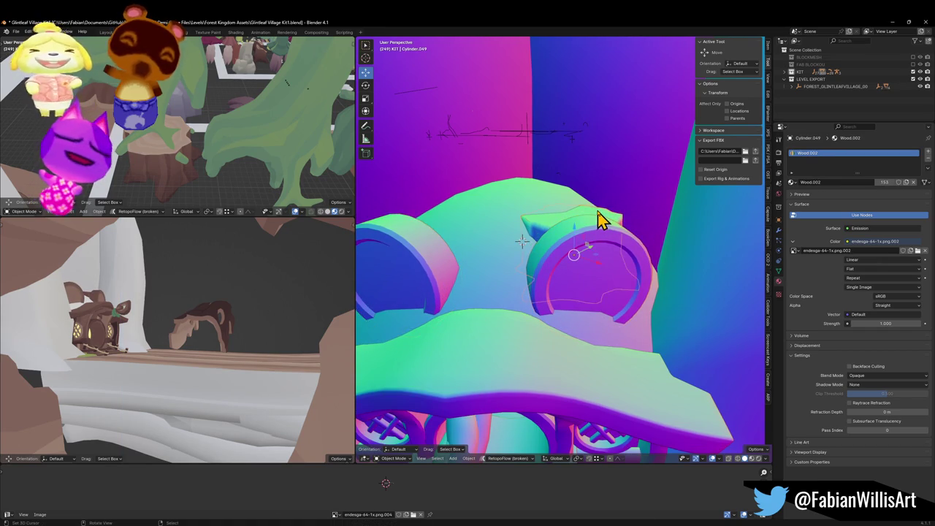
# Stretch the stump along its height, raise it, then squash its height slightly
pyautogui.press('s')
pyautogui.press('z')
pyautogui.click(612, 163)
pyautogui.press('g')
pyautogui.press('z')
pyautogui.click(611, 168)
pyautogui.press('r')
pyautogui.press('r')
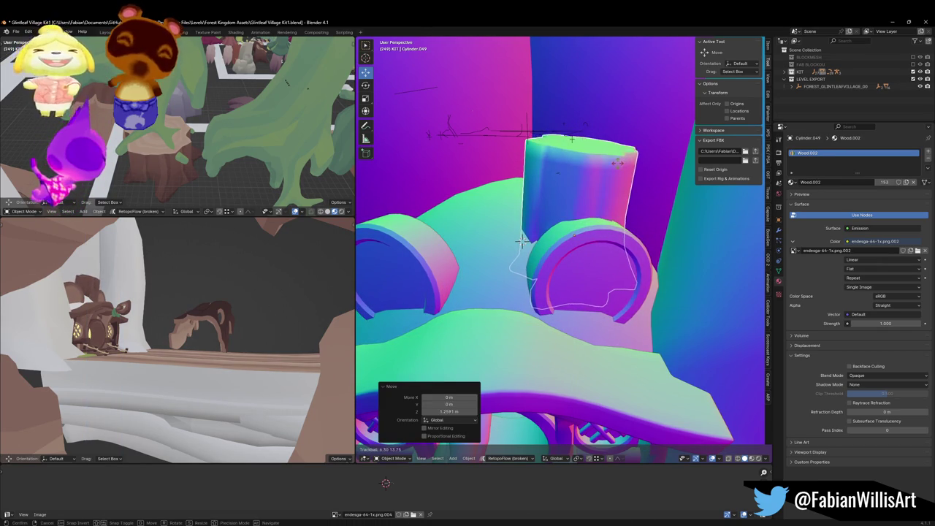
pyautogui.press('Escape')
pyautogui.press('s')
pyautogui.press('z')
pyautogui.click(497, 202)
# Fly the lower-left view to the house front and undo the last stump change
pyautogui.hotkey('shift', '`')
pyautogui.press('w')
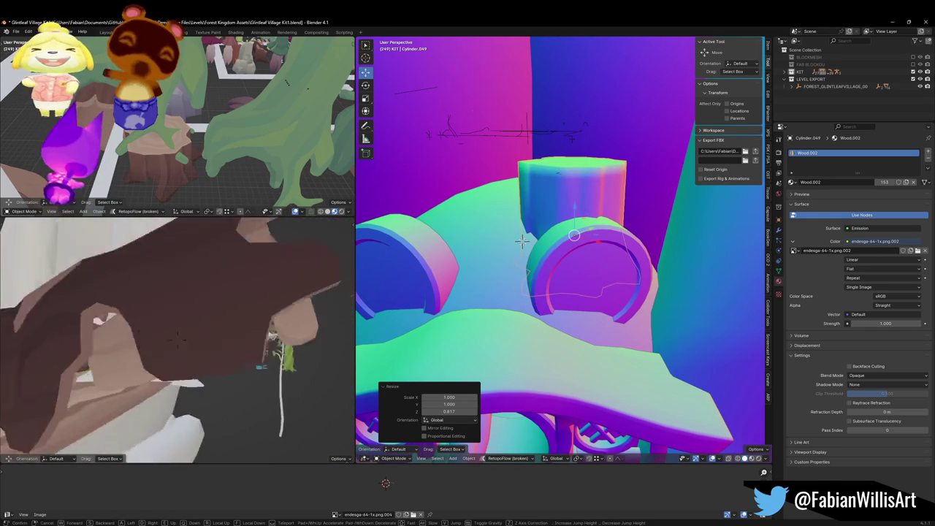
pyautogui.click(475, 271)
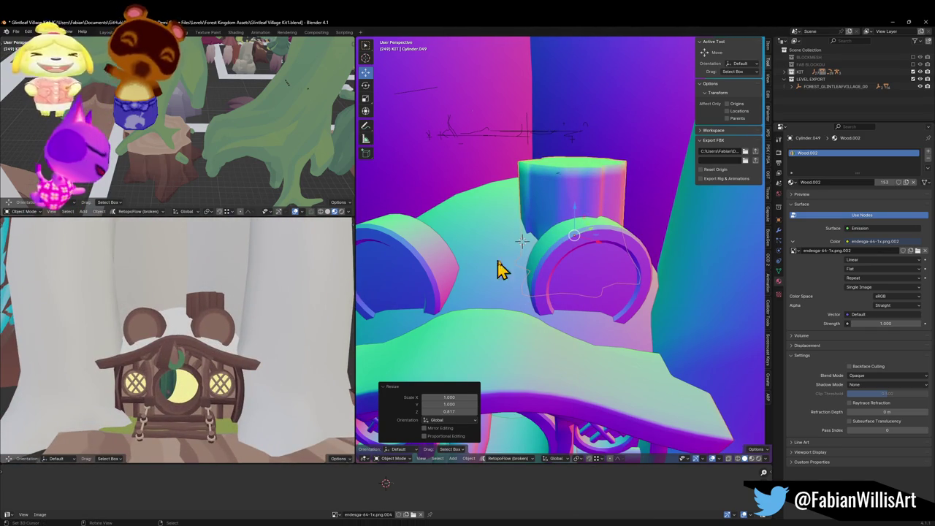
pyautogui.hotkey('ctrl', 'z')
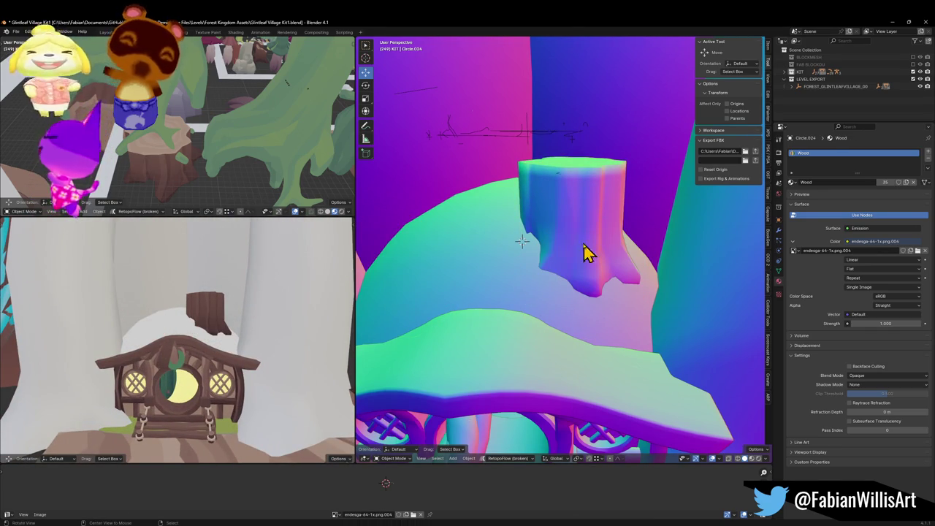
pyautogui.click(579, 232)
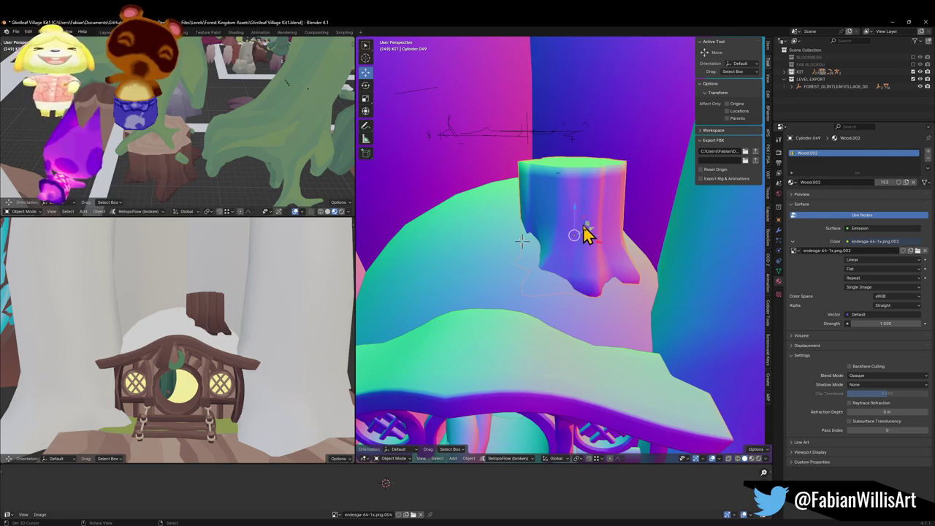
# Unhide the arch and ear pieces and reselect the stump cylinder
pyautogui.scroll(2, 599, 223)
pyautogui.moveTo(640, 209)
pyautogui.mouseDown()
pyautogui.moveTo(547, 302)
pyautogui.moveTo(557, 305)
pyautogui.moveTo(539, 326)
pyautogui.moveTo(549, 319)
pyautogui.mouseUp()
pyautogui.click(548, 321)
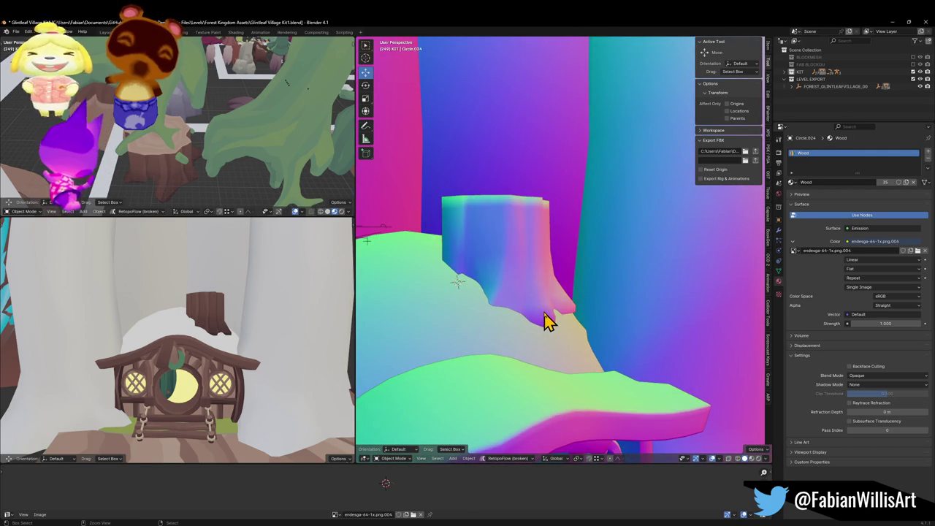
pyautogui.hotkey('alt', 'h')
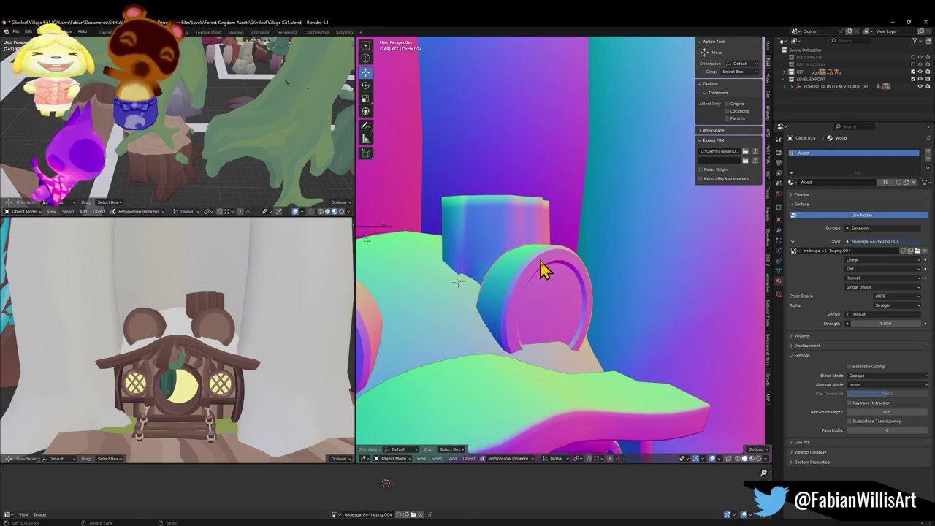
pyautogui.press('KP_Decimal')
pyautogui.click(521, 234)
# Slide the stump horizontally with Shift+Z onto its spot on the roof behind the house
pyautogui.press('g')
pyautogui.hotkey('shift', 'z')
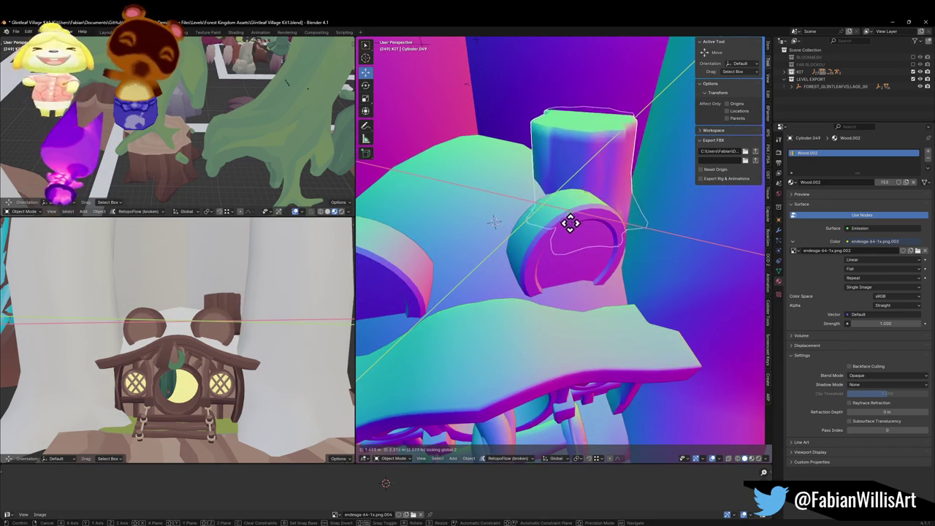
pyautogui.click(565, 225)
pyautogui.press('g')
pyautogui.press('z')
pyautogui.rightClick(570, 258)
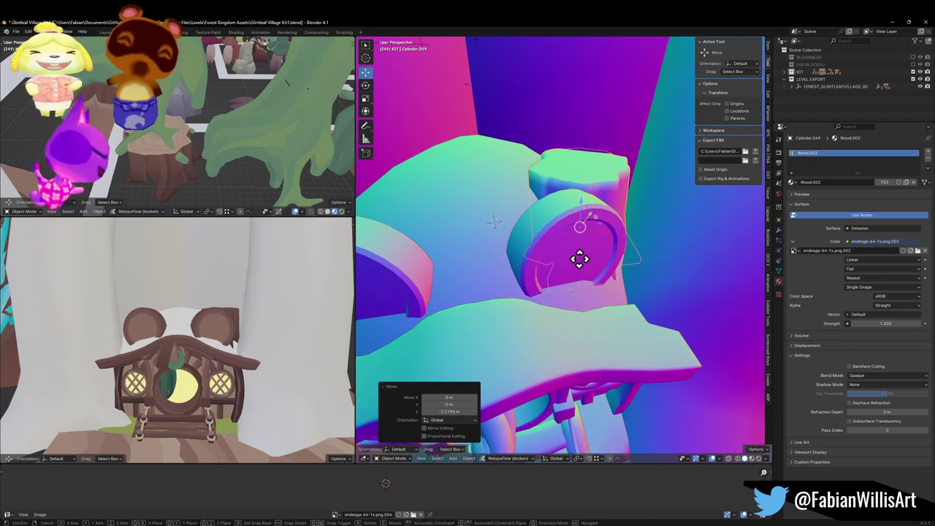
pyautogui.press('g')
pyautogui.hotkey('shift', 'z')
pyautogui.click(573, 228)
# Stretch the stump along Z to 1.551 height and switch it to Edit Mode
pyautogui.press('s')
pyautogui.press('z')
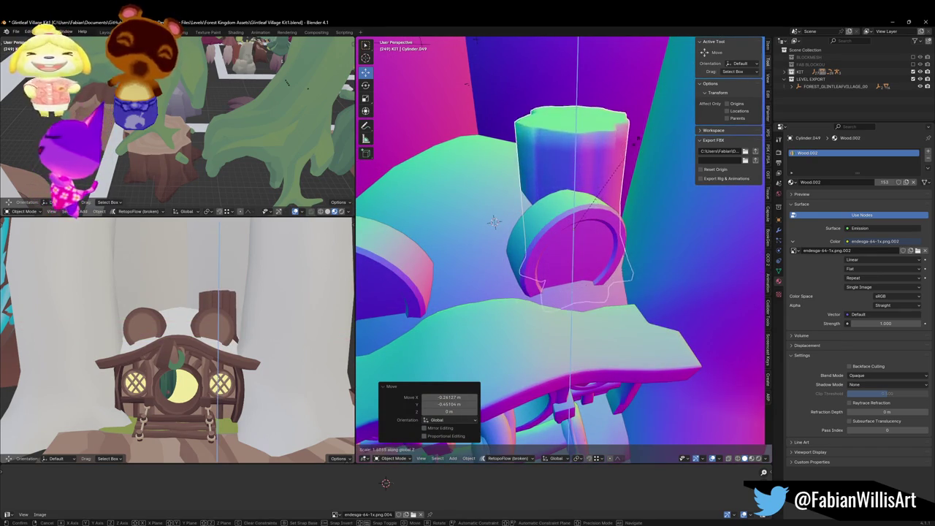
pyautogui.click(574, 220)
pyautogui.hotkey('shift', '`')
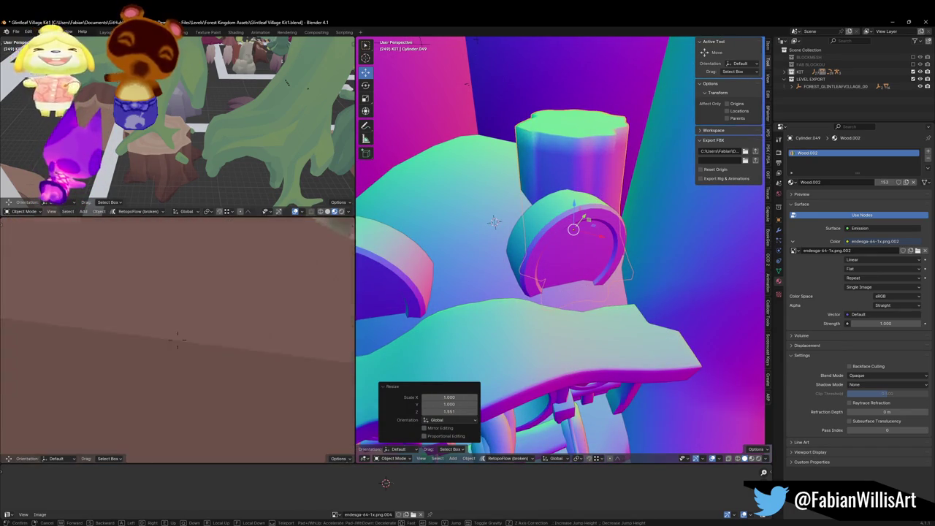
pyautogui.press('Escape')
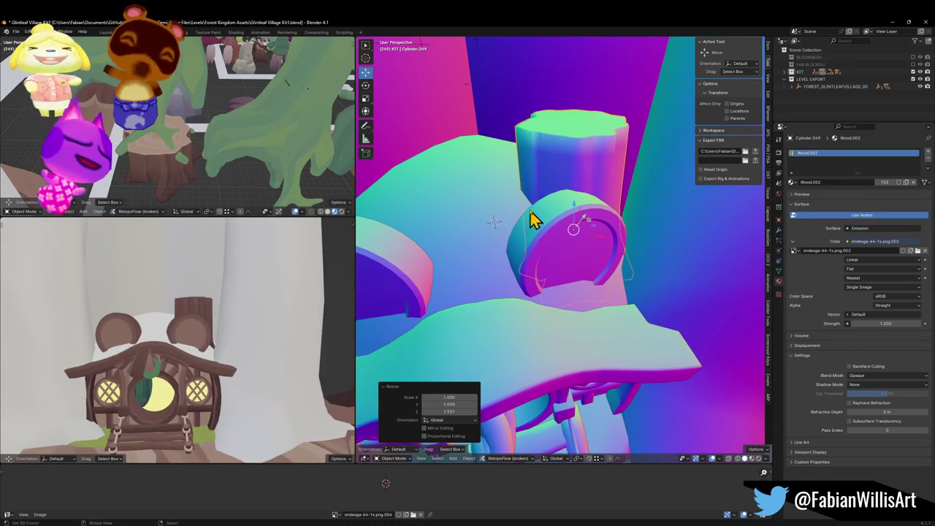
pyautogui.press('Tab')
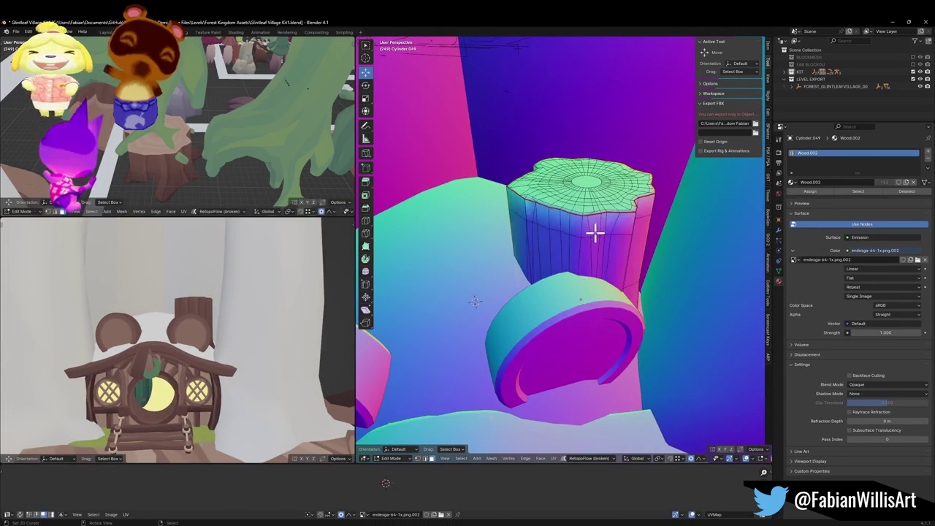
# Thicken the stump's top rim outward and dissolve its top cap into one face
pyautogui.keyDown('alt'); pyautogui.click(590, 222); pyautogui.keyUp('alt')
pyautogui.hotkey('alt', 's')
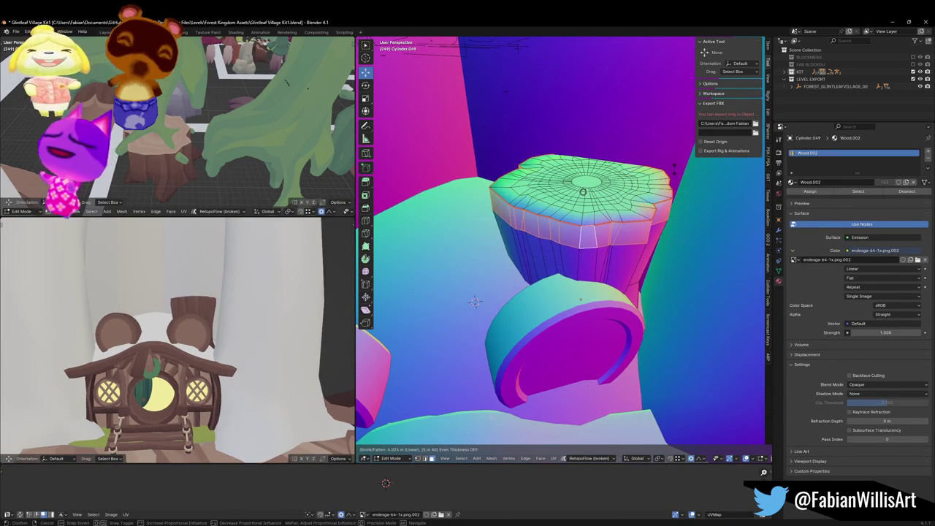
pyautogui.click(667, 166)
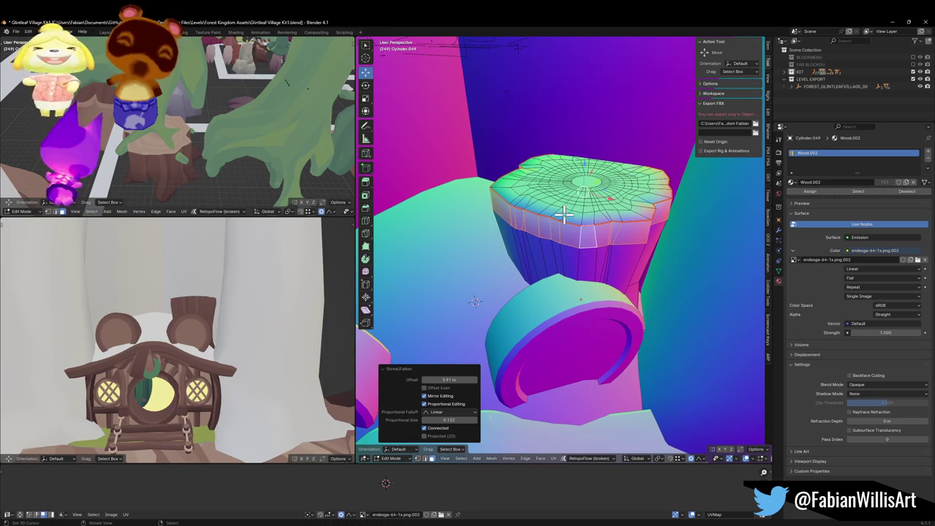
pyautogui.keyDown('alt'); pyautogui.click(575, 208); pyautogui.keyUp('alt')
pyautogui.press('l')
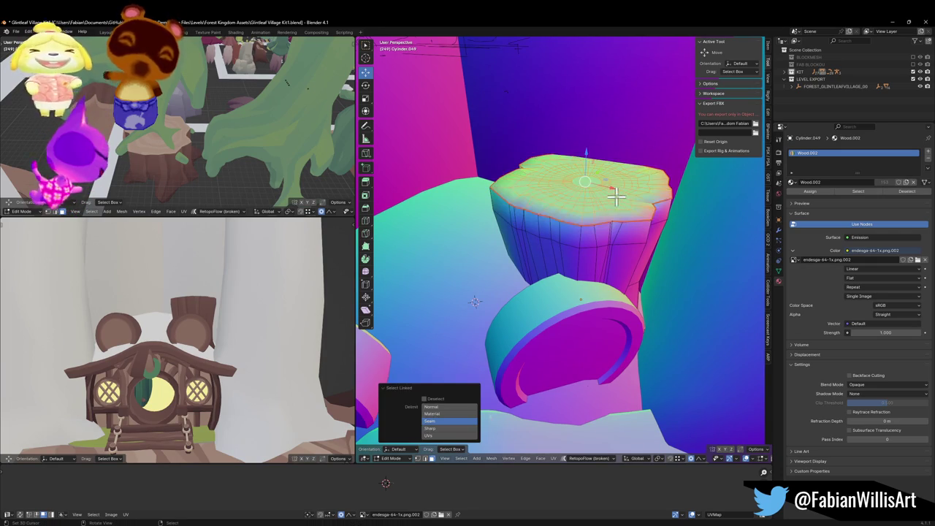
pyautogui.hotkey('ctrl', 'x')
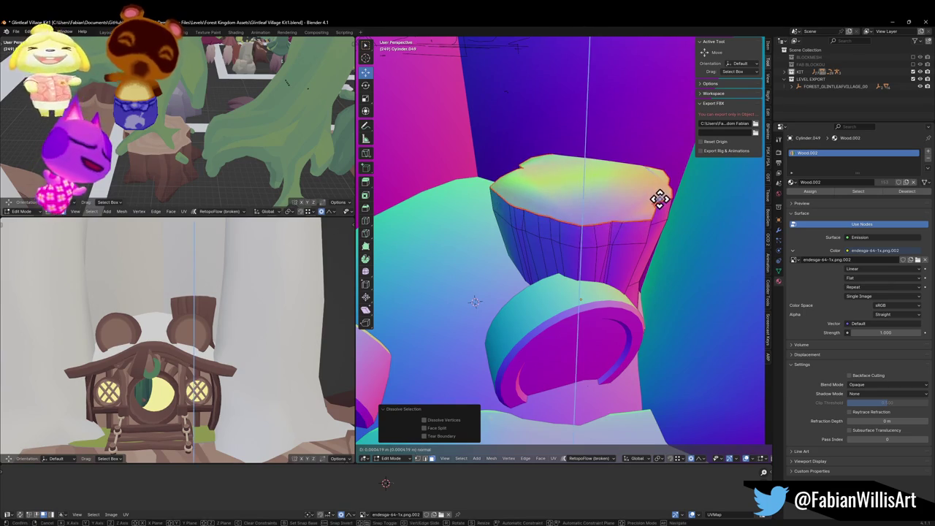
# Extrude and inset the top face, then extrude it down into a sunken, smaller cup
pyautogui.press('e')
pyautogui.click(661, 198)
pyautogui.press('s')
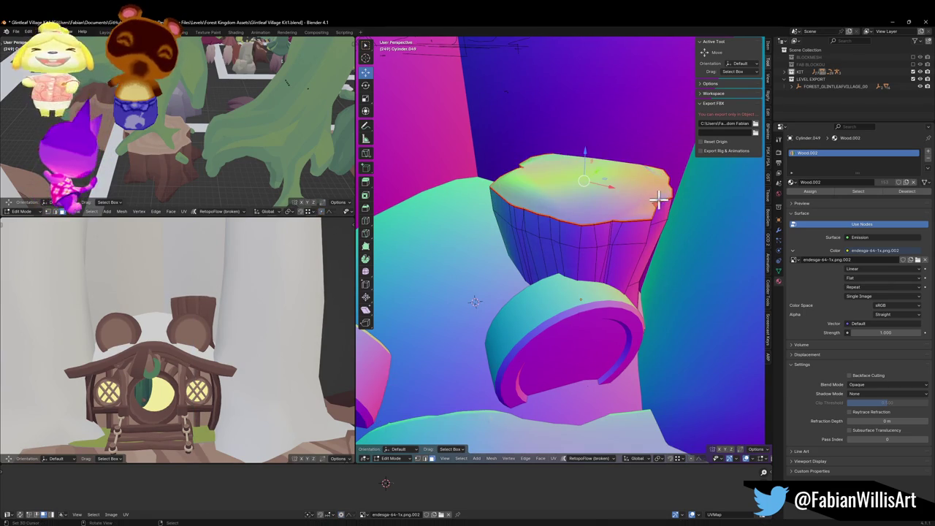
pyautogui.press('s')
pyautogui.click(645, 191)
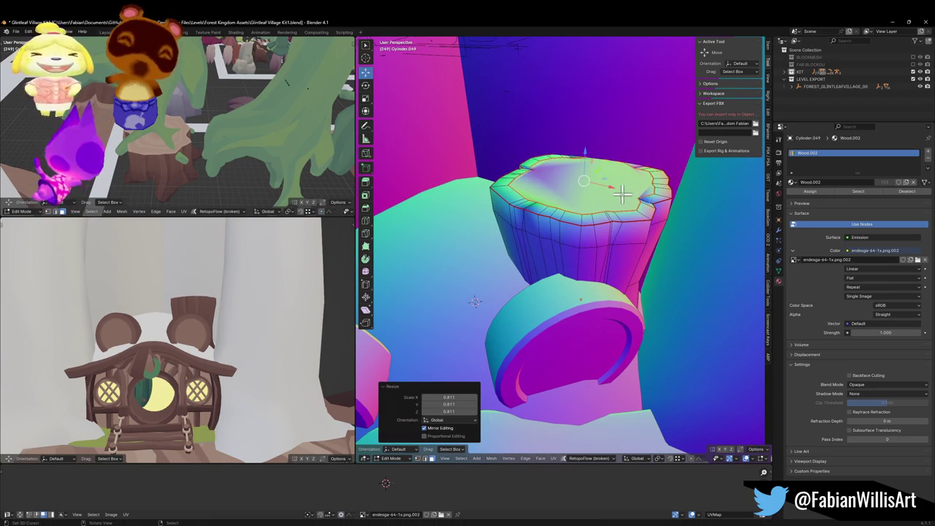
pyautogui.press('e')
pyautogui.click(647, 205)
pyautogui.press('s')
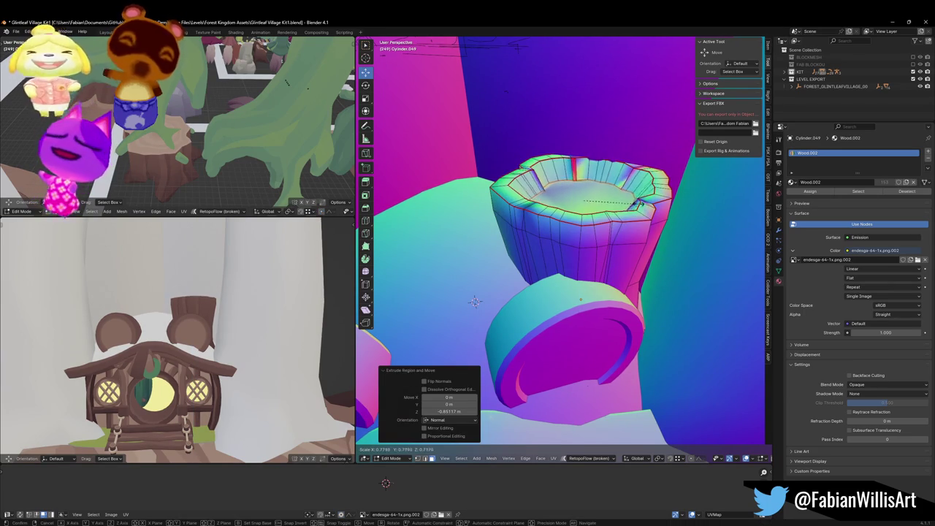
pyautogui.click(638, 205)
# Add a centred loop cut around the lower body and scale it to pinch inward
pyautogui.moveTo(587, 233); pyautogui.dragTo(583, 234)
pyautogui.hotkey('ctrl', 'r')
pyautogui.click(583, 275)
pyautogui.rightClick(583, 275)
pyautogui.press('s')
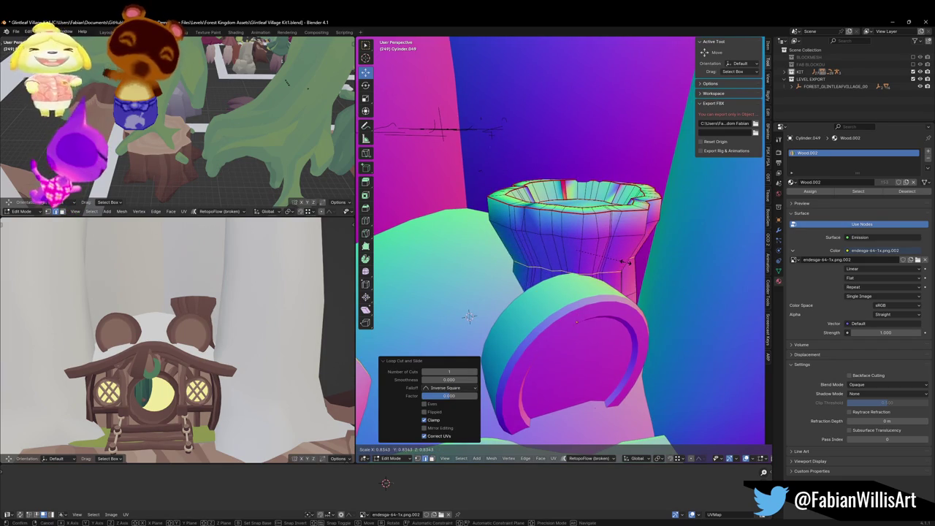
pyautogui.click(625, 261)
pyautogui.moveTo(586, 263); pyautogui.dragTo(577, 257)
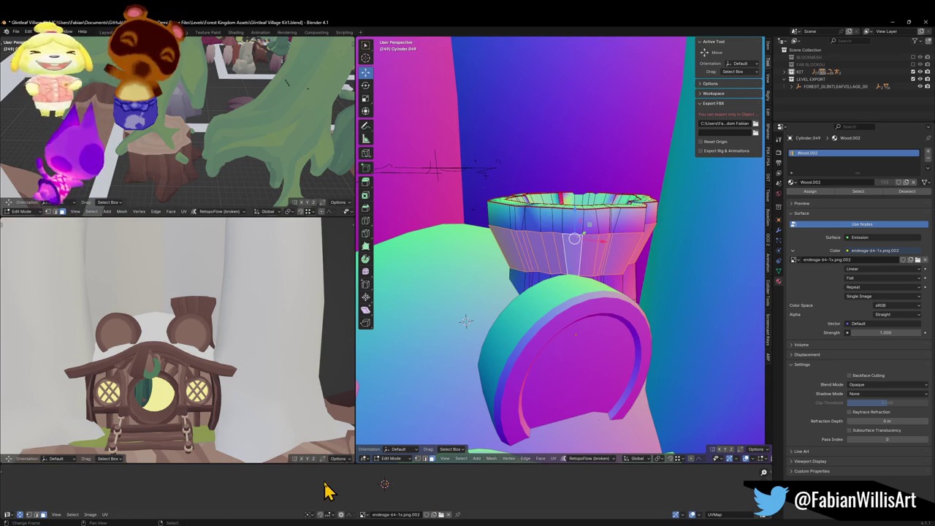
# Shift the selected UVs horizontally to a new palette colour
pyautogui.scroll(3, 327, 491)
pyautogui.press('g')
pyautogui.press('x')
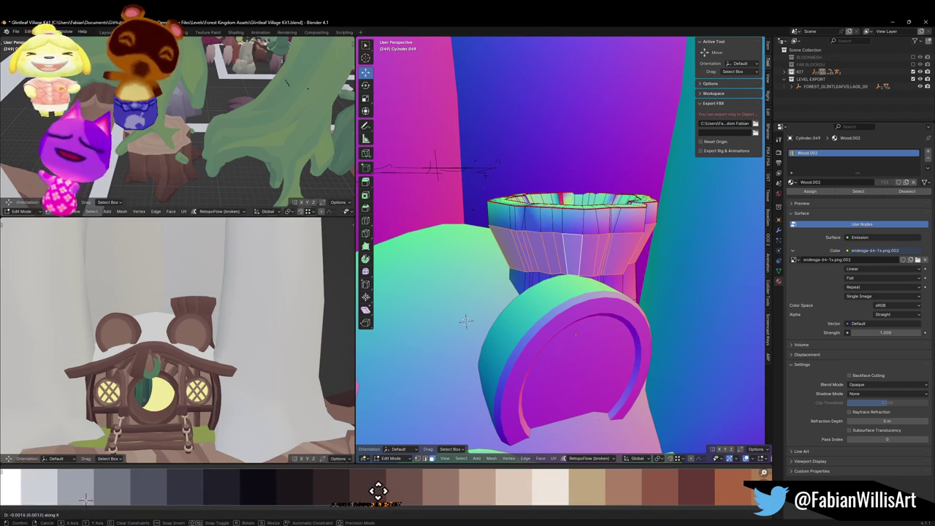
pyautogui.click(295, 479)
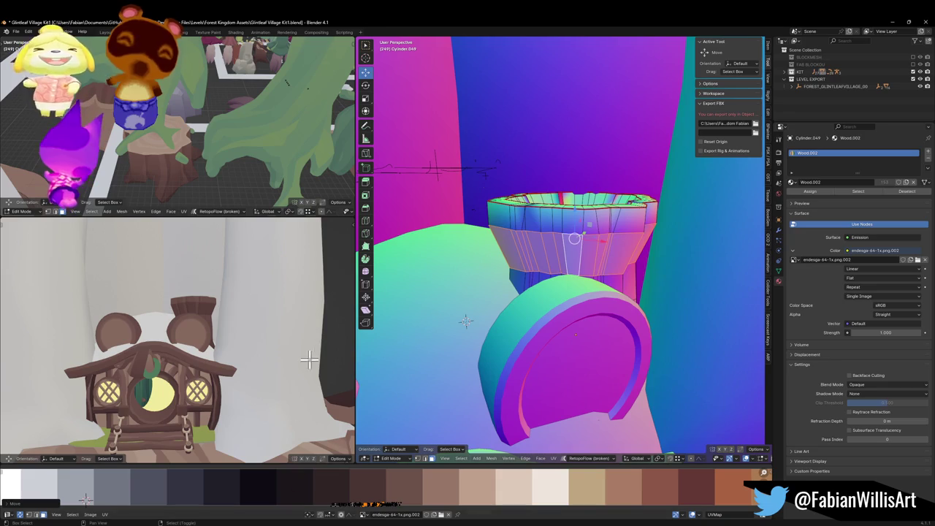
# Flatten the selected loop vertically and move it to a new height
pyautogui.press('s')
pyautogui.press('z')
pyautogui.click(608, 218)
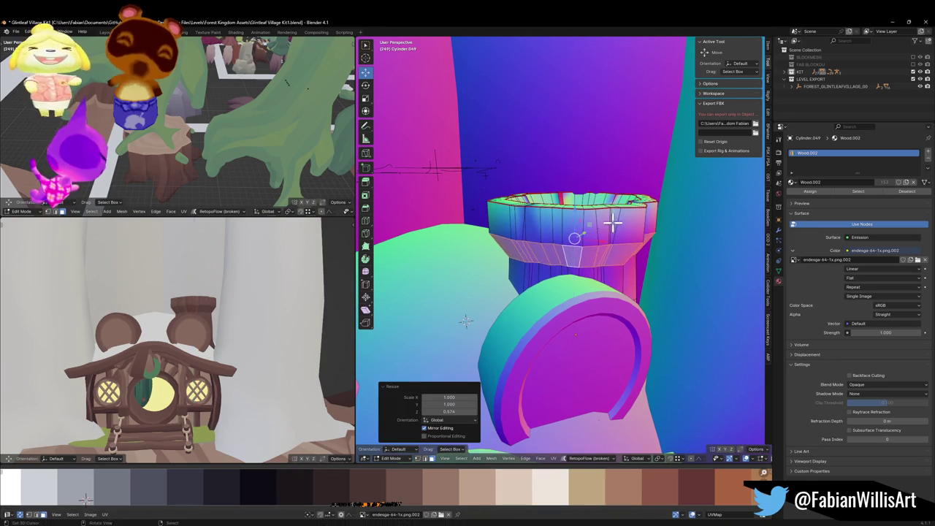
pyautogui.press('g')
pyautogui.press('z')
pyautogui.click(605, 226)
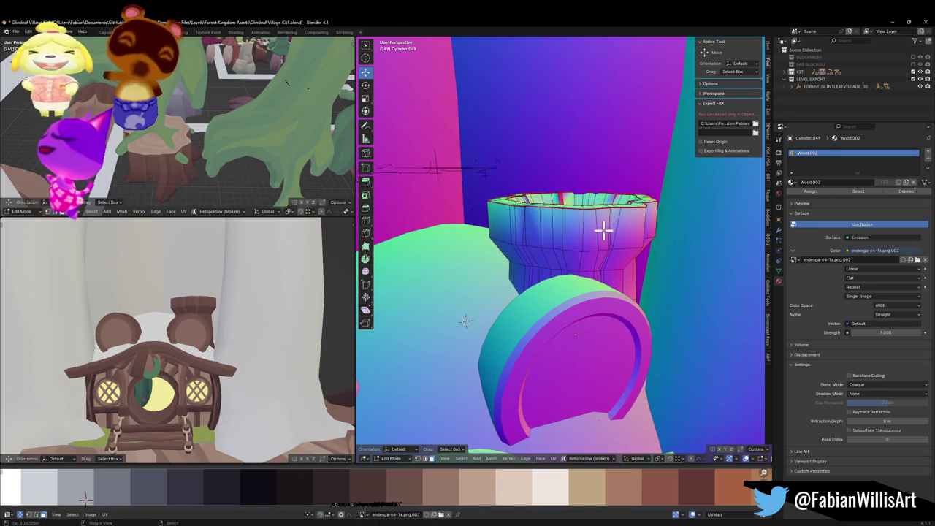
pyautogui.hotkey('ctrl', 'z')
pyautogui.hotkey('ctrl', 'shift', 'z')
# Reselect the chimney cup faces and frame the lower view on the chimney
pyautogui.keyDown('alt'); pyautogui.click(581, 235); pyautogui.keyUp('alt')
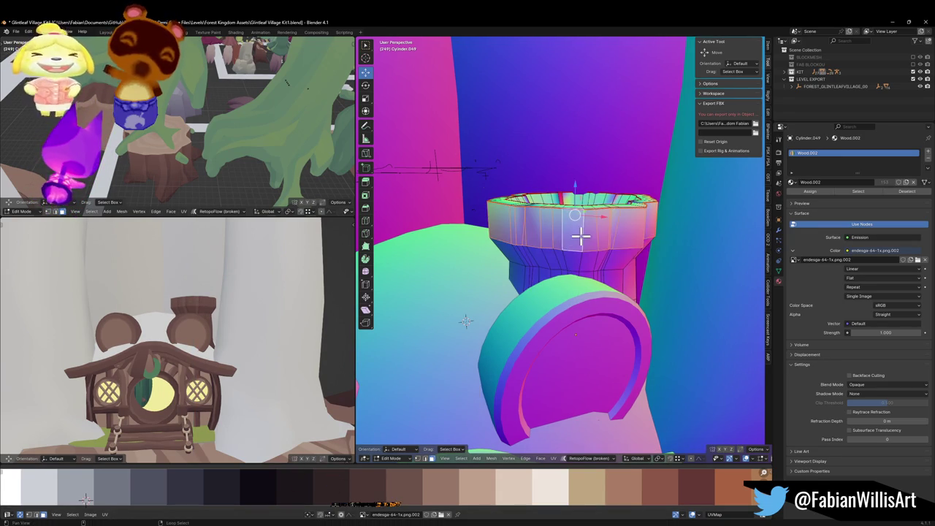
pyautogui.press('g')
pyautogui.press('x')
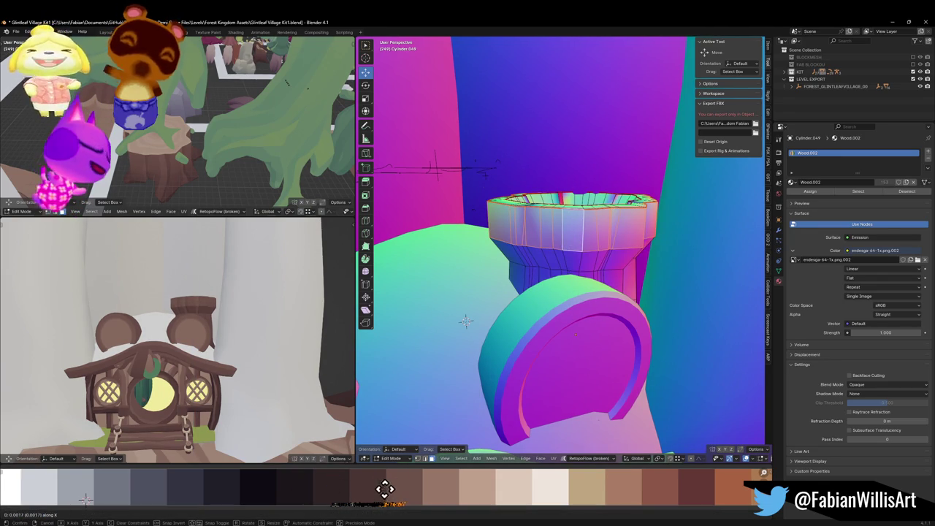
pyautogui.rightClick(335, 482)
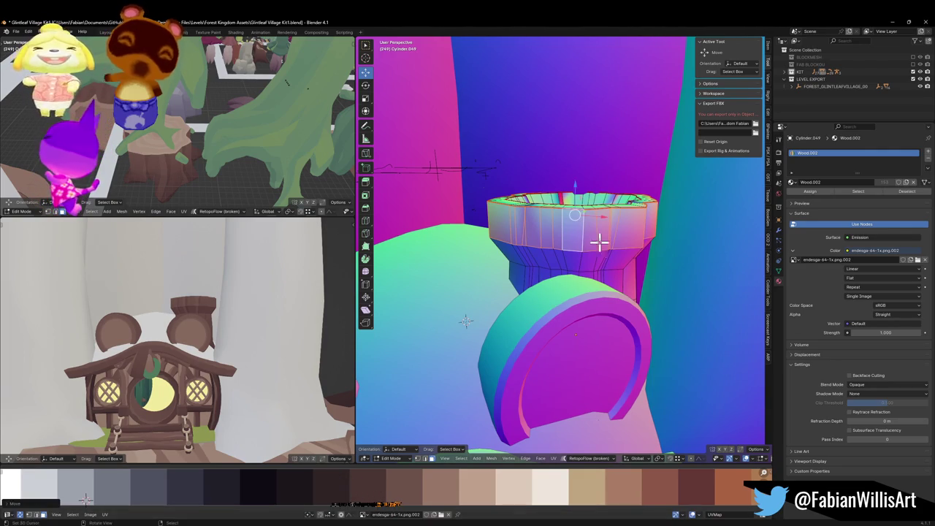
pyautogui.hotkey('alt', 'a')
pyautogui.press('Home')
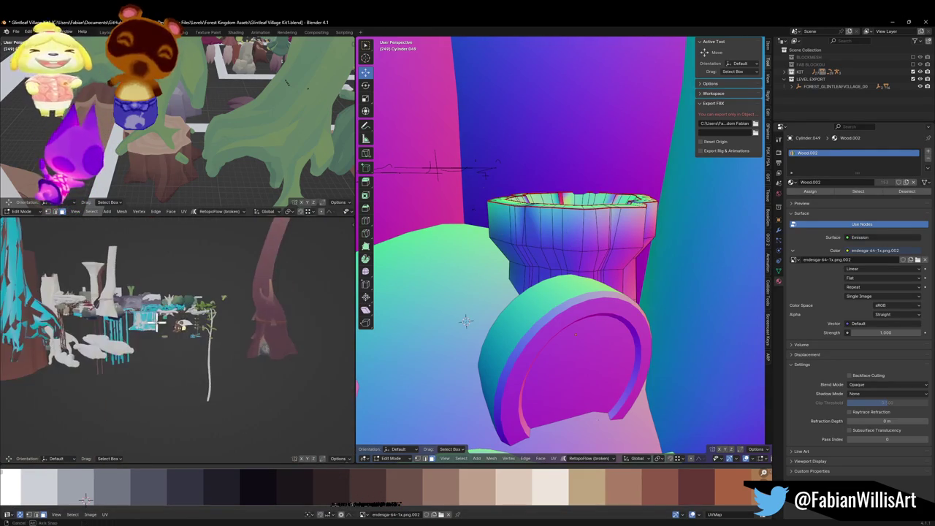
pyautogui.hotkey('ctrl', 'z')
pyautogui.press('KP_Decimal')
pyautogui.moveTo(168, 309)
pyautogui.mouseDown()
pyautogui.moveTo(205, 298)
pyautogui.moveTo(184, 326)
pyautogui.moveTo(195, 284)
pyautogui.moveTo(191, 292)
pyautogui.mouseUp()
# Raise the cup rim vertically and scale it slightly smaller
pyautogui.moveTo(541, 242); pyautogui.dragTo(589, 199)
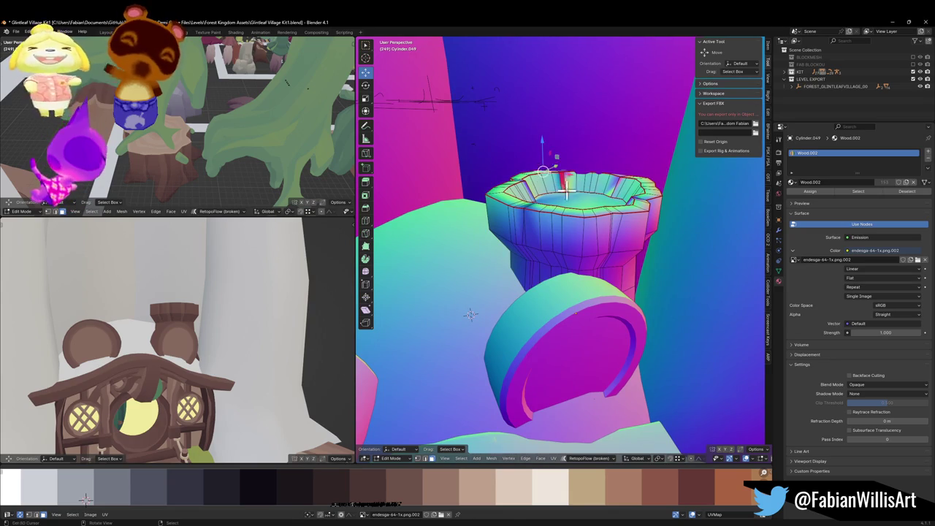
pyautogui.press('g')
pyautogui.press('z')
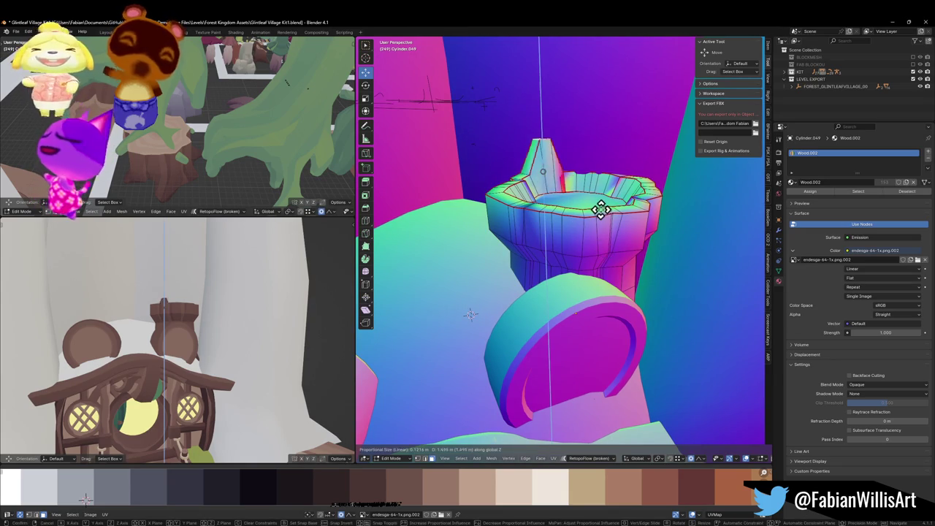
pyautogui.scroll(-20, 600, 209)
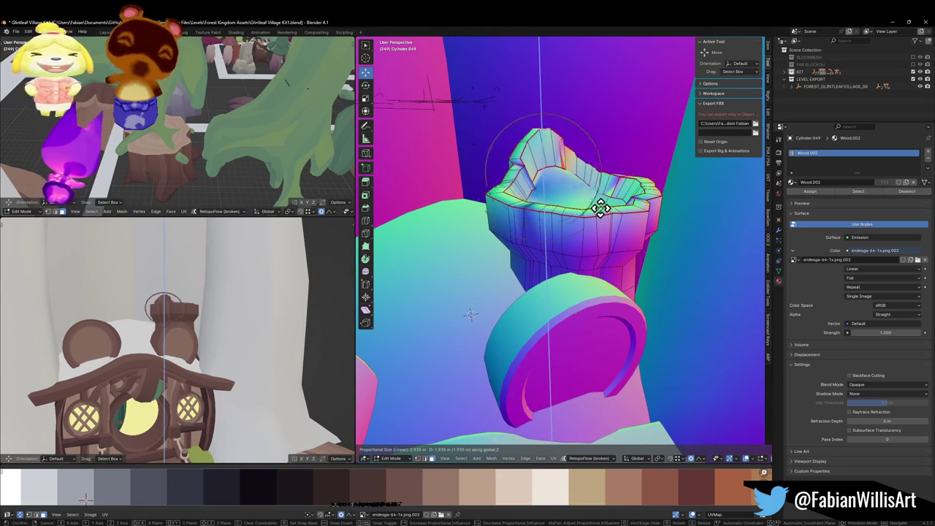
pyautogui.click(599, 211)
pyautogui.press('g')
pyautogui.press('z')
pyautogui.scroll(-10, 600, 219)
pyautogui.scroll(5, 601, 236)
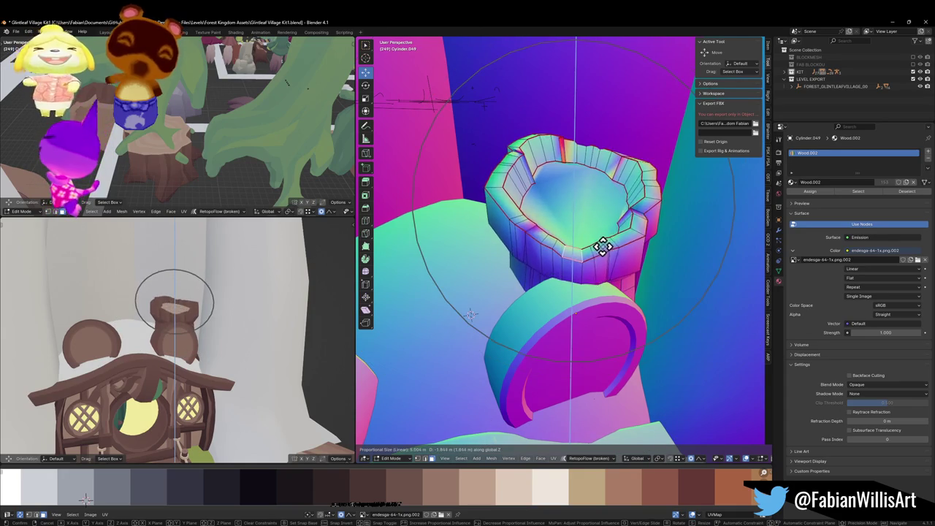
pyautogui.click(599, 241)
pyautogui.press('s')
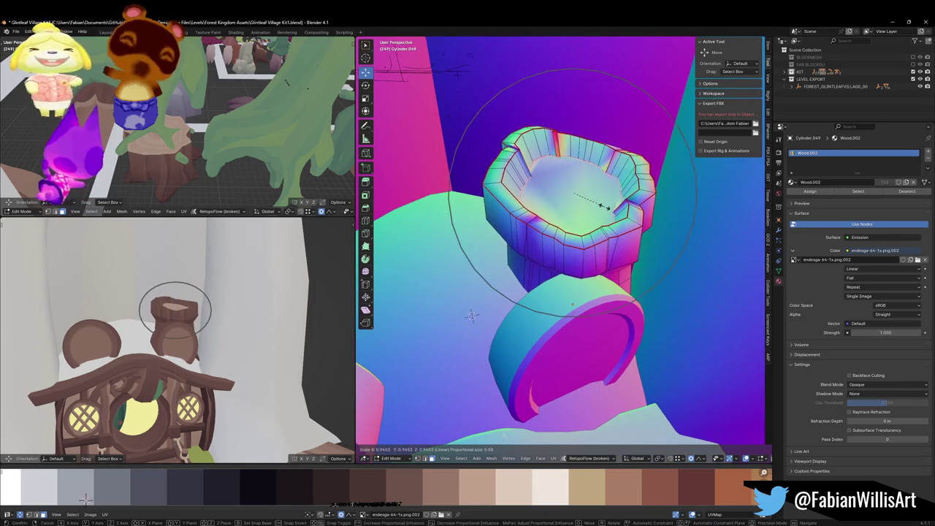
pyautogui.click(604, 208)
# Shift the cup's UVs horizontally across the palette to refit the texture
pyautogui.press('g')
pyautogui.press('x')
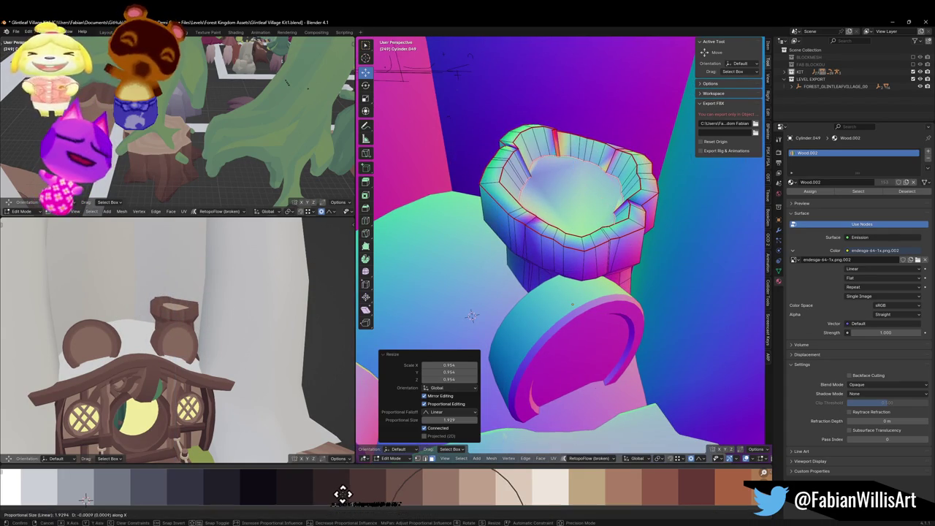
pyautogui.click(241, 499)
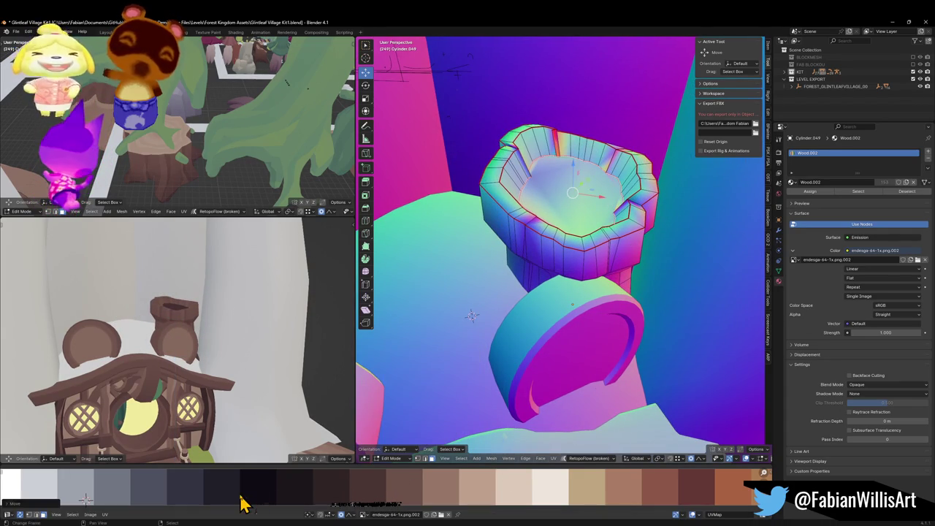
pyautogui.moveTo(265, 428)
pyautogui.mouseDown()
pyautogui.moveTo(219, 355)
pyautogui.moveTo(236, 391)
pyautogui.mouseUp()
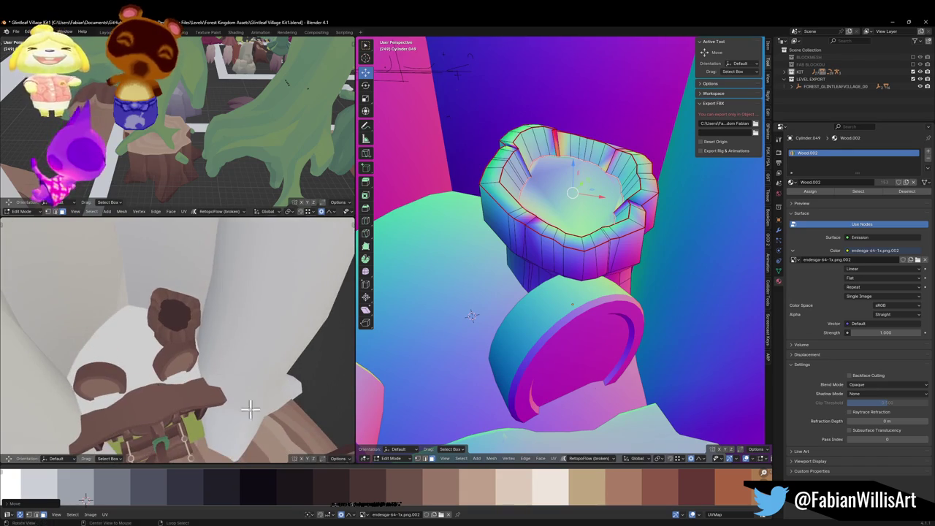
# Make the top ring a perfect circle with LoopTools Circle and resize it wider
pyautogui.rightClick(562, 235)
pyautogui.click(531, 202)
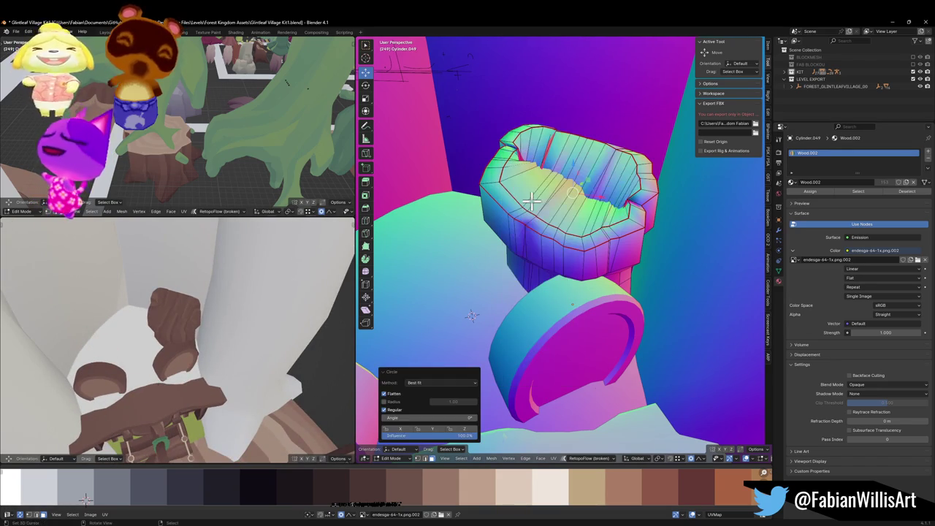
pyautogui.press('s')
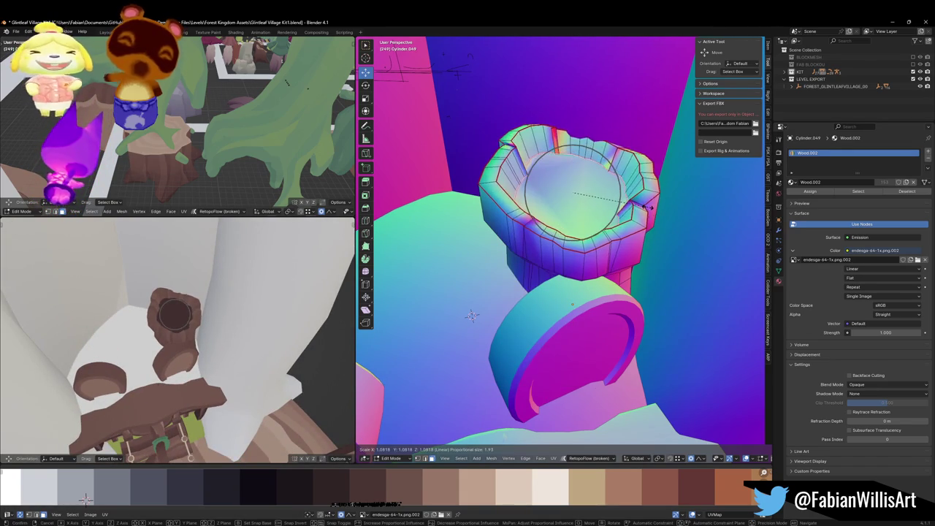
pyautogui.click(523, 175)
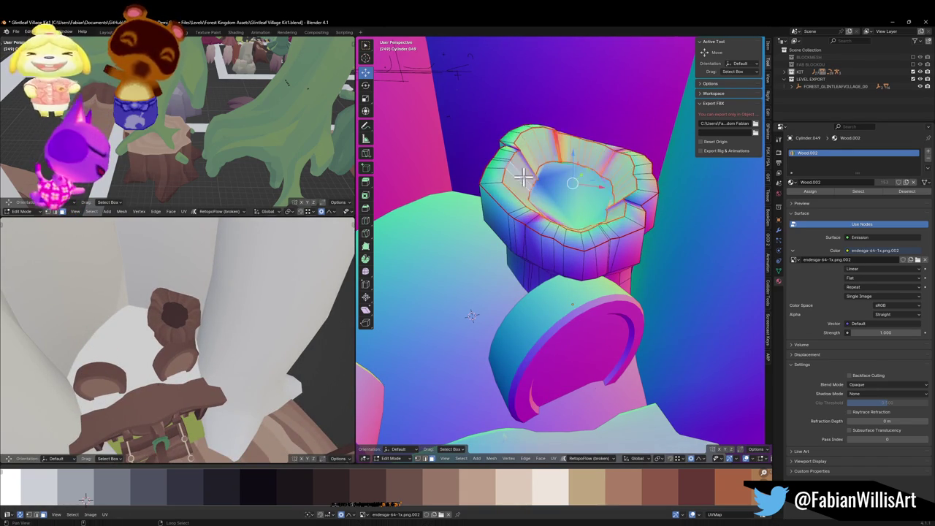
# Scale the pot's texture mapping horizontally to match the new ring
pyautogui.press('g')
pyautogui.press('x')
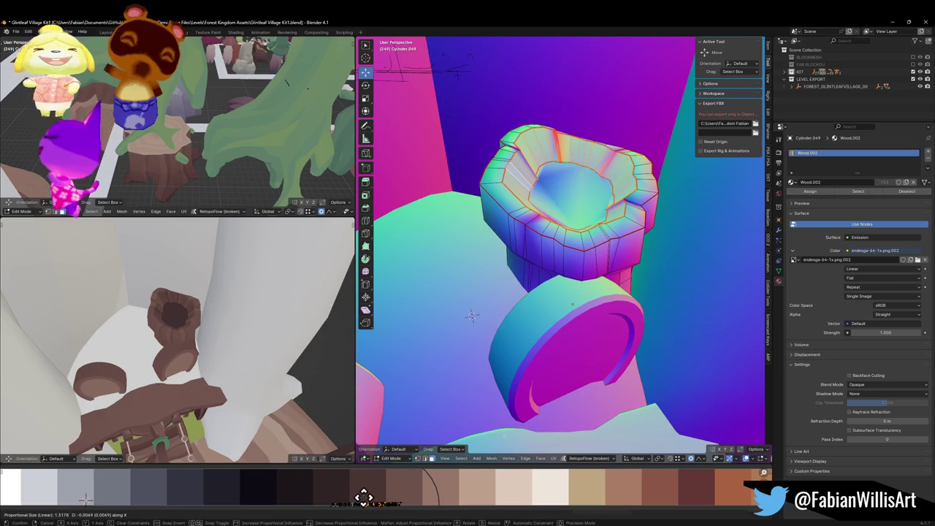
pyautogui.press('s')
pyautogui.press('x')
pyautogui.click(420, 496)
pyautogui.moveTo(234, 343)
pyautogui.mouseDown()
pyautogui.moveTo(219, 299)
pyautogui.moveTo(192, 288)
pyautogui.moveTo(236, 304)
pyautogui.moveTo(269, 295)
pyautogui.mouseUp()
# Enlarge the pot's opening and shift its texture mapping horizontally
pyautogui.moveTo(526, 252); pyautogui.dragTo(539, 265)
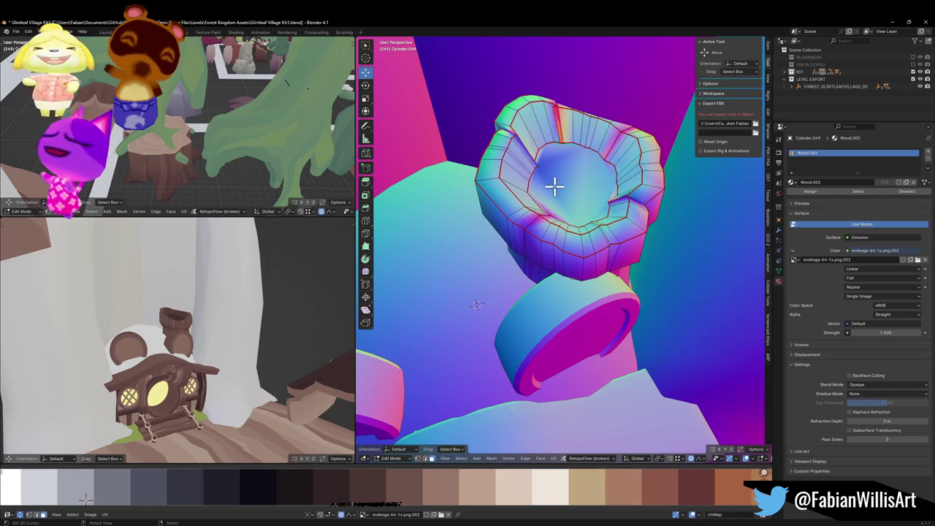
pyautogui.press('s')
pyautogui.click(629, 179)
pyautogui.scroll(3, 198, 358)
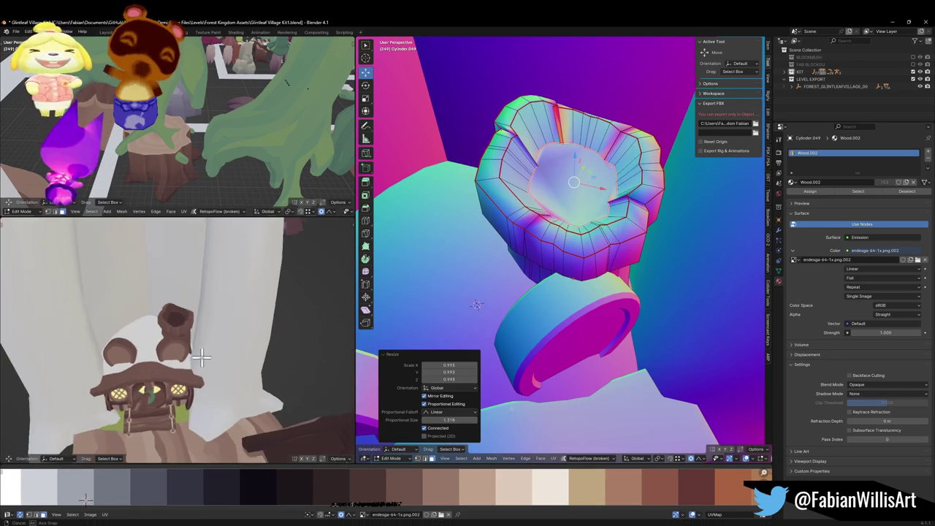
pyautogui.moveTo(198, 359); pyautogui.dragTo(205, 330)
pyautogui.moveTo(607, 247); pyautogui.dragTo(547, 244)
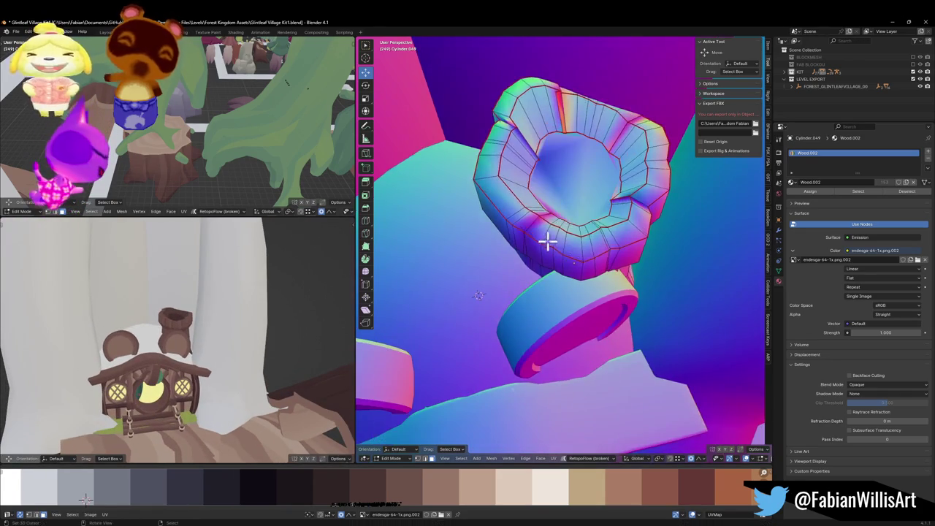
pyautogui.press('g')
pyautogui.press('x')
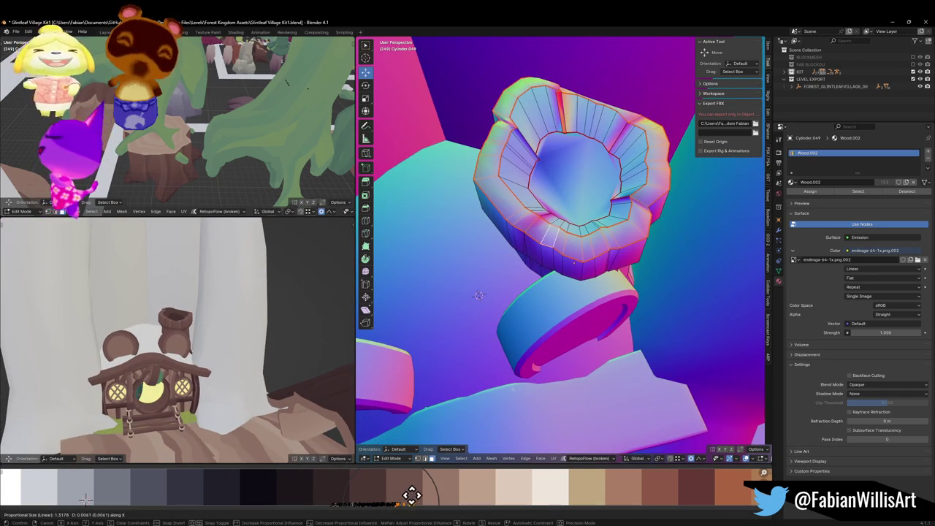
pyautogui.click(428, 496)
# Select another edge loop on the side of the chimney pot
pyautogui.scroll(5, 209, 323)
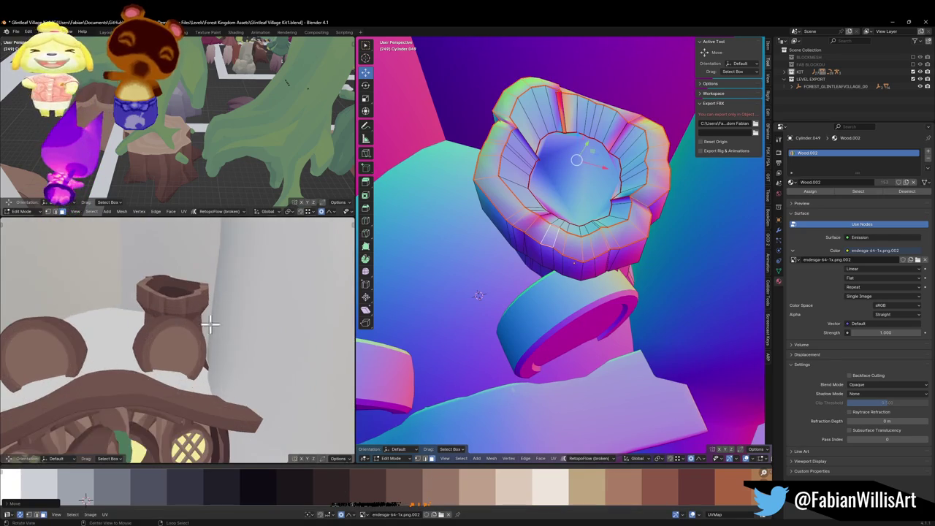
pyautogui.keyDown('alt'); pyautogui.click(549, 253); pyautogui.keyUp('alt')
pyautogui.moveTo(549, 253); pyautogui.dragTo(542, 241)
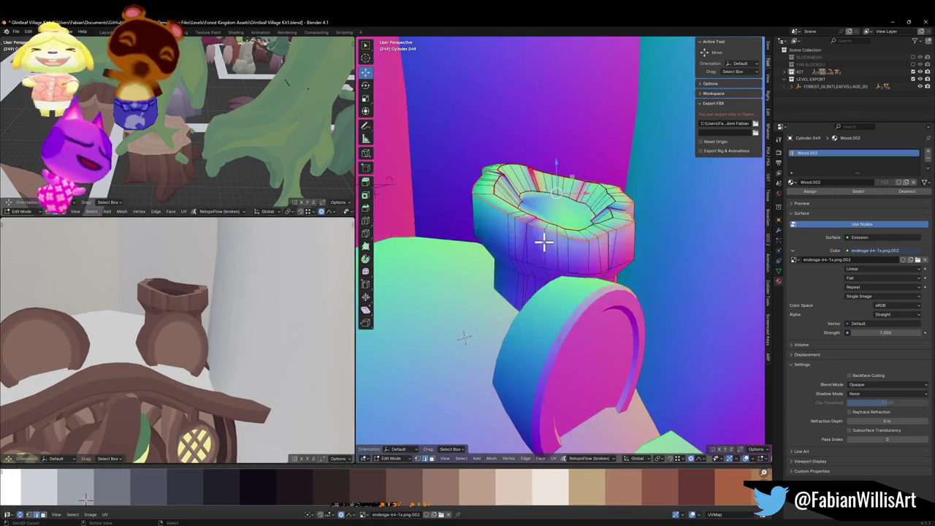
# Finish sliding the edge loop and bevel the chimney pot's rim edges
pyautogui.press('g')
pyautogui.press('g')
pyautogui.moveTo(547, 243)
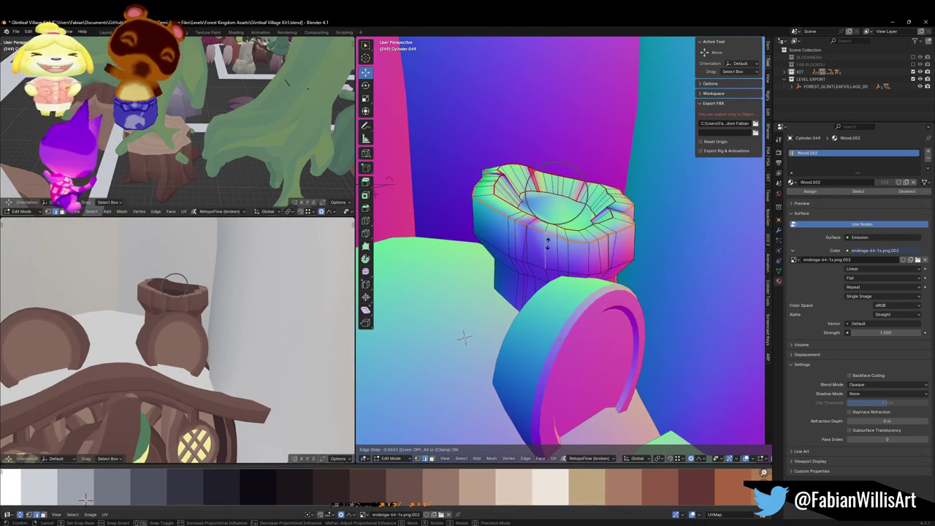
pyautogui.click(548, 246)
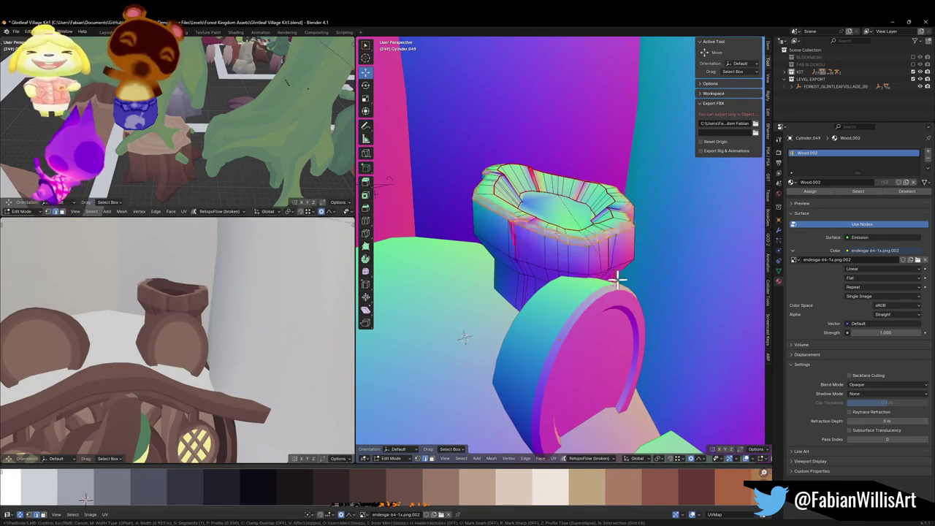
pyautogui.hotkey('ctrl', 'b')
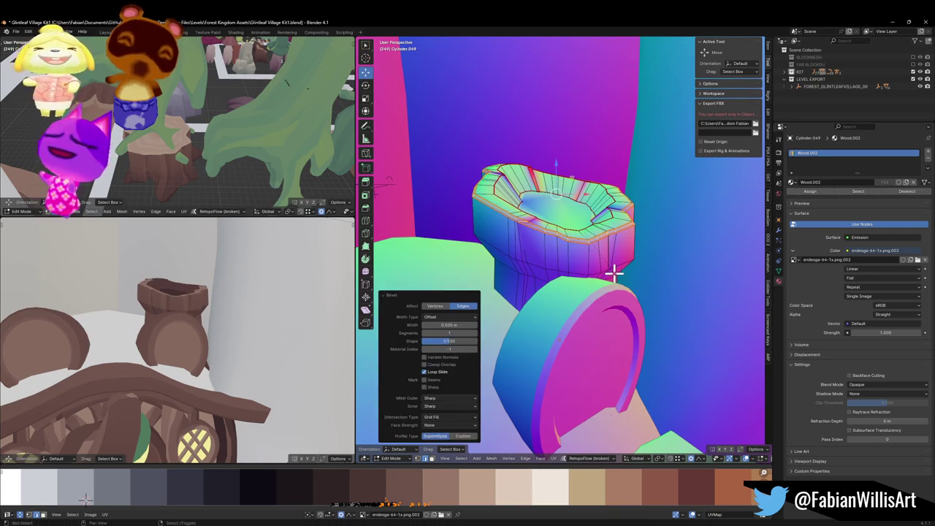
pyautogui.click(578, 251)
# Add a loop cut around the pot body and shift the rim loop along X
pyautogui.hotkey('ctrl', 'r')
pyautogui.click(591, 253)
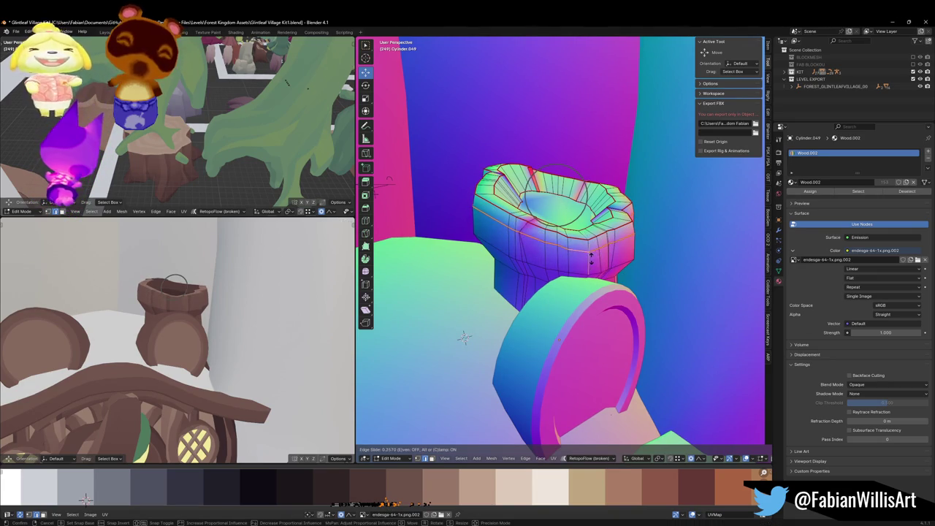
pyautogui.click(590, 255)
pyautogui.keyDown('alt'); pyautogui.click(547, 247); pyautogui.keyUp('alt')
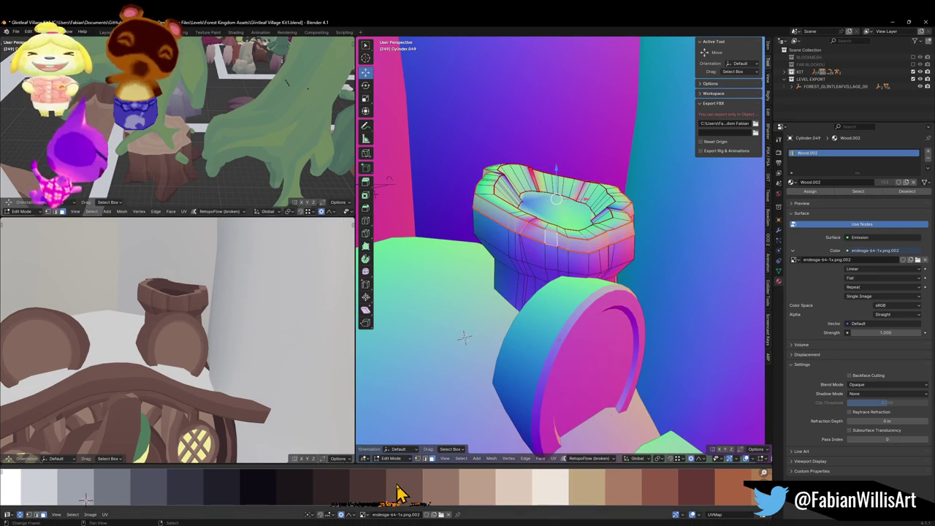
pyautogui.press('g')
pyautogui.press('x')
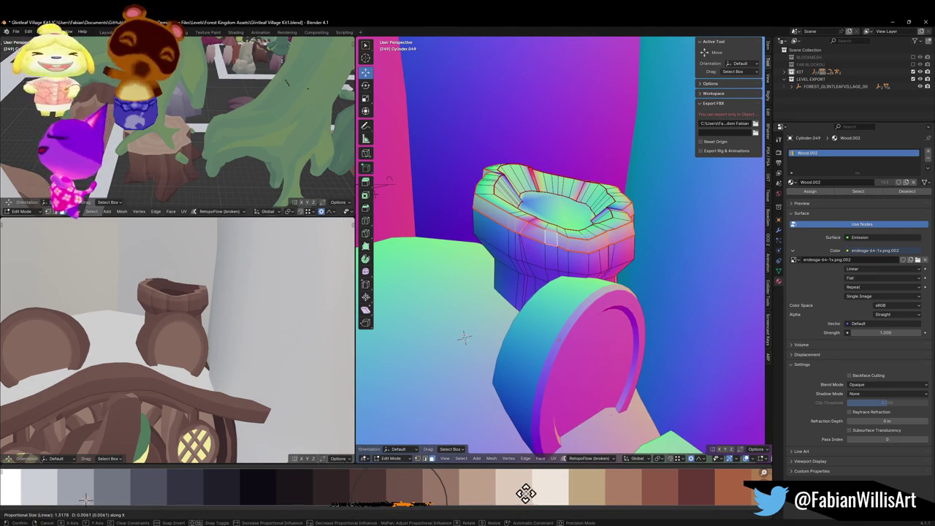
pyautogui.click(527, 501)
pyautogui.scroll(-3, 211, 317)
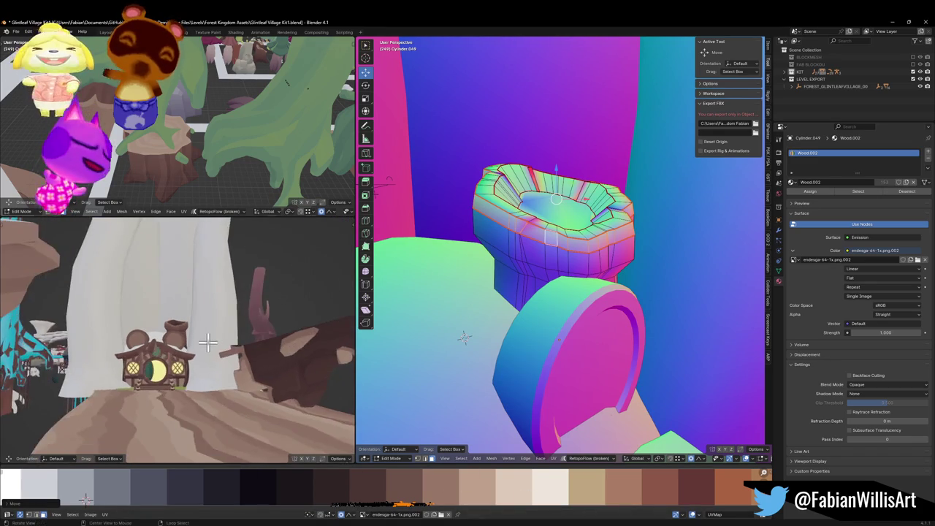
pyautogui.scroll(5, 219, 343)
pyautogui.moveTo(211, 337)
pyautogui.mouseDown()
pyautogui.moveTo(219, 366)
pyautogui.moveTo(258, 353)
pyautogui.moveTo(242, 358)
pyautogui.mouseUp()
pyautogui.moveTo(495, 226); pyautogui.dragTo(485, 155)
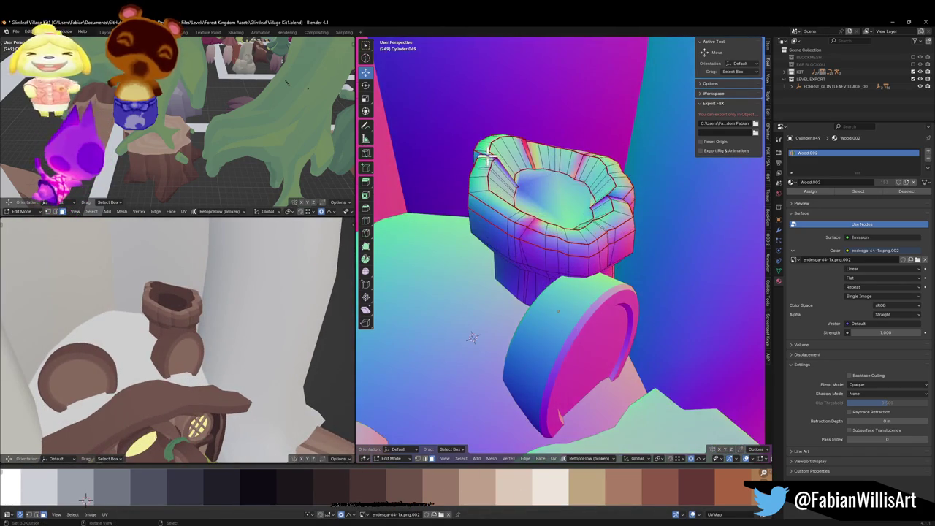
# Raise a point on the right side of the chimney rim vertically
pyautogui.press('g')
pyautogui.press('z')
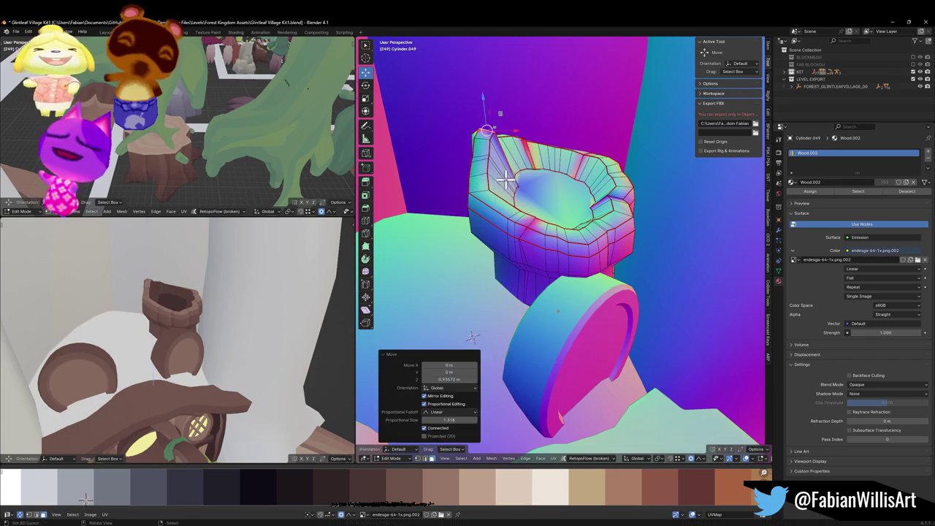
pyautogui.rightClick(504, 179)
pyautogui.click(616, 186)
pyautogui.press('g')
pyautogui.press('z')
pyautogui.click(619, 190)
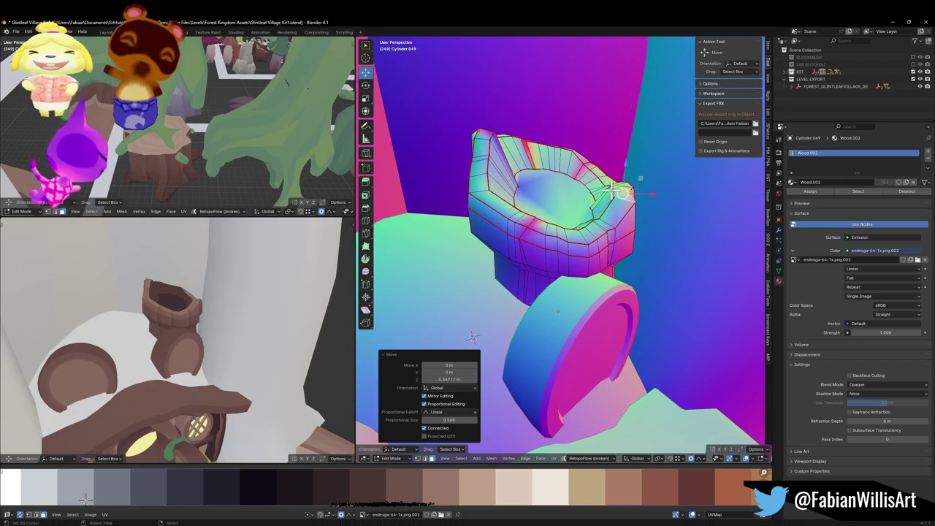
pyautogui.scroll(-6, 182, 299)
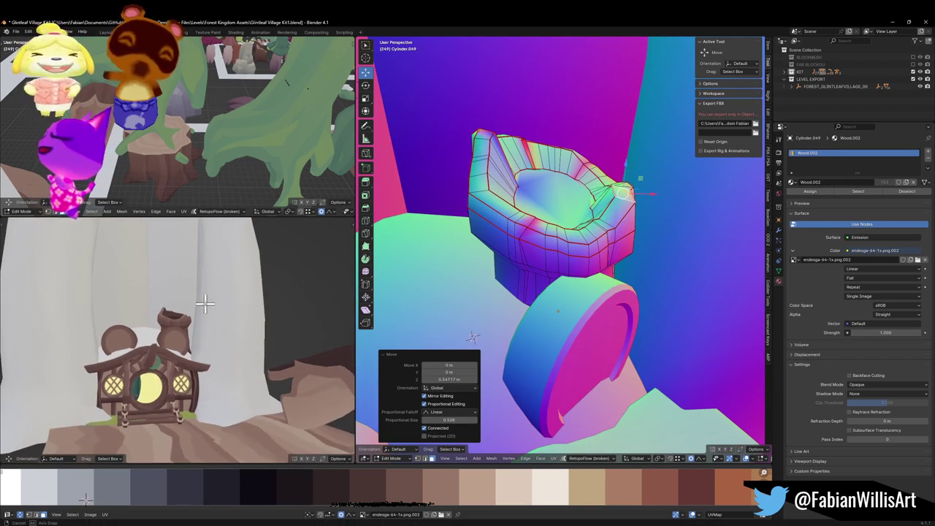
# Pull another rim-top point upward with a larger proportional falloff
pyautogui.click(544, 137)
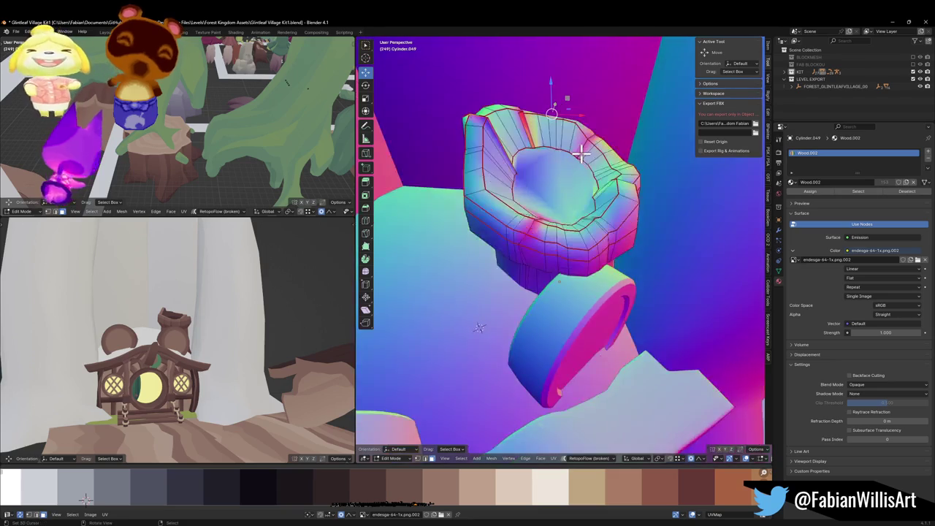
pyautogui.press('g')
pyautogui.hotkey('shift', 'z')
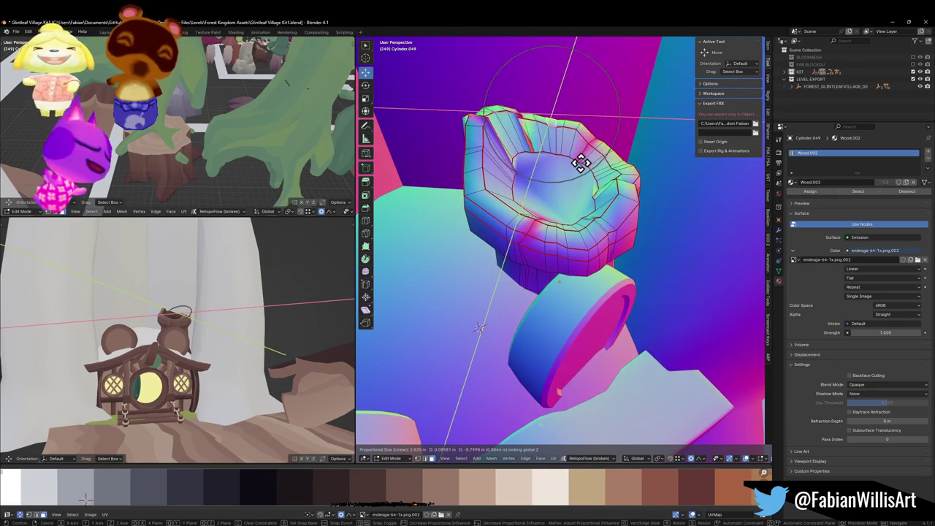
pyautogui.click(578, 168)
pyautogui.press('g')
pyautogui.press('z')
pyautogui.scroll(15, 577, 146)
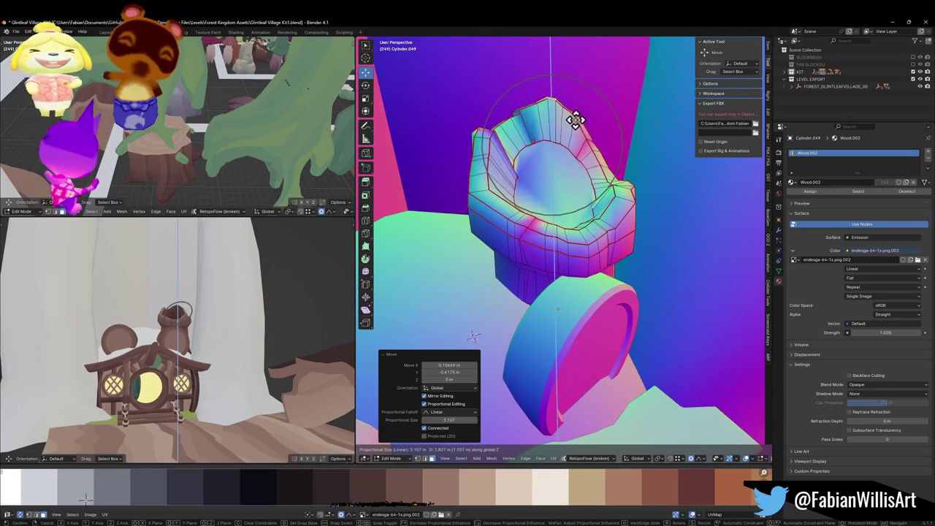
pyautogui.click(577, 130)
# Raise part of the rim top, then undo that change
pyautogui.moveTo(542, 133); pyautogui.dragTo(518, 117)
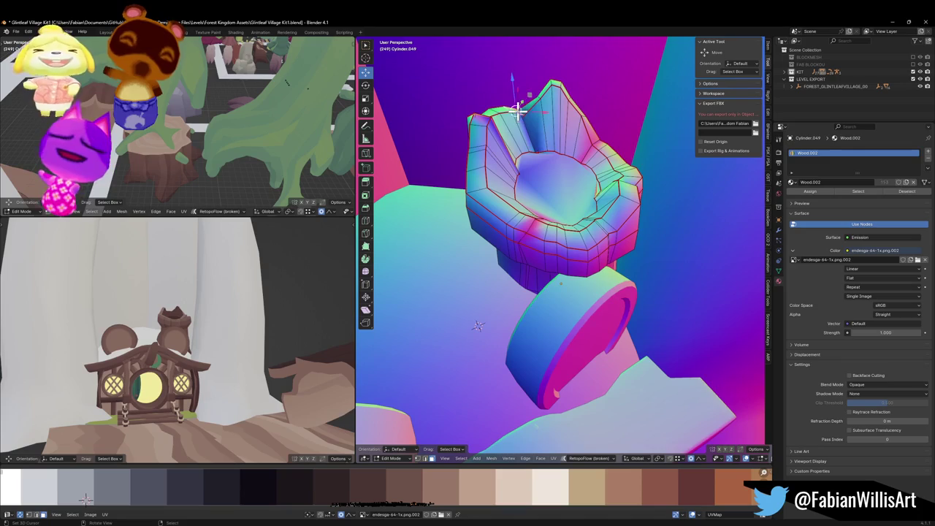
pyautogui.press('g')
pyautogui.press('z')
pyautogui.click(541, 128)
pyautogui.hotkey('ctrl', 'z')
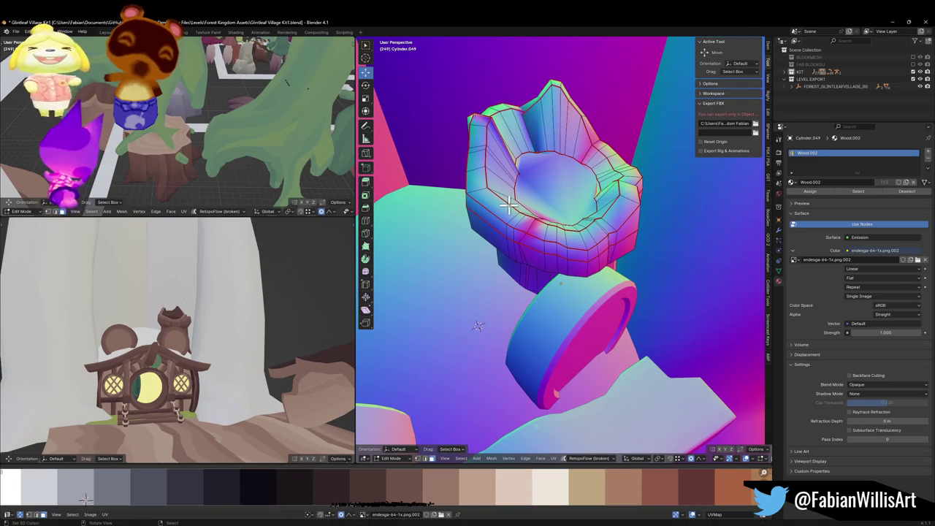
# Move a selected pot edge loop vertically with a widened proportional falloff
pyautogui.moveTo(520, 225); pyautogui.dragTo(538, 197)
pyautogui.keyDown('alt'); pyautogui.click(533, 242); pyautogui.keyUp('alt')
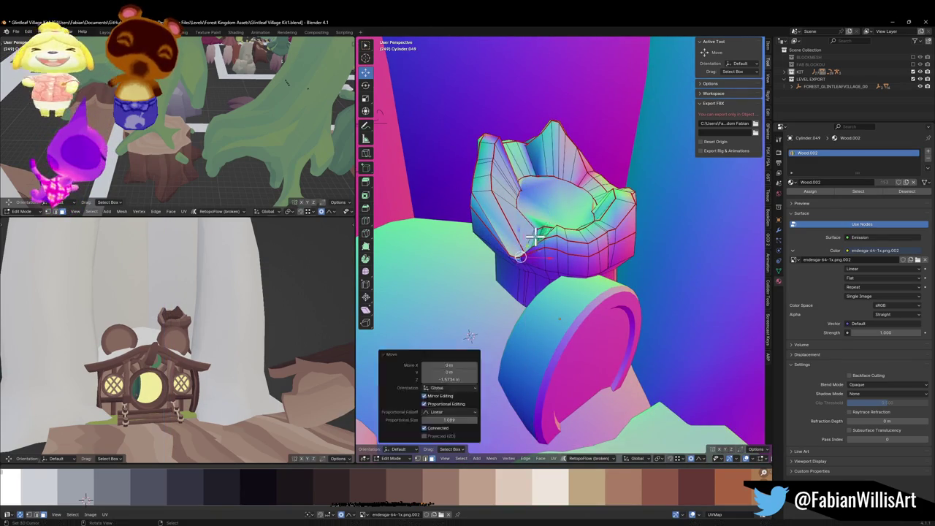
pyautogui.moveTo(543, 231); pyautogui.dragTo(622, 223)
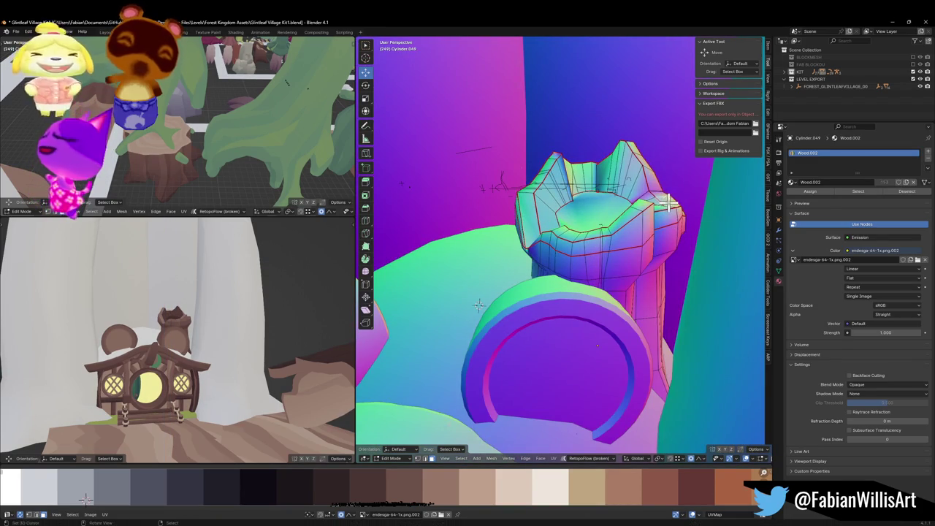
pyautogui.press('g')
pyautogui.press('z')
pyautogui.scroll(-15, 690, 220)
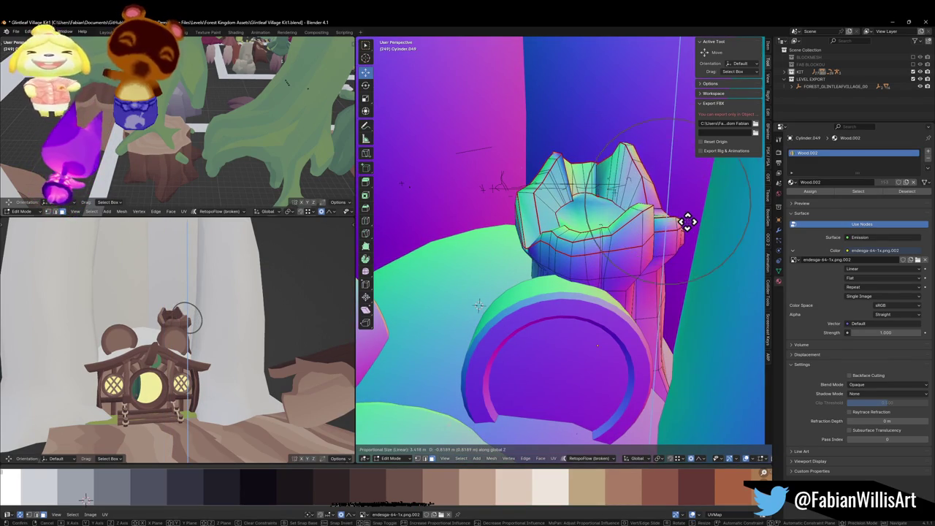
pyautogui.click(691, 215)
pyautogui.moveTo(211, 311)
pyautogui.mouseDown()
pyautogui.moveTo(201, 315)
pyautogui.moveTo(223, 309)
pyautogui.moveTo(199, 313)
pyautogui.mouseUp()
pyautogui.moveTo(537, 241); pyautogui.dragTo(595, 202)
# Lower the crown's centre vertices, scale them down, and nudge them back up slightly
pyautogui.press('g')
pyautogui.press('z')
pyautogui.scroll(14, 595, 204)
pyautogui.scroll(10, 595, 212)
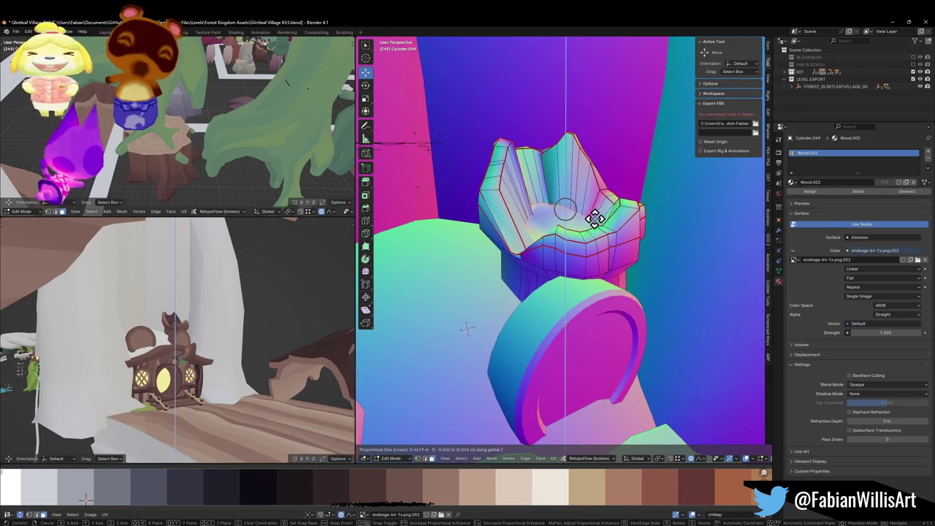
pyautogui.click(618, 215)
pyautogui.press('s')
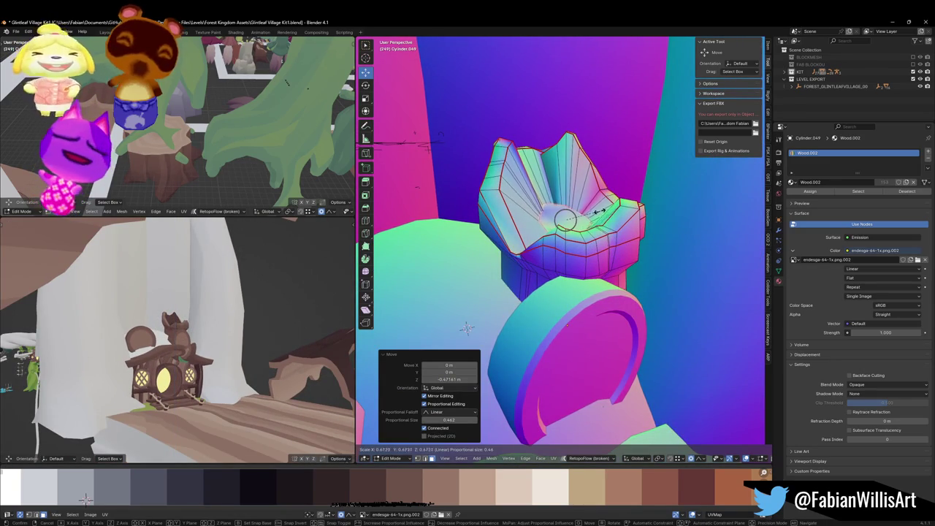
pyautogui.click(600, 212)
pyautogui.press('g')
pyautogui.press('z')
pyautogui.click(601, 212)
pyautogui.moveTo(237, 351); pyautogui.dragTo(243, 347)
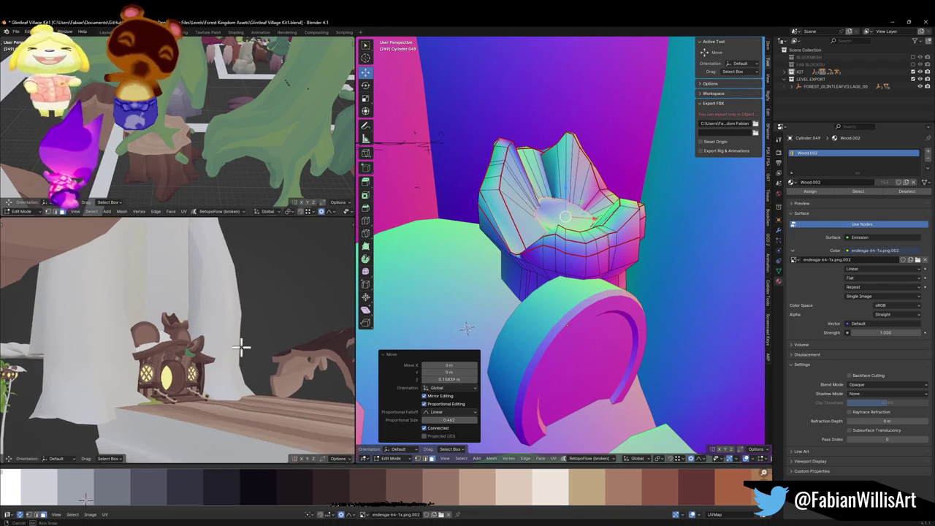
pyautogui.scroll(-5, 580, 246)
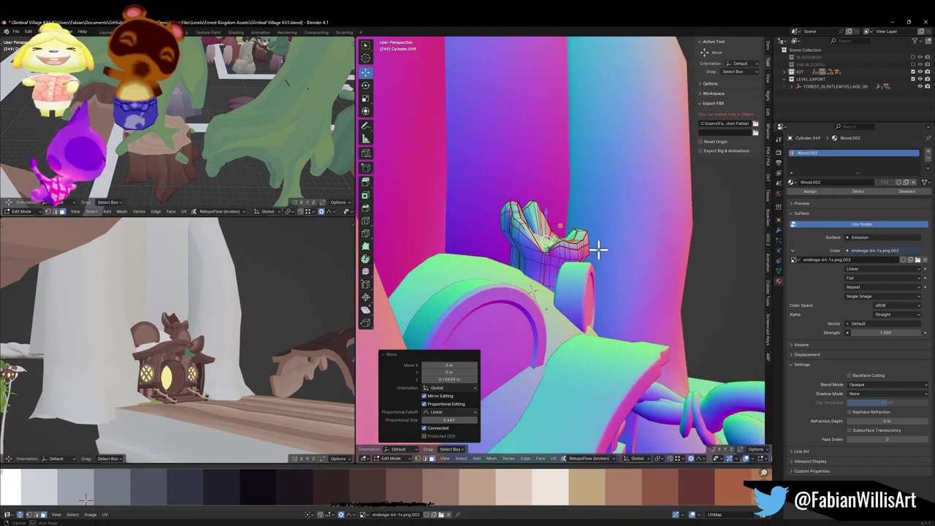
pyautogui.scroll(3, 563, 259)
pyautogui.scroll(2, 558, 263)
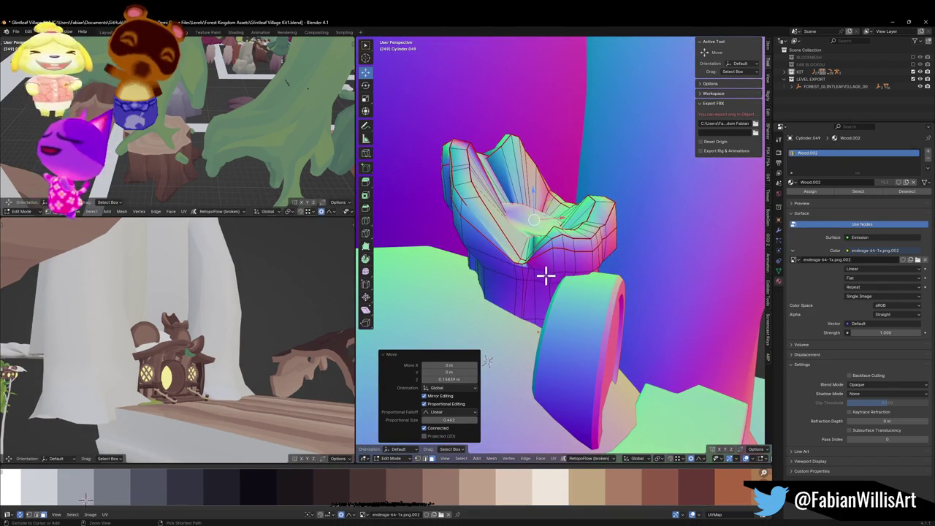
pyautogui.hotkey('ctrl', 'Tab')
# Return the chimney to Object Mode and save the blend file
pyautogui.click(523, 312)
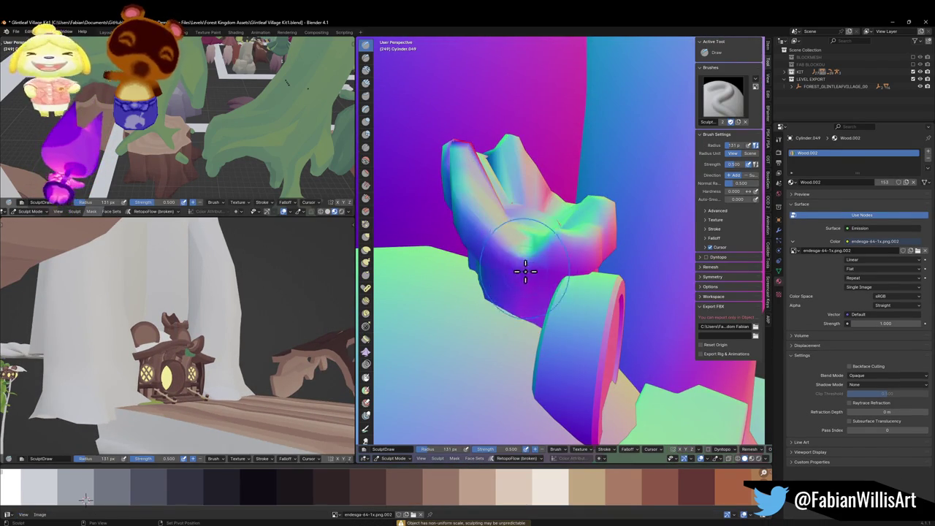
pyautogui.scroll(-3, 522, 267)
pyautogui.hotkey('ctrl', 'Tab')
pyautogui.hotkey('ctrl', 's')
# Parent the chimney to FOREST_GLINTLEAFVILLAGE_00 with Keep Transform, save, and export the FBX
pyautogui.scroll(-5, 590, 320)
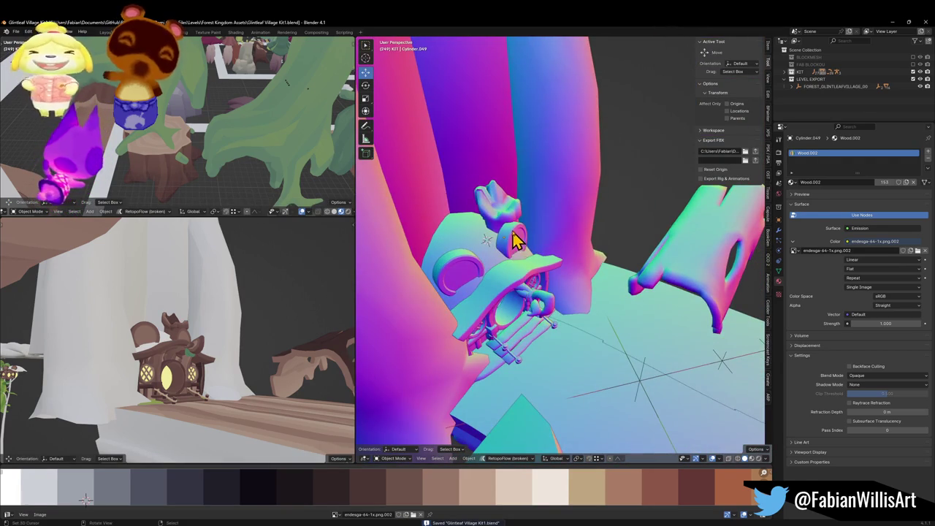
pyautogui.click(720, 370)
pyautogui.hotkey('ctrl', 'p')
pyautogui.click(712, 363)
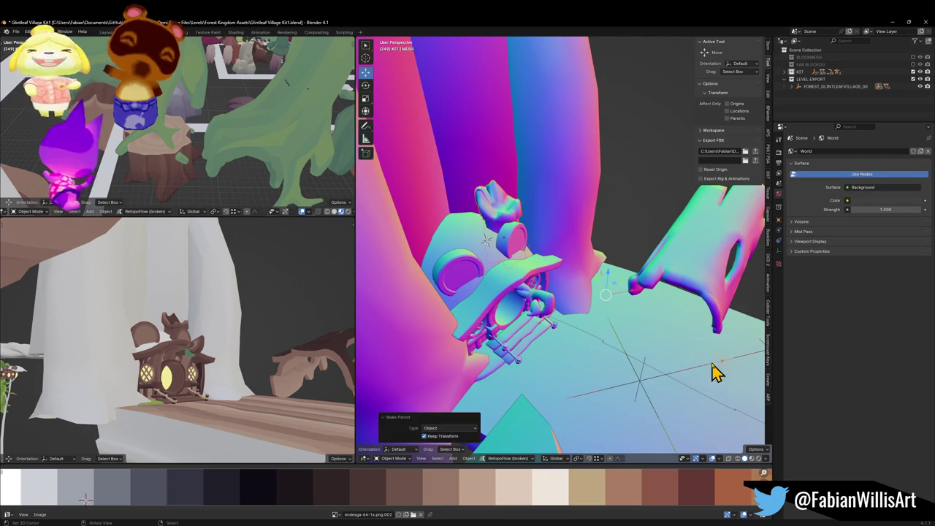
pyautogui.hotkey('ctrl', 's')
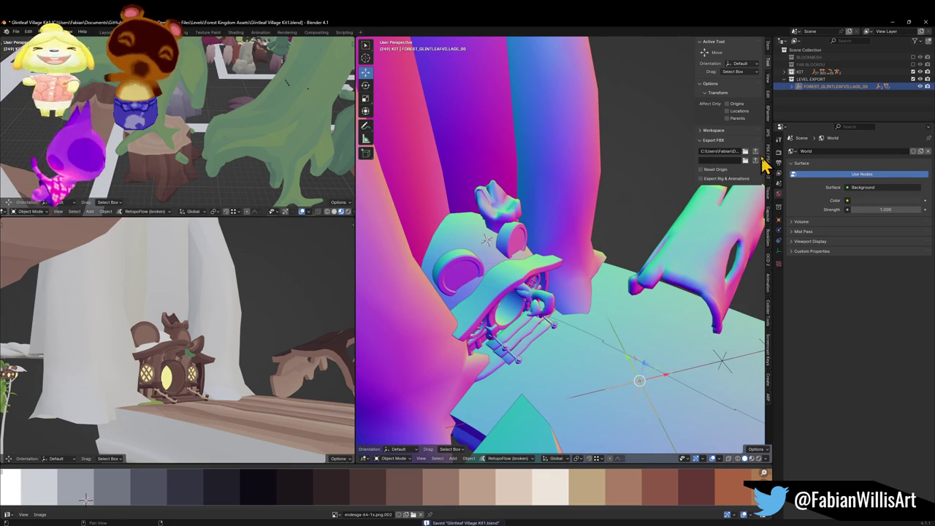
pyautogui.click(757, 151)
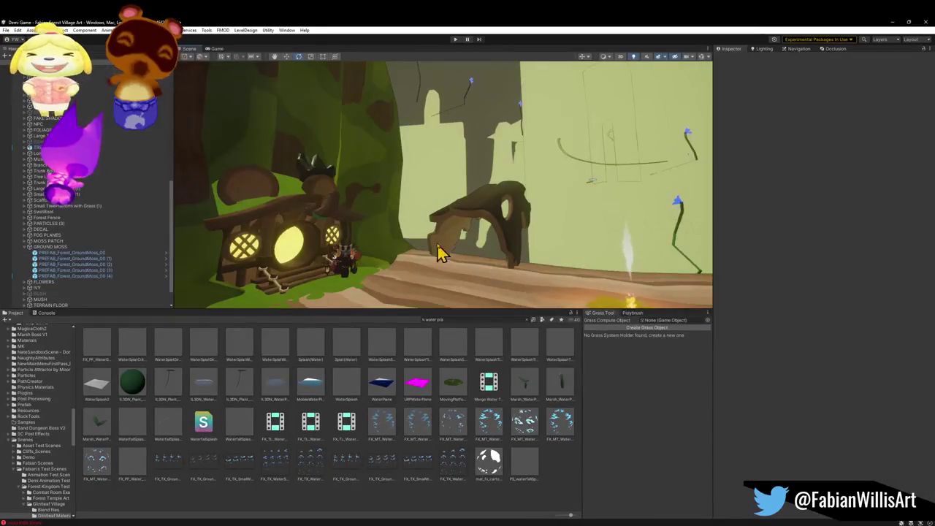
# Back in Blender, change the Cylinder.049 chimney's material from Wood.002 to Wood
pyautogui.click(893, 23)
pyautogui.click(485, 212)
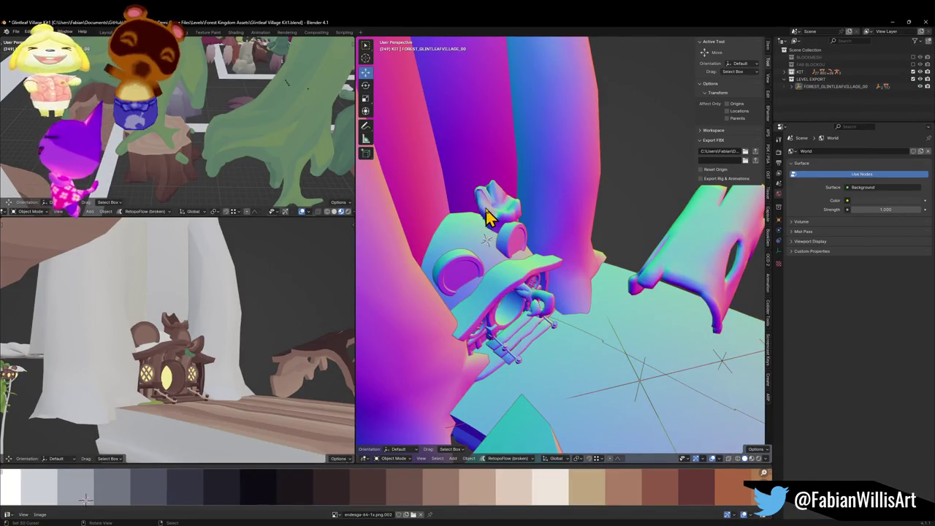
pyautogui.click(778, 280)
pyautogui.click(792, 184)
pyautogui.write('w')
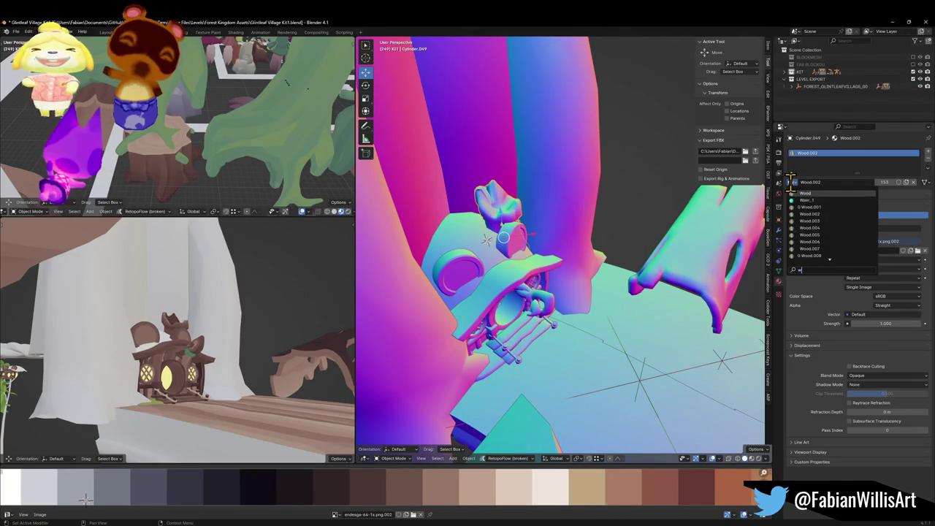
pyautogui.click(818, 195)
# Export FOREST_GLINTLEAFVILLAGE_00 as FBX again and fly the Unity camera toward the treehouse
pyautogui.click(635, 386)
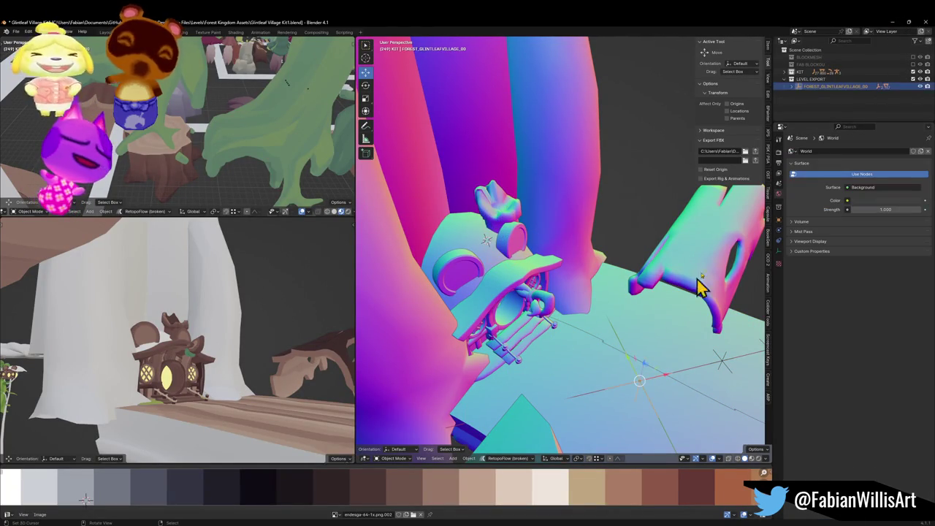
pyautogui.click(756, 152)
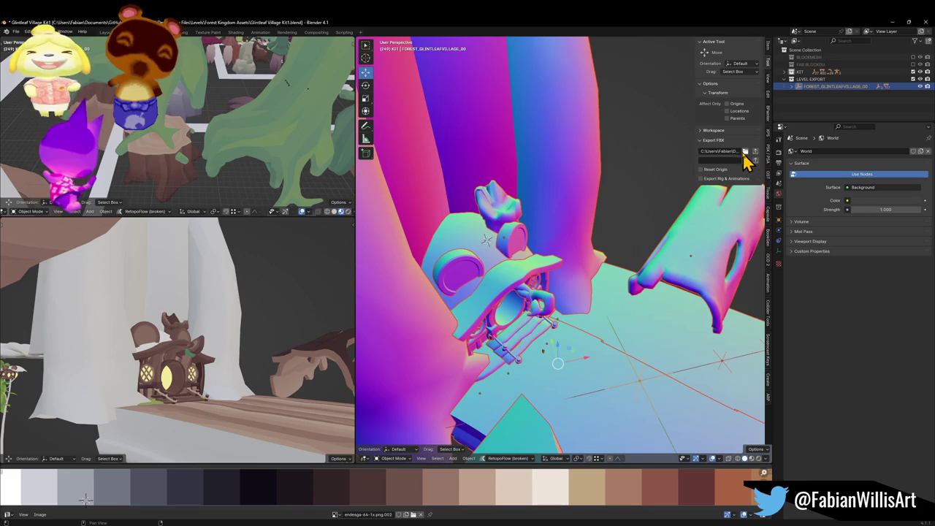
pyautogui.click(515, 488)
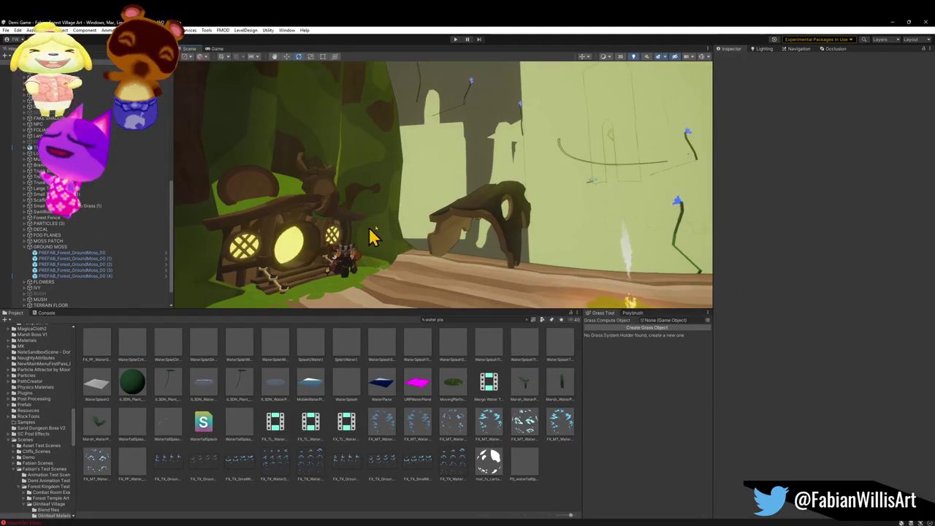
pyautogui.moveTo(371, 235)
pyautogui.mouseDown()
pyautogui.moveTo(397, 211)
pyautogui.moveTo(363, 271)
pyautogui.moveTo(281, 281)
pyautogui.moveTo(388, 214)
pyautogui.moveTo(501, 215)
pyautogui.moveTo(429, 266)
pyautogui.mouseUp()
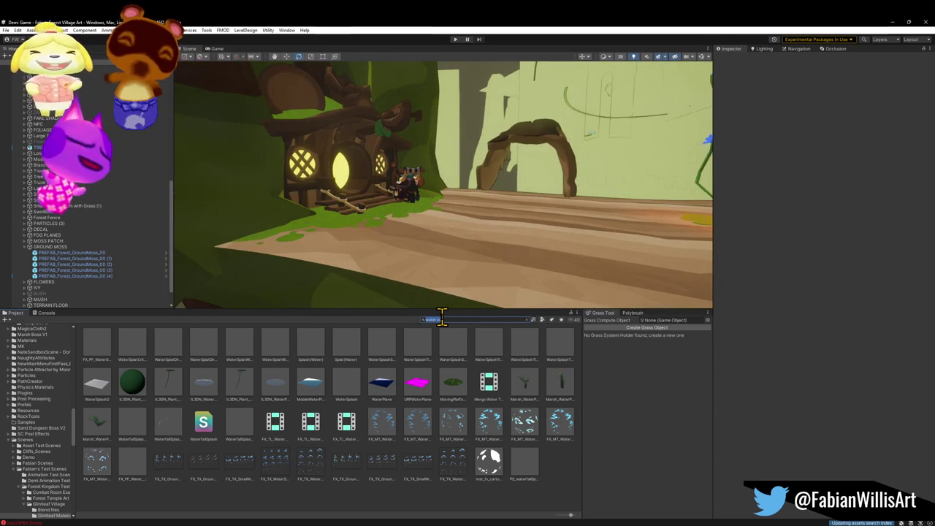
# Drop FX_SmokeTrail from the Project window onto the log walkway and lift it slightly
pyautogui.write('cig')
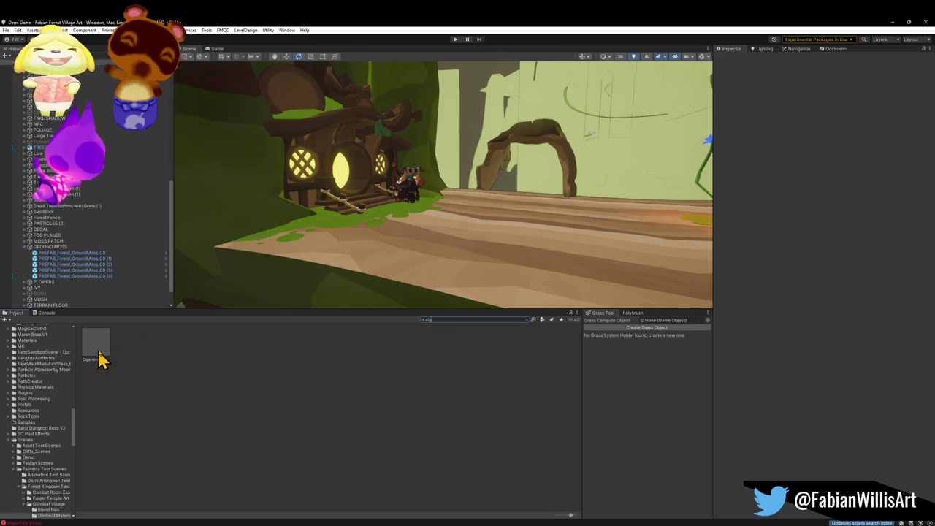
pyautogui.moveTo(100, 360); pyautogui.dragTo(333, 137)
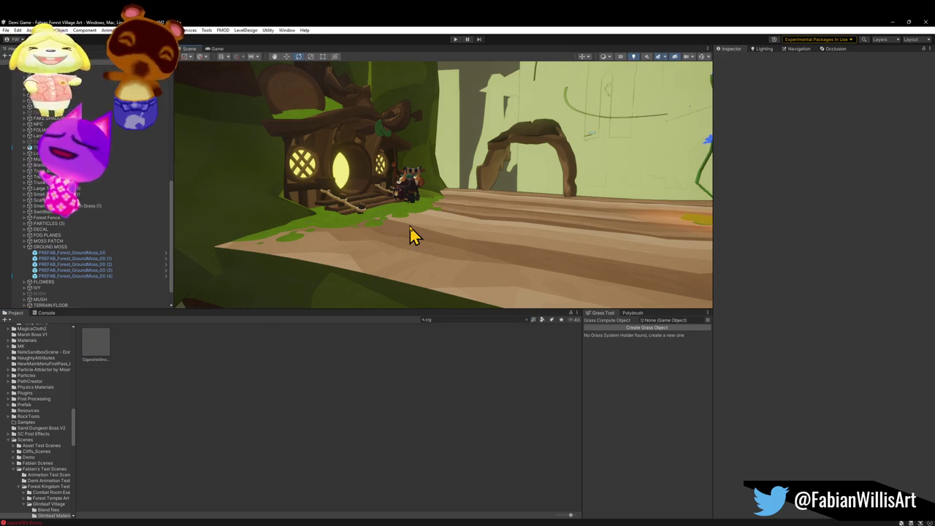
pyautogui.moveTo(410, 238)
pyautogui.mouseDown()
pyautogui.moveTo(422, 209)
pyautogui.moveTo(448, 209)
pyautogui.moveTo(432, 200)
pyautogui.mouseUp()
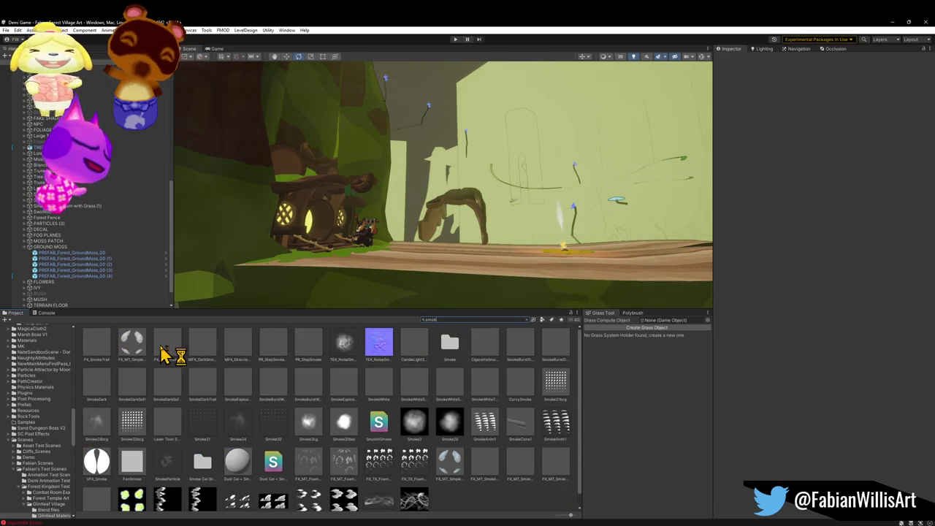
pyautogui.moveTo(130, 344)
pyautogui.mouseDown()
pyautogui.moveTo(388, 261)
pyautogui.moveTo(397, 276)
pyautogui.moveTo(463, 273)
pyautogui.moveTo(455, 278)
pyautogui.moveTo(445, 278)
pyautogui.moveTo(468, 259)
pyautogui.moveTo(464, 271)
pyautogui.moveTo(478, 284)
pyautogui.moveTo(436, 167)
pyautogui.moveTo(438, 136)
pyautogui.mouseUp()
pyautogui.scroll(3, 485, 277)
pyautogui.moveTo(580, 168); pyautogui.dragTo(545, 159)
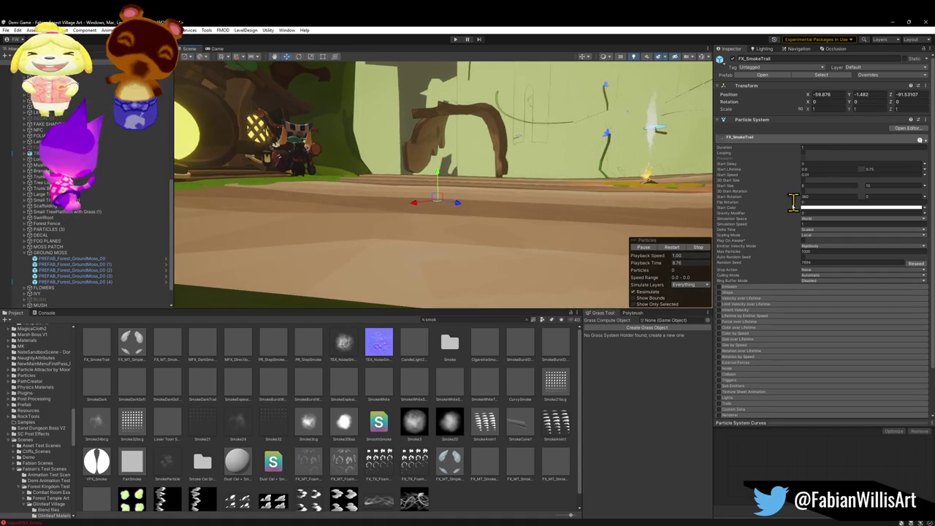
# Select the Dust effect and set its Emission Rate over Time to 2.5
pyautogui.click(741, 288)
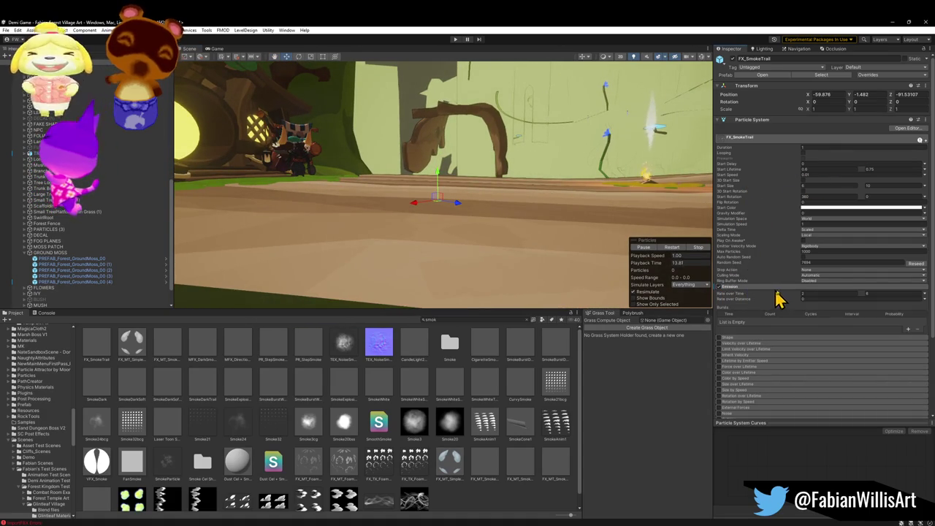
pyautogui.click(727, 288)
pyautogui.scroll(-3, 740, 359)
pyautogui.scroll(2, 787, 360)
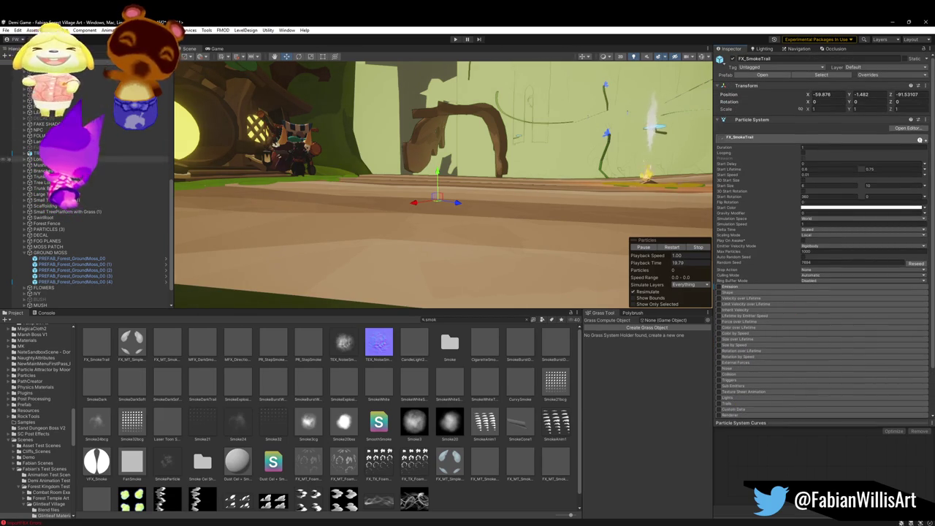
pyautogui.scroll(5, 95, 183)
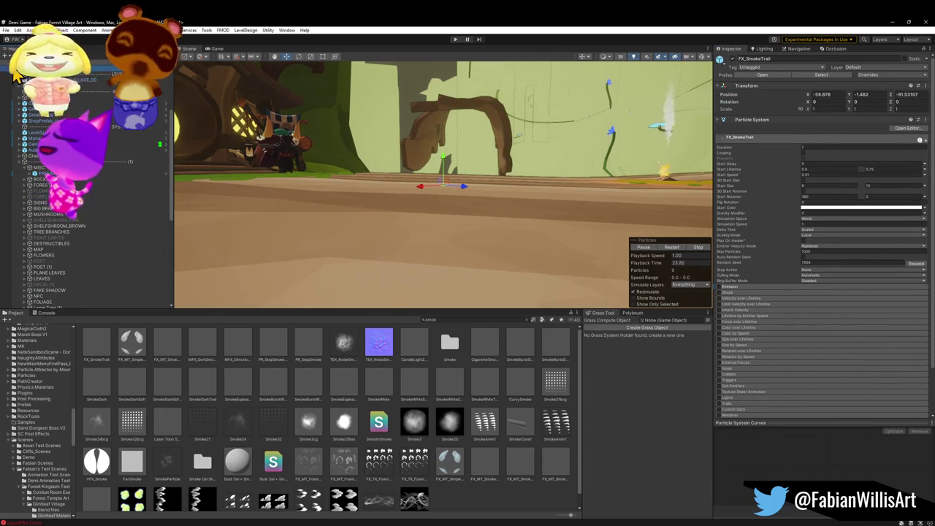
pyautogui.scroll(1, 21, 73)
pyautogui.click(44, 79)
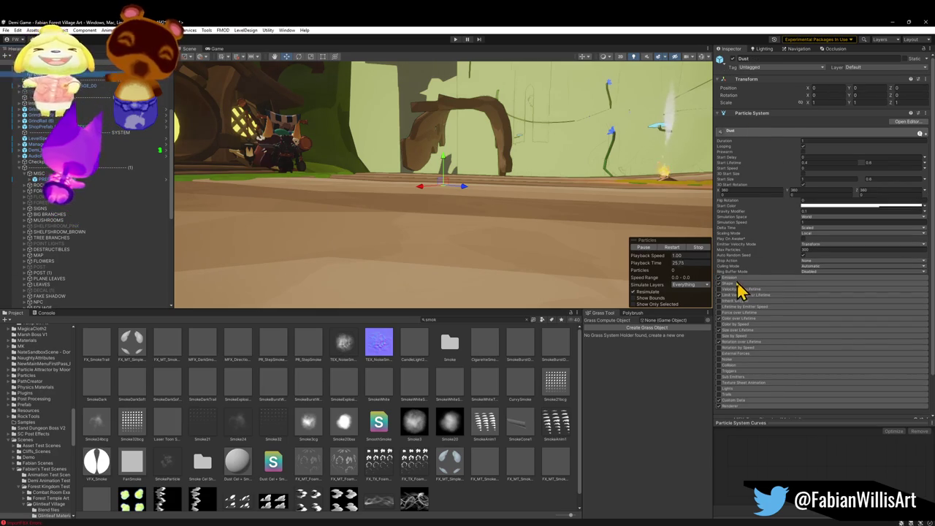
pyautogui.click(731, 279)
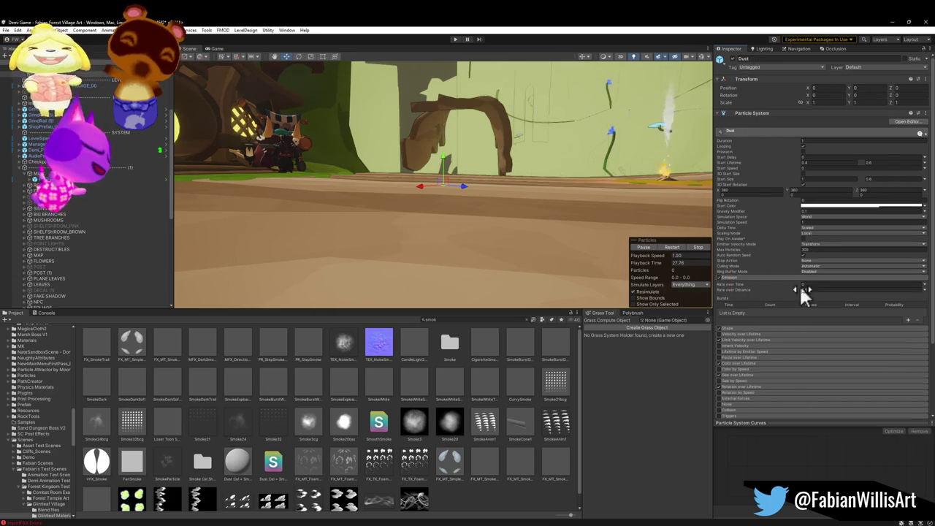
pyautogui.moveTo(793, 289); pyautogui.dragTo(817, 289)
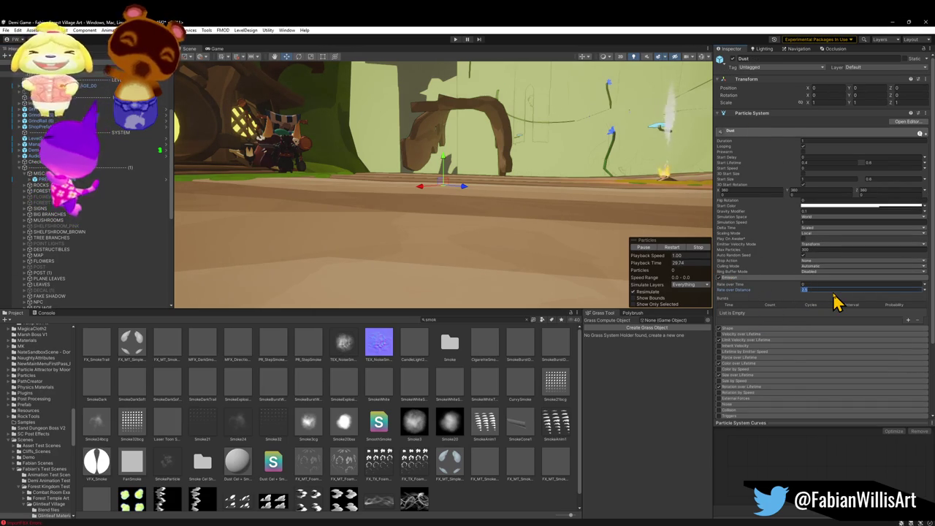
pyautogui.click(818, 284)
pyautogui.write('2.5')
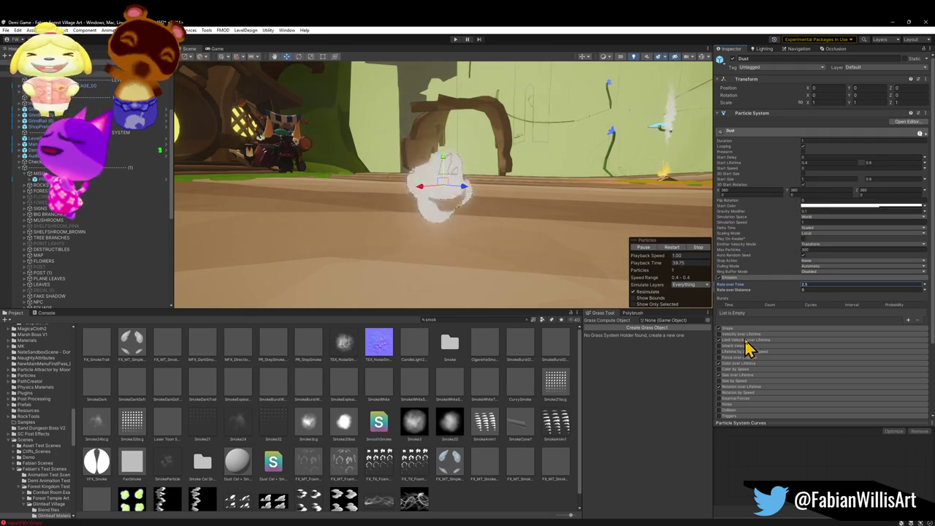
# Enable Velocity over Lifetime with upward Linear Y 0.58 and raise Rate over Time to 8.76
pyautogui.click(735, 337)
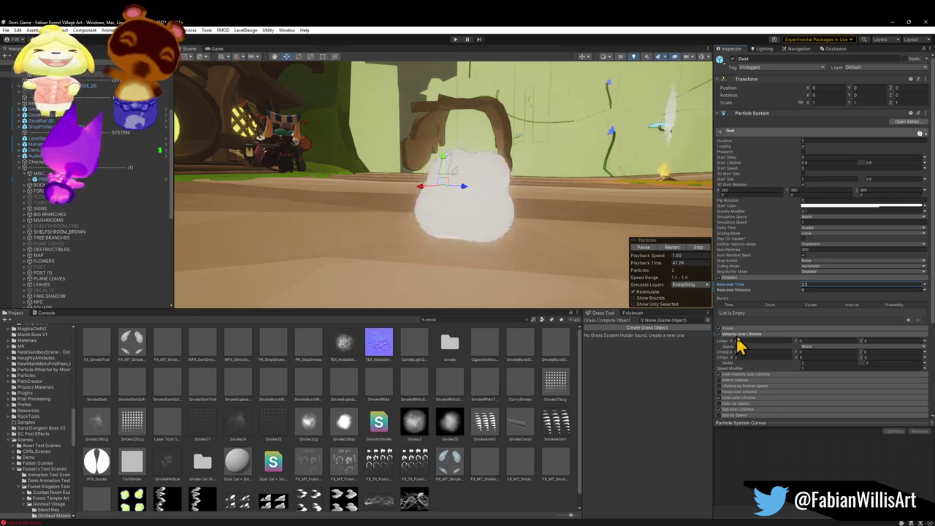
pyautogui.moveTo(797, 340); pyautogui.dragTo(924, 351)
pyautogui.moveTo(489, 179); pyautogui.dragTo(497, 176)
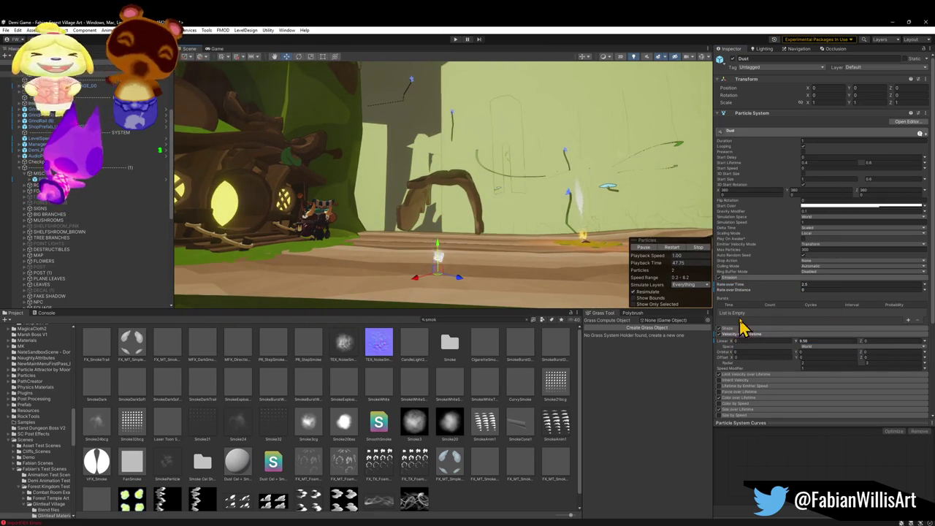
pyautogui.moveTo(797, 284); pyautogui.dragTo(875, 290)
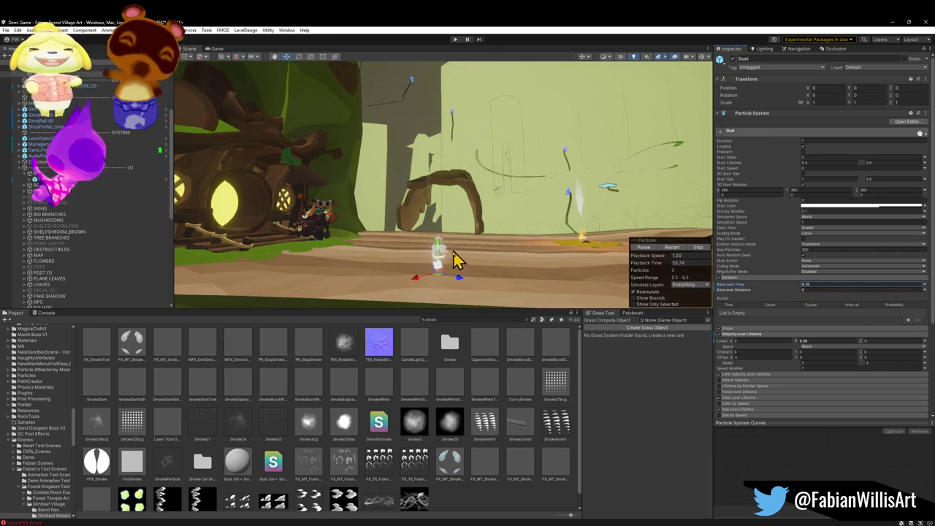
# Scale the Dust effect up about 3.7 times and frame the view on it
pyautogui.moveTo(441, 278)
pyautogui.mouseDown()
pyautogui.moveTo(665, 238)
pyautogui.moveTo(484, 257)
pyautogui.moveTo(484, 229)
pyautogui.moveTo(469, 261)
pyautogui.moveTo(480, 283)
pyautogui.moveTo(326, 140)
pyautogui.mouseUp()
pyautogui.press('w')
pyautogui.press('f')
pyautogui.moveTo(458, 214)
pyautogui.mouseDown()
pyautogui.moveTo(457, 257)
pyautogui.moveTo(433, 215)
pyautogui.moveTo(453, 238)
pyautogui.moveTo(453, 256)
pyautogui.moveTo(484, 244)
pyautogui.moveTo(490, 168)
pyautogui.moveTo(482, 196)
pyautogui.moveTo(504, 191)
pyautogui.mouseUp()
pyautogui.press('r')
pyautogui.scroll(-10, 485, 174)
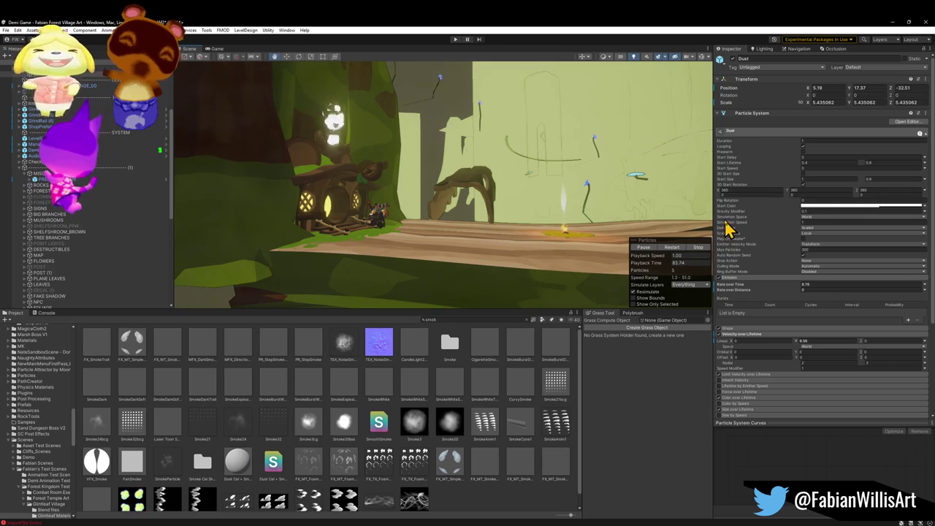
# Tweak Simulation Speed and linear velocity, set Gravity Modifier to -13.45, and Start Speed to 0
pyautogui.moveTo(800, 219); pyautogui.dragTo(786, 219)
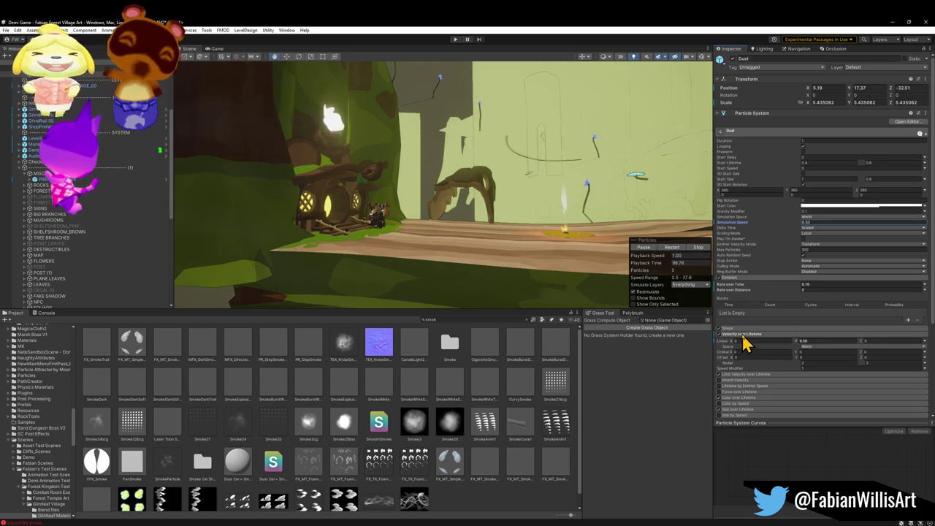
pyautogui.moveTo(745, 340)
pyautogui.mouseDown()
pyautogui.moveTo(800, 351)
pyautogui.moveTo(693, 349)
pyautogui.mouseUp()
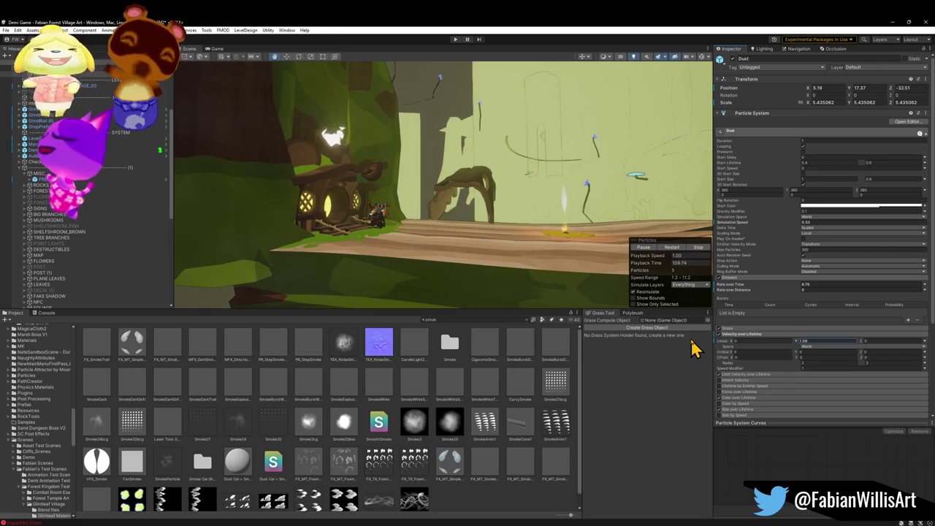
pyautogui.click(799, 210)
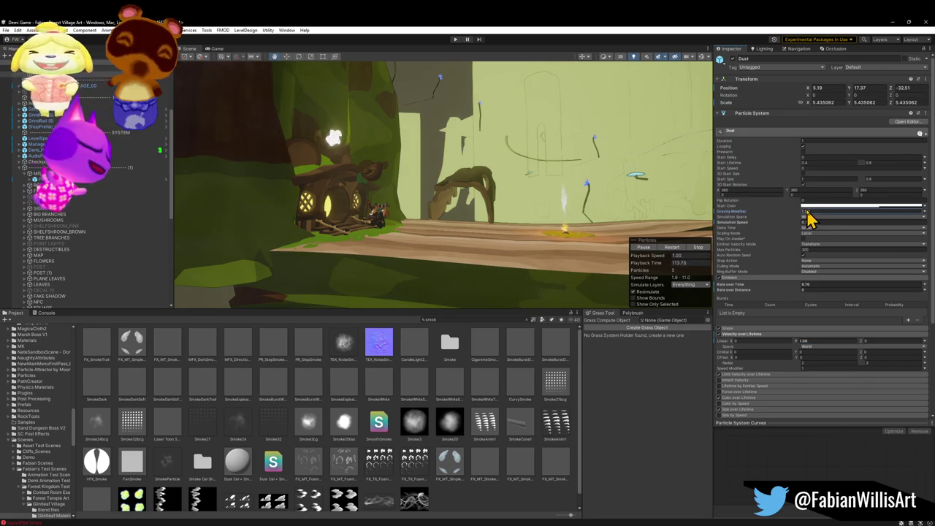
pyautogui.moveTo(796, 210); pyautogui.dragTo(746, 208)
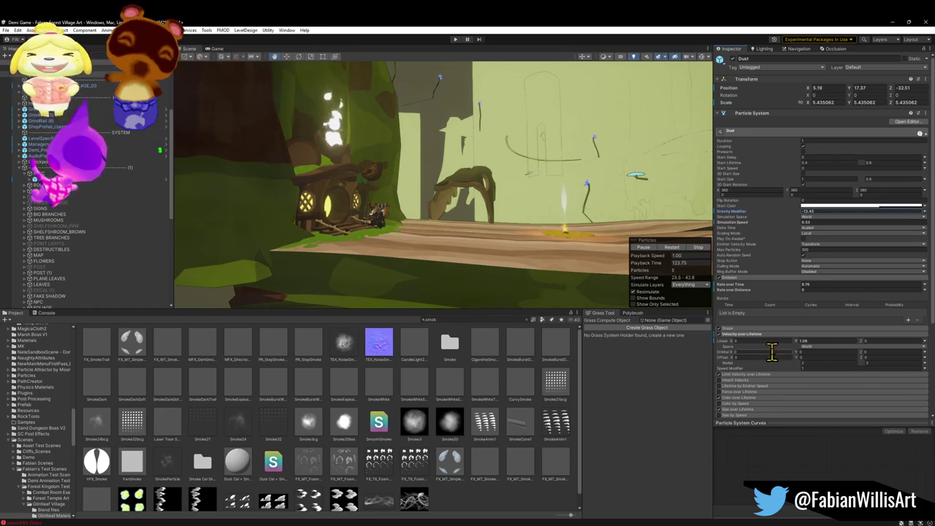
pyautogui.moveTo(797, 342); pyautogui.dragTo(714, 343)
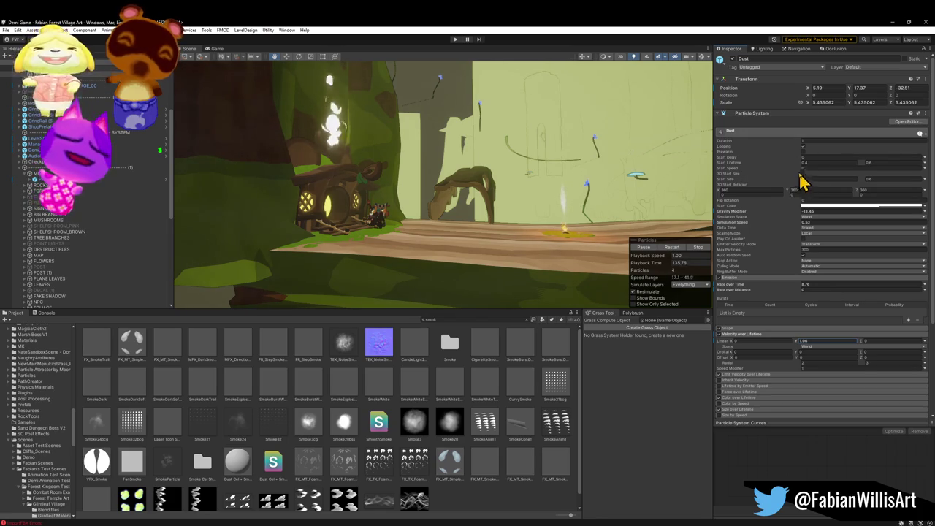
pyautogui.moveTo(800, 170)
pyautogui.mouseDown()
pyautogui.moveTo(643, 184)
pyautogui.moveTo(718, 177)
pyautogui.moveTo(749, 188)
pyautogui.mouseUp()
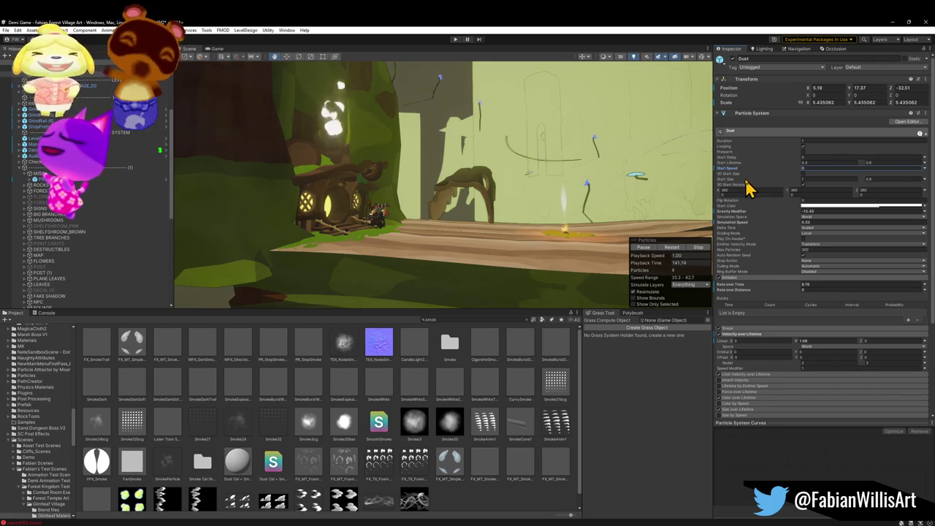
# Review and collapse the Velocity, Color and Size over Lifetime modules
pyautogui.click(803, 141)
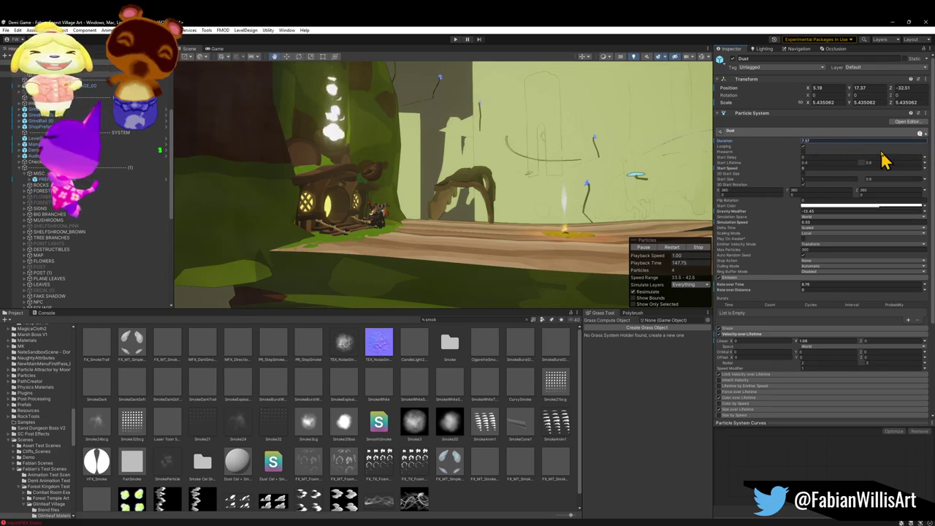
pyautogui.click(754, 335)
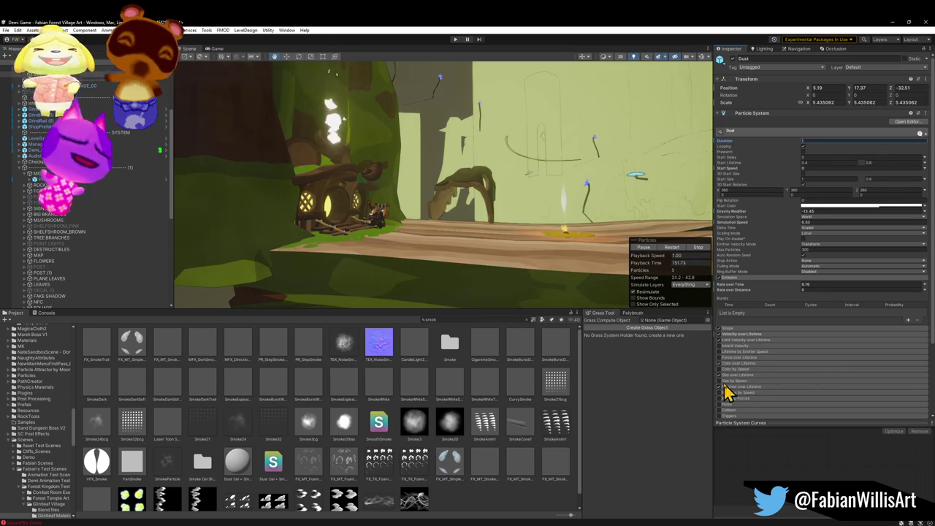
pyautogui.click(745, 364)
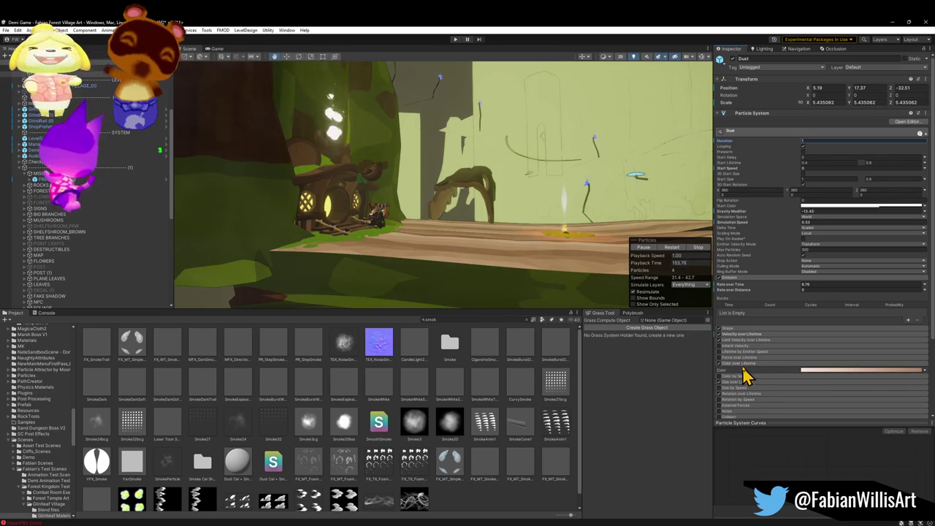
pyautogui.click(738, 366)
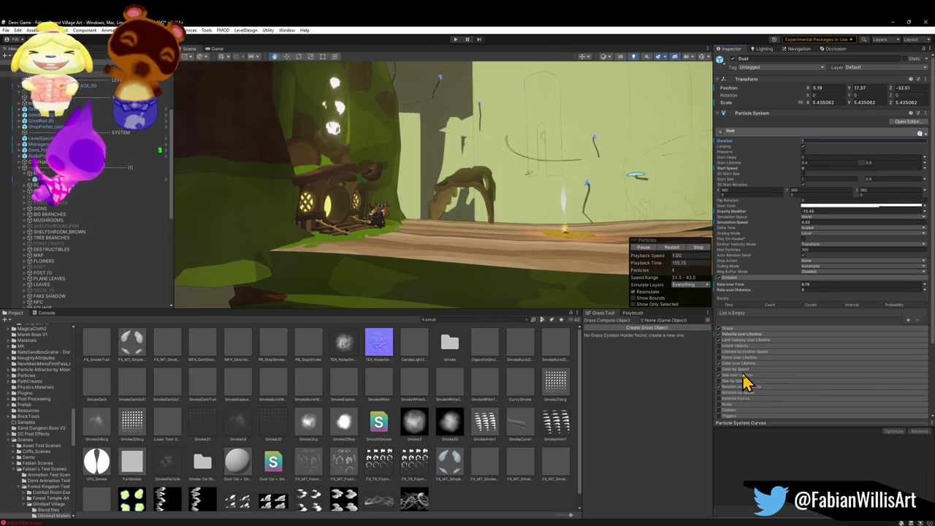
pyautogui.click(751, 377)
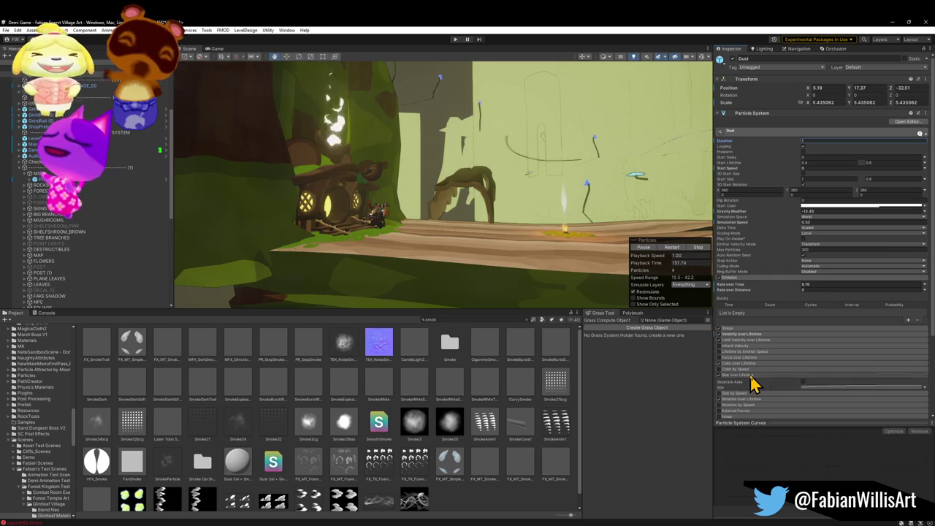
pyautogui.click(747, 376)
pyautogui.scroll(-3, 747, 387)
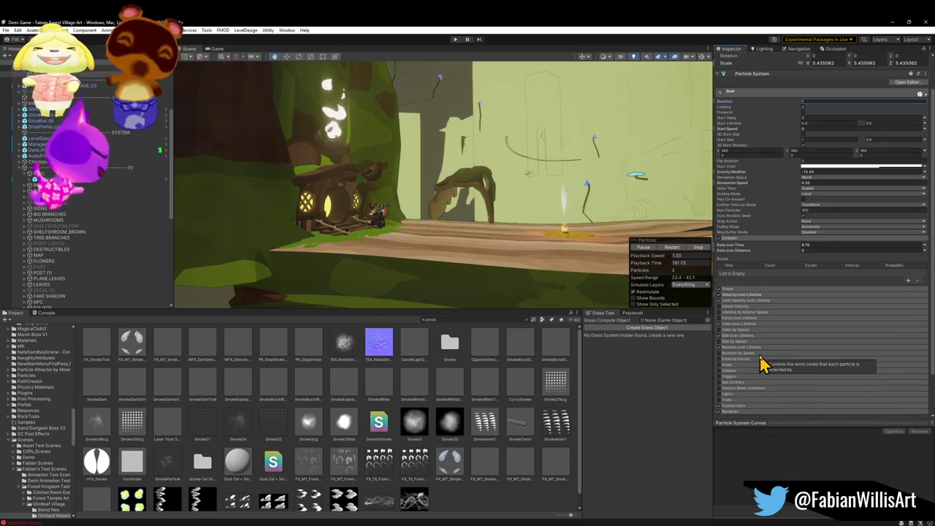
# Open Custom Data, try 1 component for Custom1, then revert it to four
pyautogui.click(741, 406)
pyautogui.scroll(-4, 759, 387)
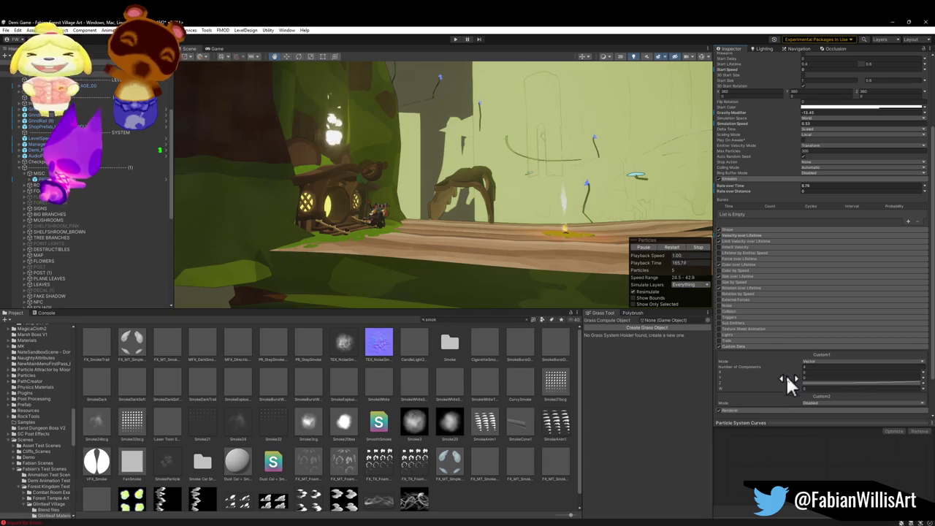
pyautogui.click(758, 365)
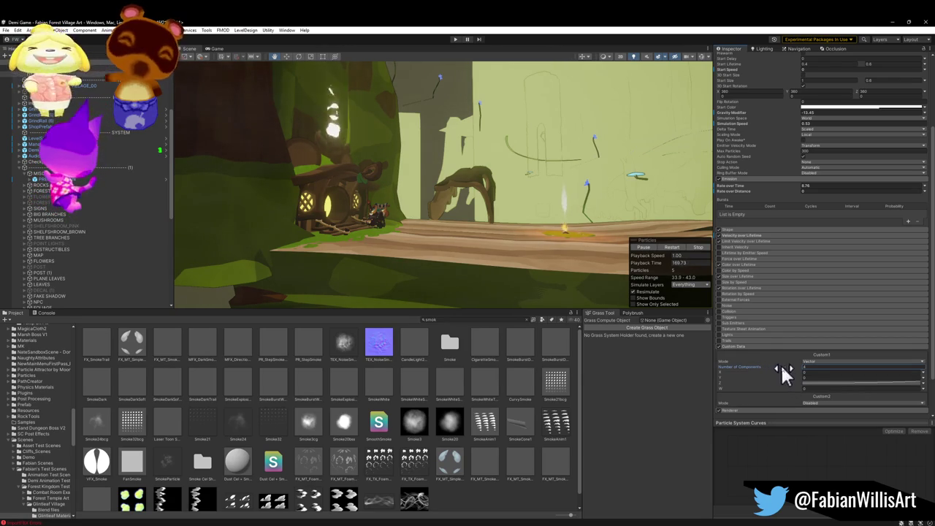
pyautogui.write('1')
pyautogui.hotkey('ctrl', 'z')
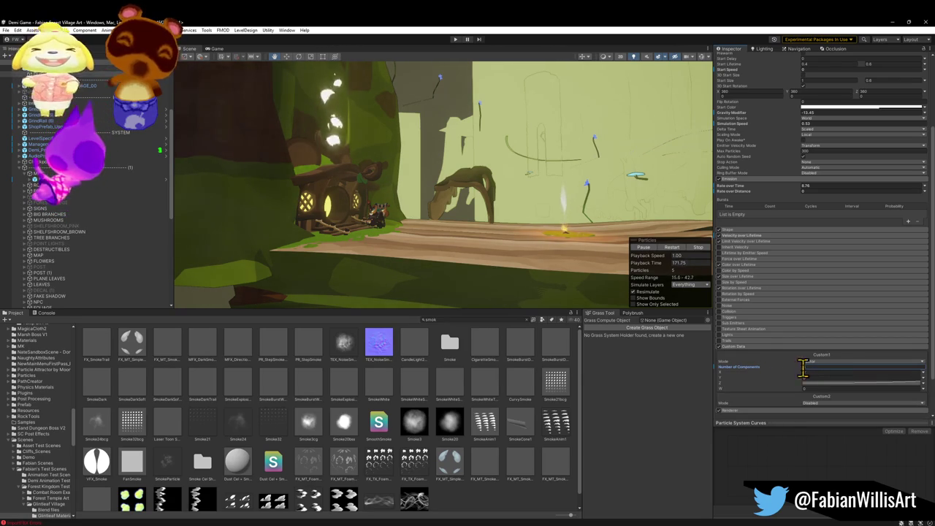
pyautogui.click(742, 349)
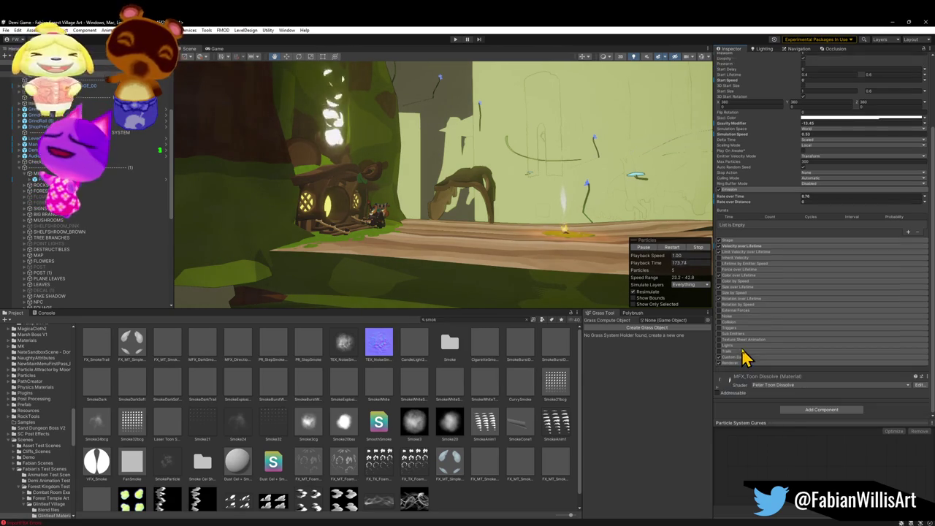
# Bring the Emission Rate over Time to 9.96
pyautogui.click(805, 237)
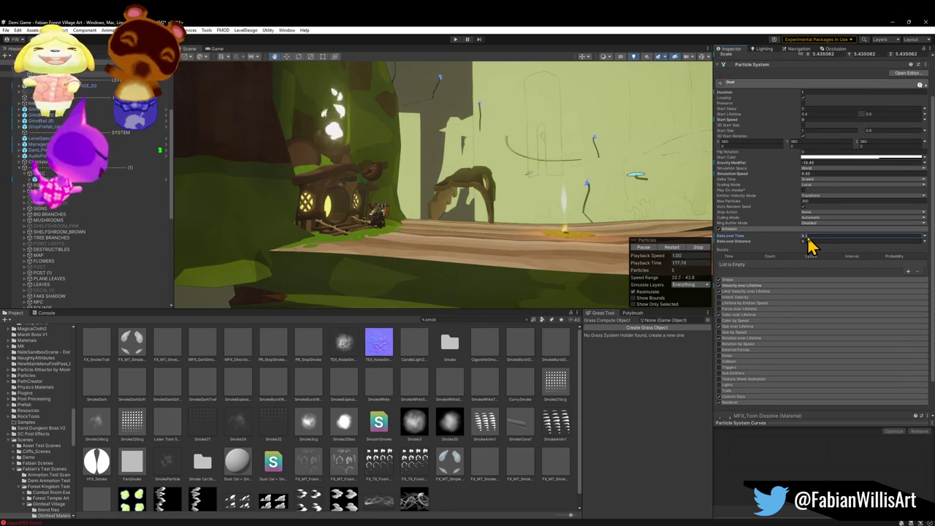
pyautogui.moveTo(829, 246); pyautogui.dragTo(824, 246)
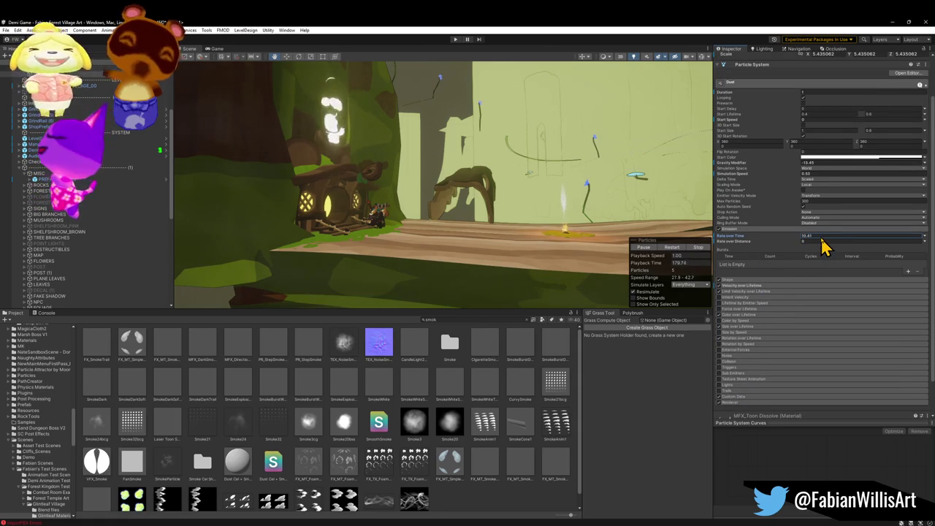
pyautogui.moveTo(511, 220)
pyautogui.mouseDown()
pyautogui.moveTo(531, 203)
pyautogui.moveTo(555, 233)
pyautogui.moveTo(601, 212)
pyautogui.mouseUp()
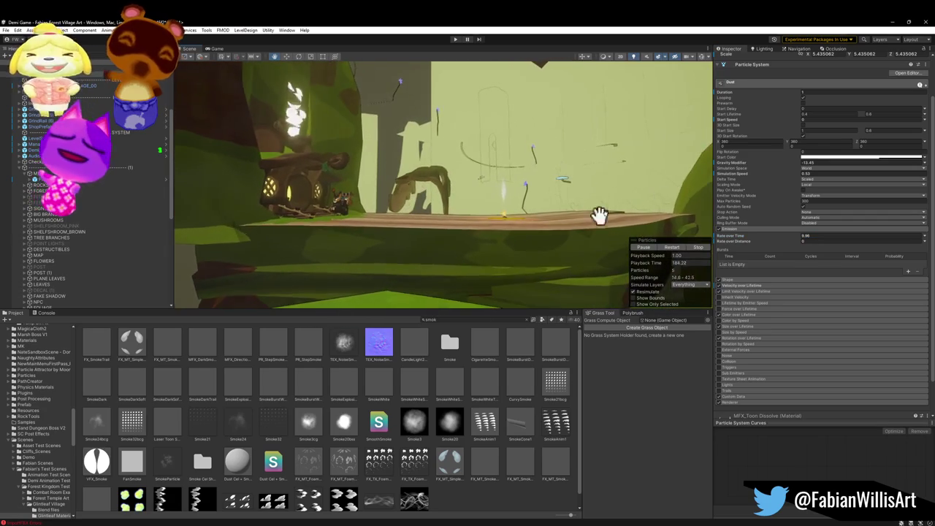
# Drop the Dust Start Color alpha to about 25, then replay the chimney smoke
pyautogui.click(830, 158)
pyautogui.moveTo(872, 301); pyautogui.dragTo(862, 303)
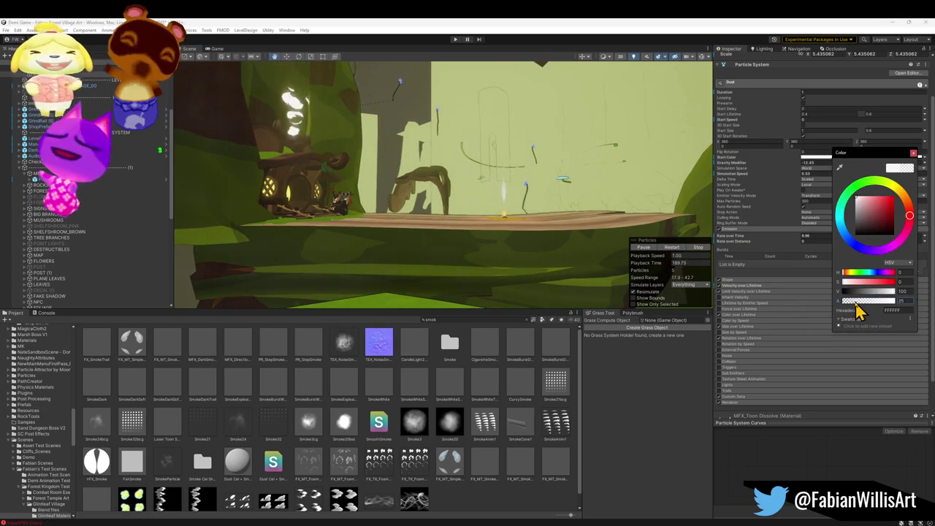
pyautogui.press('Escape')
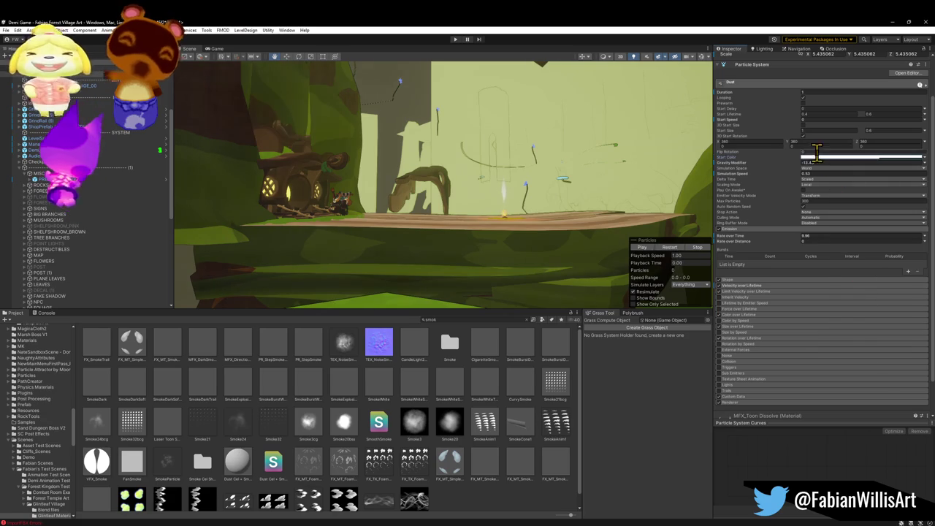
pyautogui.click(646, 249)
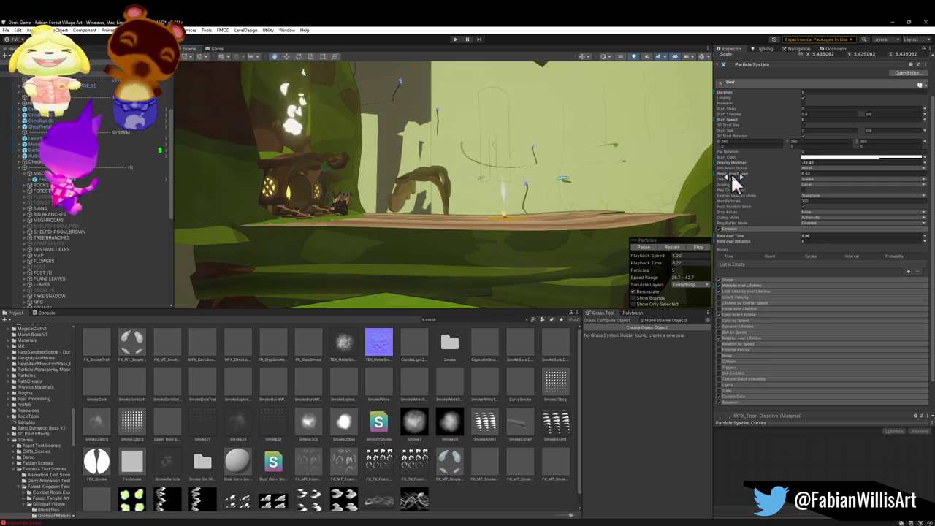
pyautogui.click(799, 173)
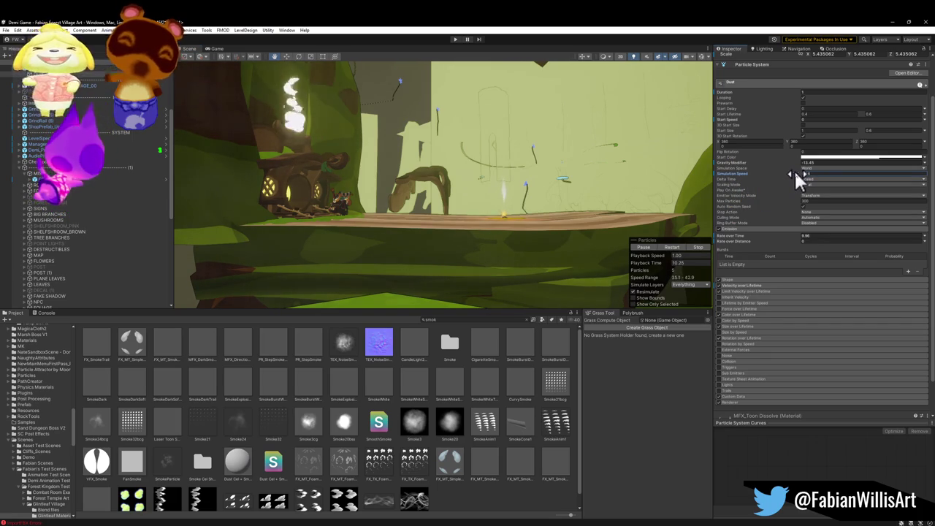
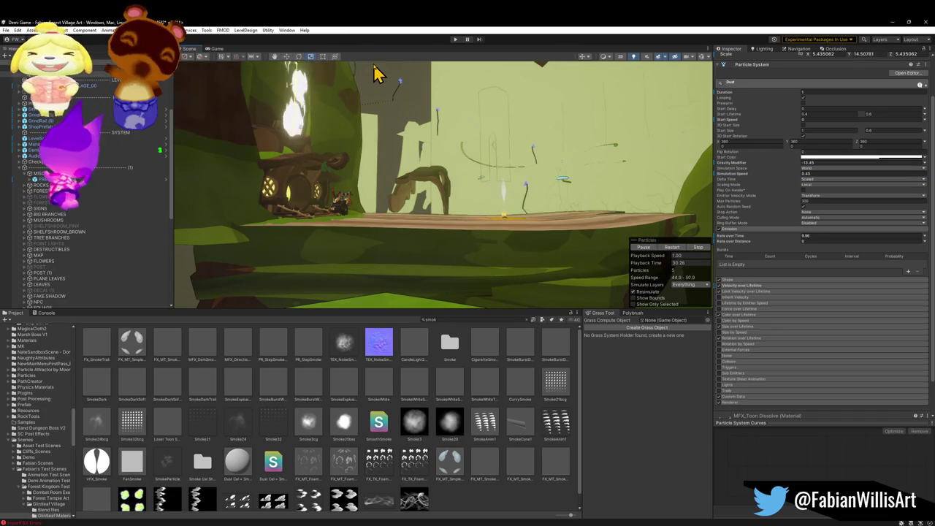
# Fly the Scene view toward the treehouse, replay the dust particles, and bring up their Start Color picker
pyautogui.moveTo(407, 119)
pyautogui.mouseDown()
pyautogui.moveTo(442, 149)
pyautogui.moveTo(413, 167)
pyautogui.moveTo(471, 203)
pyautogui.moveTo(470, 151)
pyautogui.moveTo(428, 168)
pyautogui.moveTo(451, 180)
pyautogui.moveTo(455, 163)
pyautogui.moveTo(457, 175)
pyautogui.mouseUp()
pyautogui.press('w')
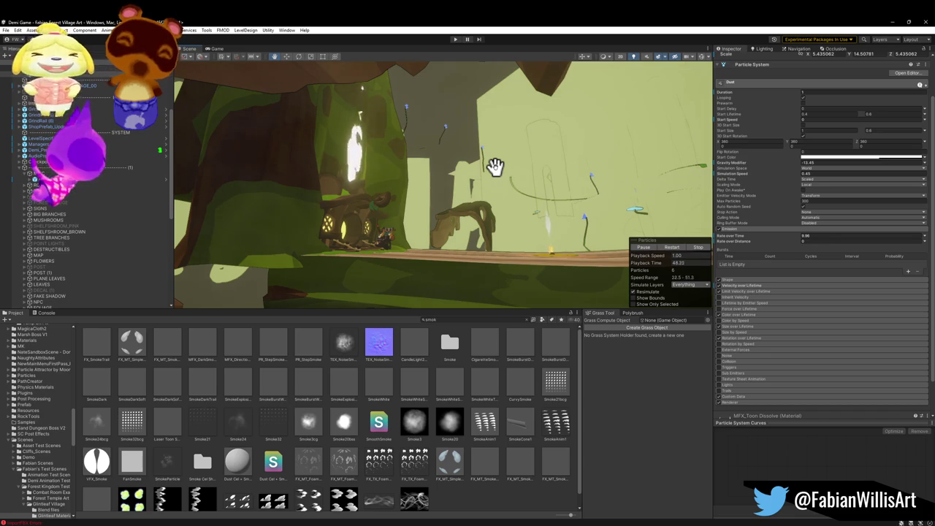
pyautogui.moveTo(467, 154)
pyautogui.mouseDown()
pyautogui.moveTo(478, 182)
pyautogui.moveTo(490, 185)
pyautogui.mouseUp()
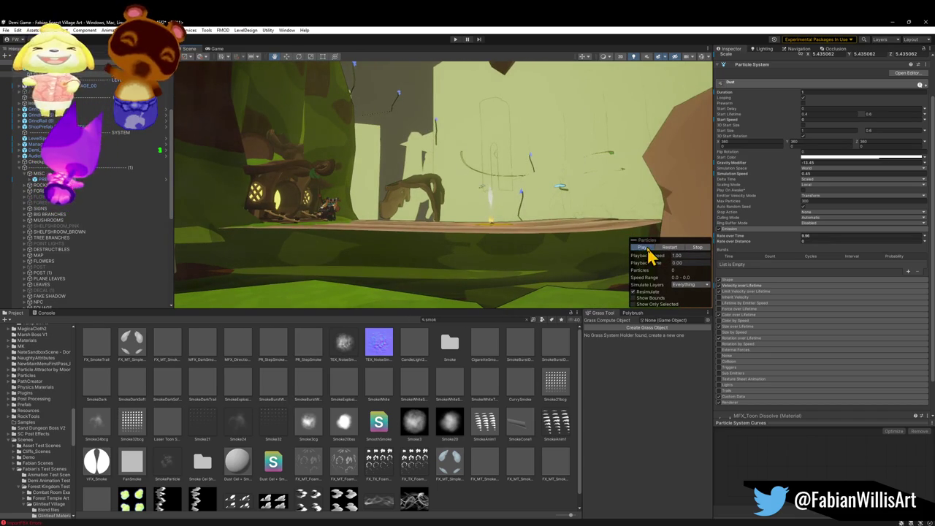
pyautogui.click(644, 248)
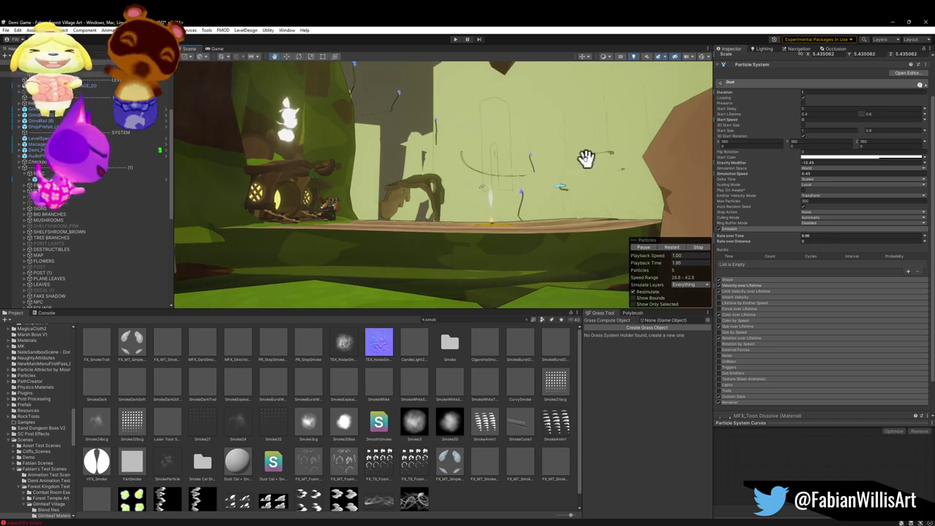
pyautogui.moveTo(563, 156); pyautogui.dragTo(570, 169)
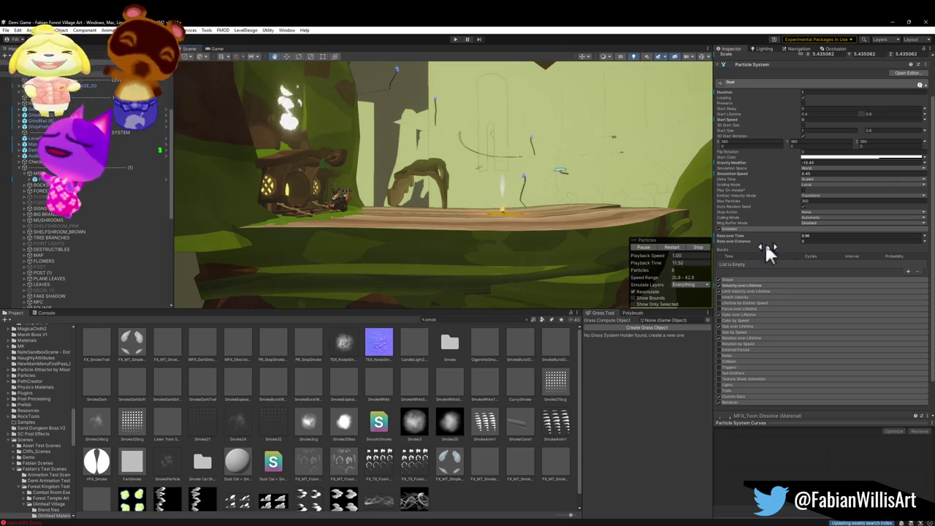
pyautogui.click(823, 159)
# Try black as the dust's start colour, cancel back to white, and replay the preview
pyautogui.moveTo(853, 208); pyautogui.dragTo(851, 248)
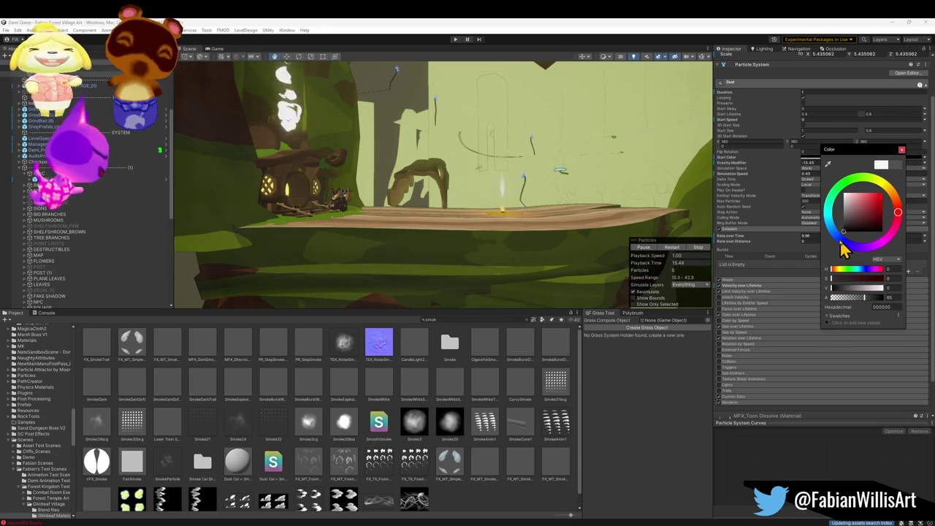
pyautogui.press('Escape')
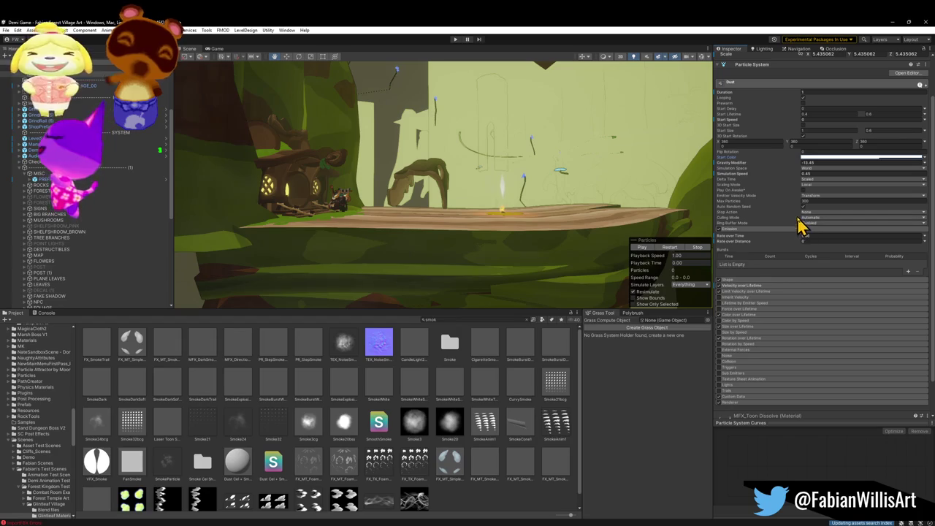
pyautogui.click(642, 247)
pyautogui.scroll(-1, 764, 314)
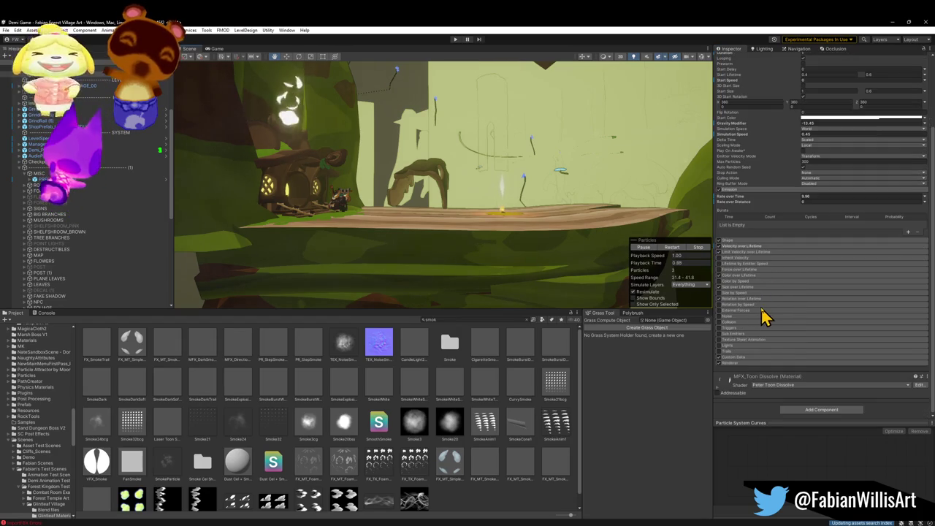
# Give the MFX_Toon Dissolve material a muted pink tint at full opacity, then select FX_SmokeTrail
pyautogui.click(774, 387)
pyautogui.scroll(-4, 786, 348)
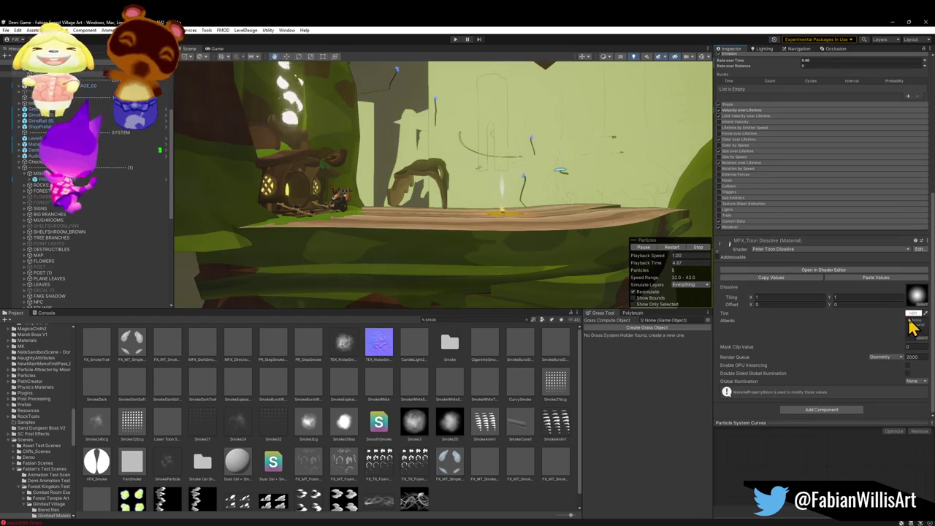
pyautogui.click(913, 313)
pyautogui.moveTo(893, 462)
pyautogui.mouseDown()
pyautogui.moveTo(868, 462)
pyautogui.moveTo(917, 461)
pyautogui.mouseUp()
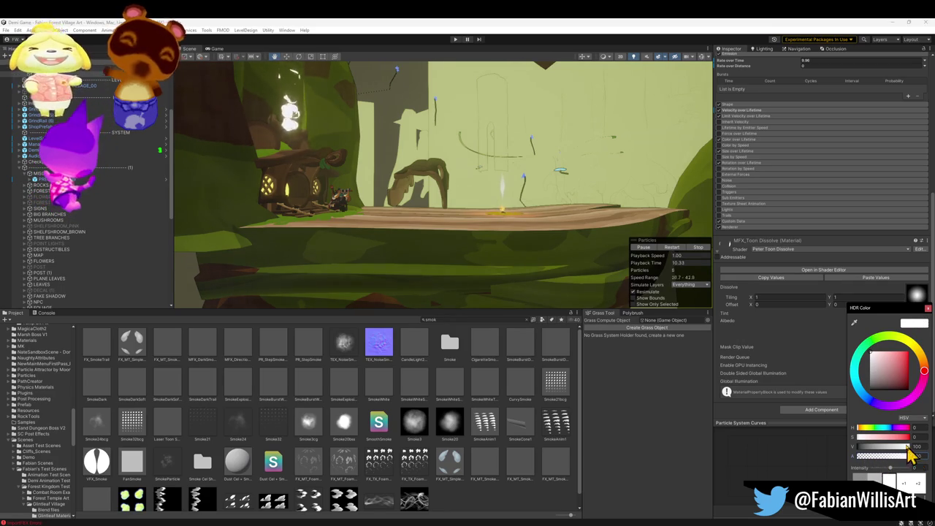
pyautogui.click(877, 371)
pyautogui.moveTo(877, 371); pyautogui.dragTo(897, 376)
pyautogui.press('Return')
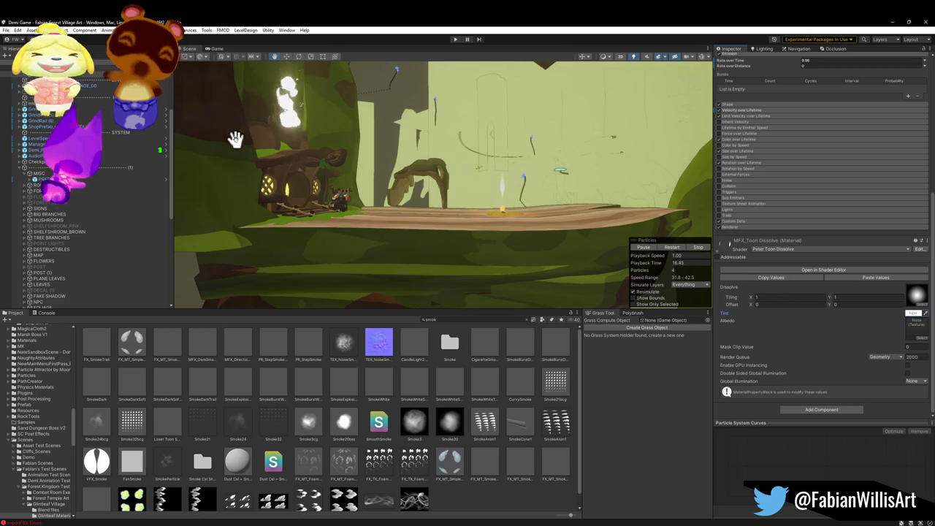
pyautogui.click(44, 68)
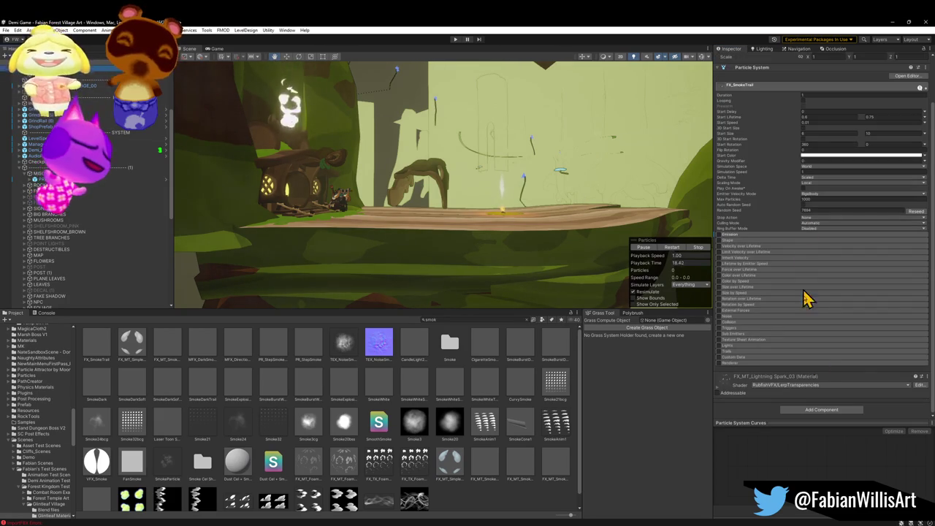
# Try another start colour on the smoke trail, keep white, and replay its preview
pyautogui.click(812, 156)
pyautogui.moveTo(861, 245)
pyautogui.mouseDown()
pyautogui.moveTo(835, 230)
pyautogui.moveTo(839, 241)
pyautogui.moveTo(854, 236)
pyautogui.mouseUp()
pyautogui.press('Escape')
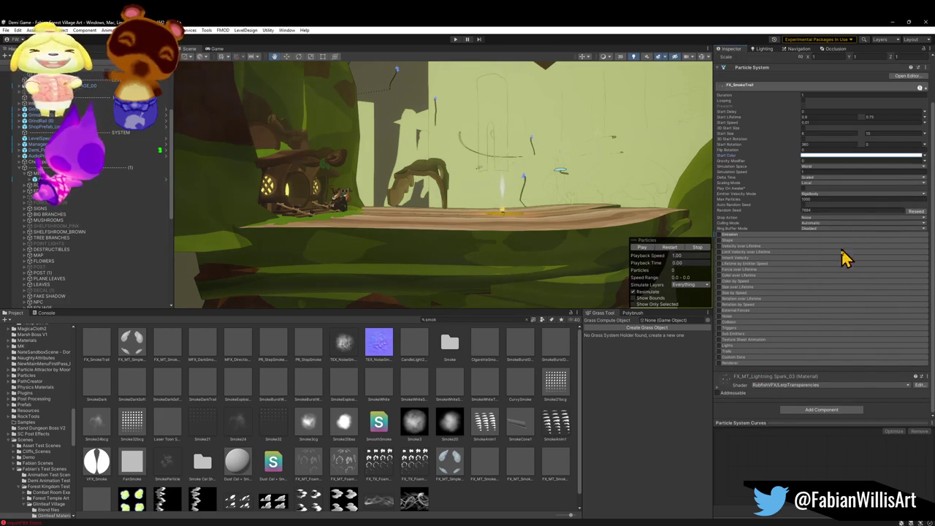
pyautogui.click(641, 247)
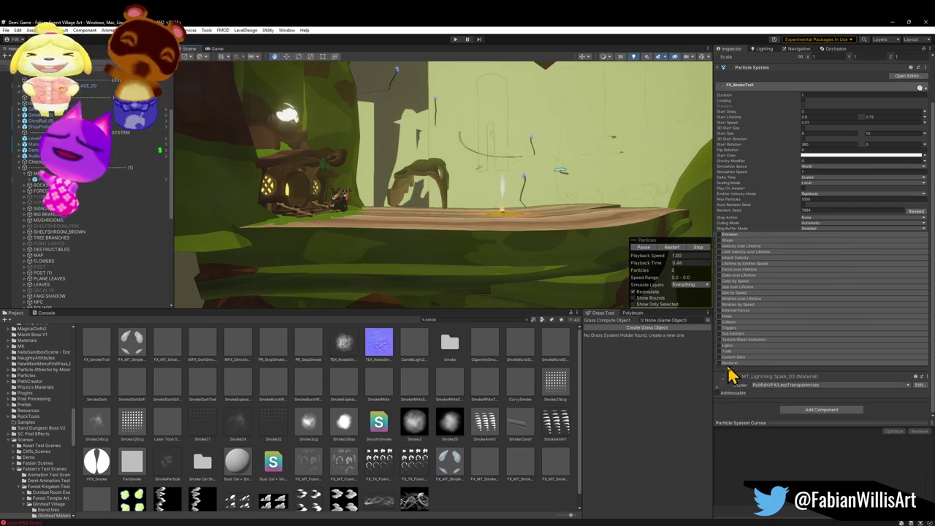
# Test a red HighColor on the smoke trail material, then set it back to white
pyautogui.click(767, 376)
pyautogui.scroll(-3, 833, 334)
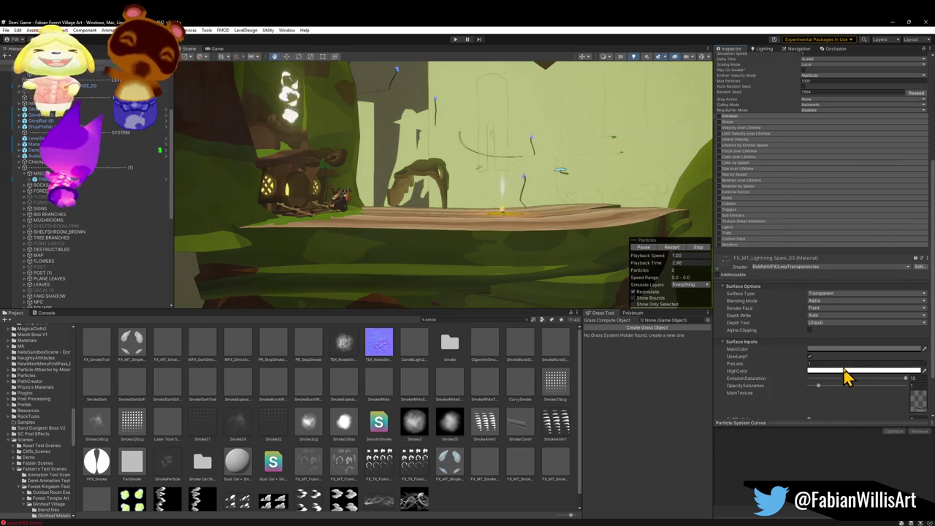
pyautogui.click(840, 370)
pyautogui.moveTo(880, 410)
pyautogui.mouseDown()
pyautogui.moveTo(858, 418)
pyautogui.moveTo(862, 429)
pyautogui.moveTo(904, 424)
pyautogui.moveTo(847, 427)
pyautogui.mouseUp()
pyautogui.click(837, 428)
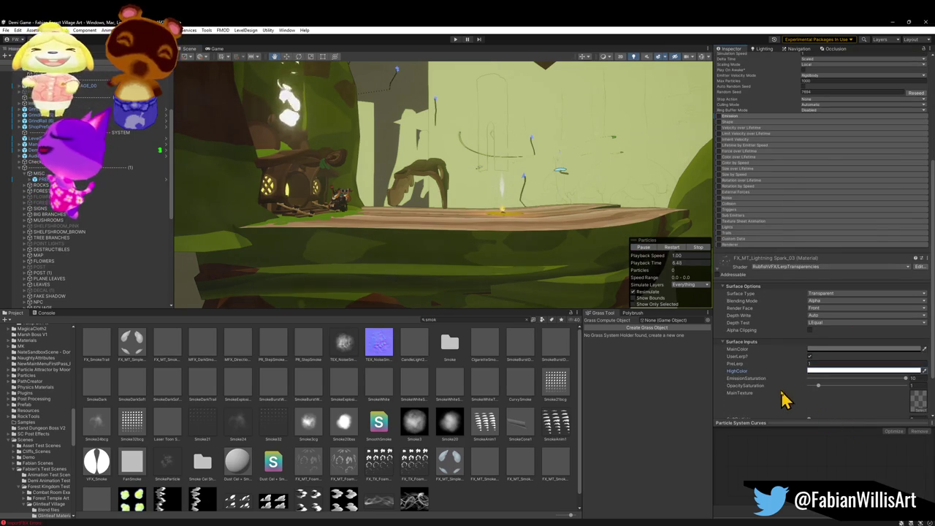
# Lower EmissionSaturation to about 9.2 and reselect the Dust particle object
pyautogui.scroll(-2, 789, 361)
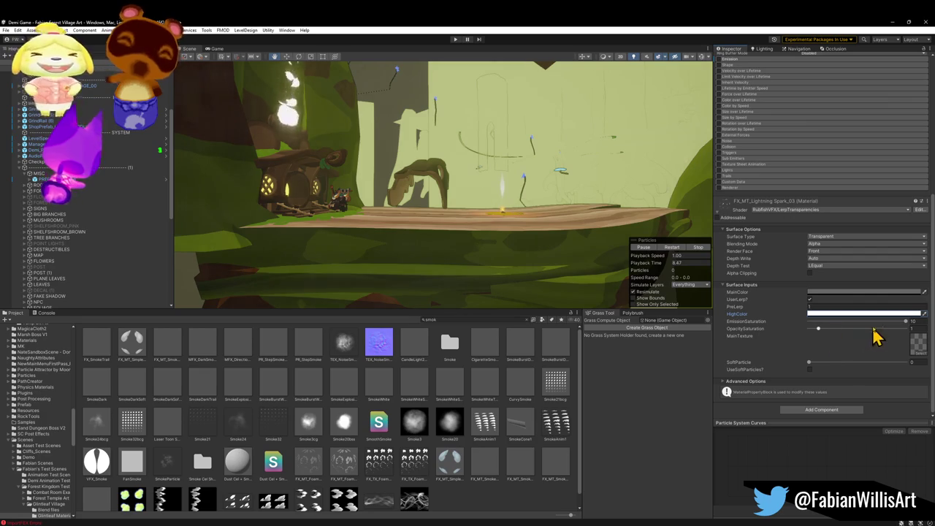
pyautogui.moveTo(904, 326)
pyautogui.mouseDown()
pyautogui.moveTo(782, 328)
pyautogui.moveTo(899, 329)
pyautogui.moveTo(826, 329)
pyautogui.mouseUp()
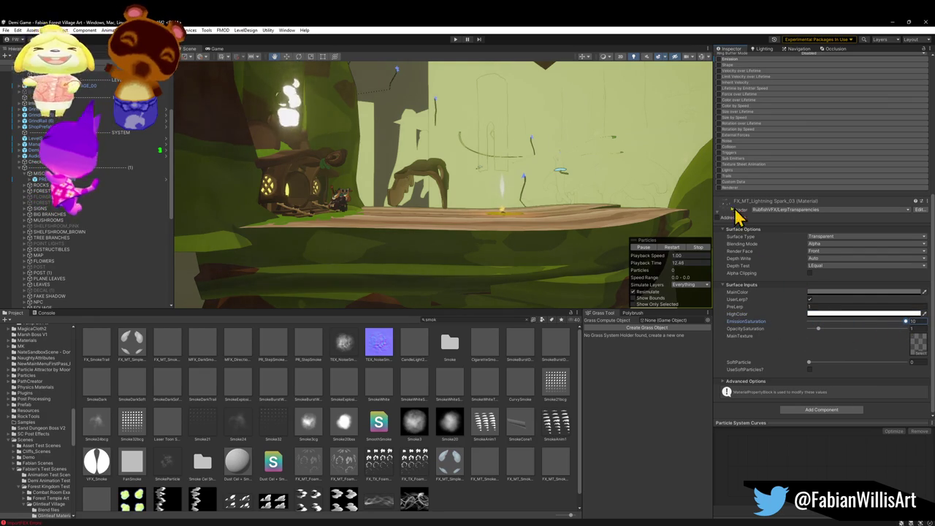
pyautogui.click(83, 86)
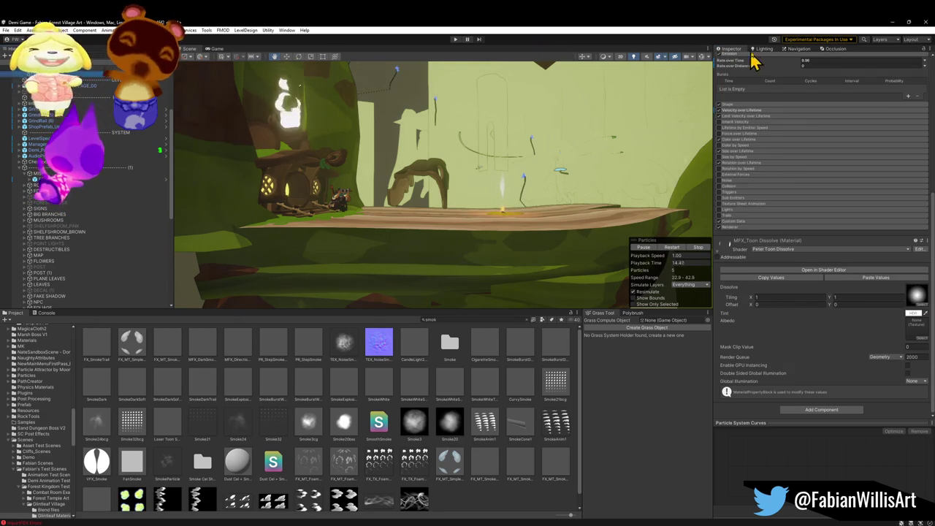
# Swap the dissolve texture for T_Dungeon_Depth and brighten the tint's value from 18 to 90
pyautogui.scroll(8, 761, 125)
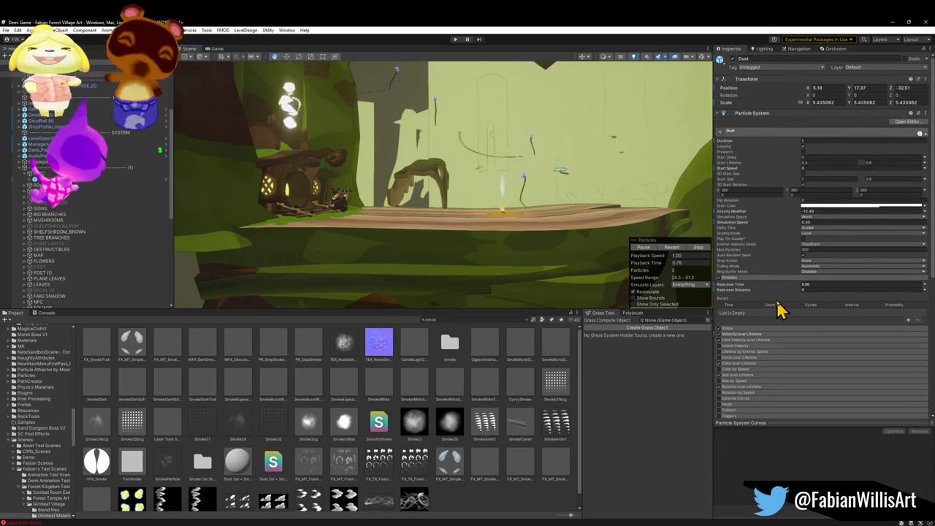
pyautogui.scroll(-5, 779, 306)
pyautogui.scroll(-2, 778, 304)
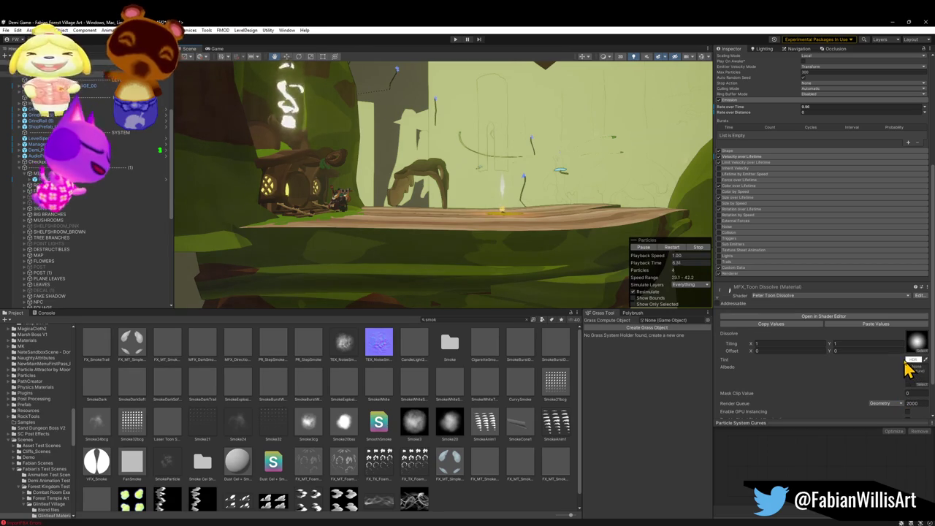
pyautogui.click(914, 358)
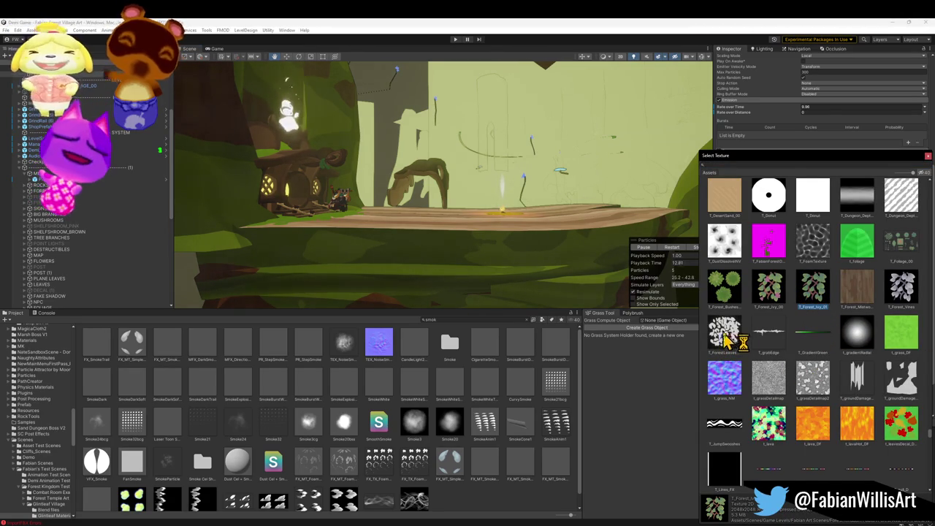
pyautogui.click(850, 208)
pyautogui.doubleClick(850, 208)
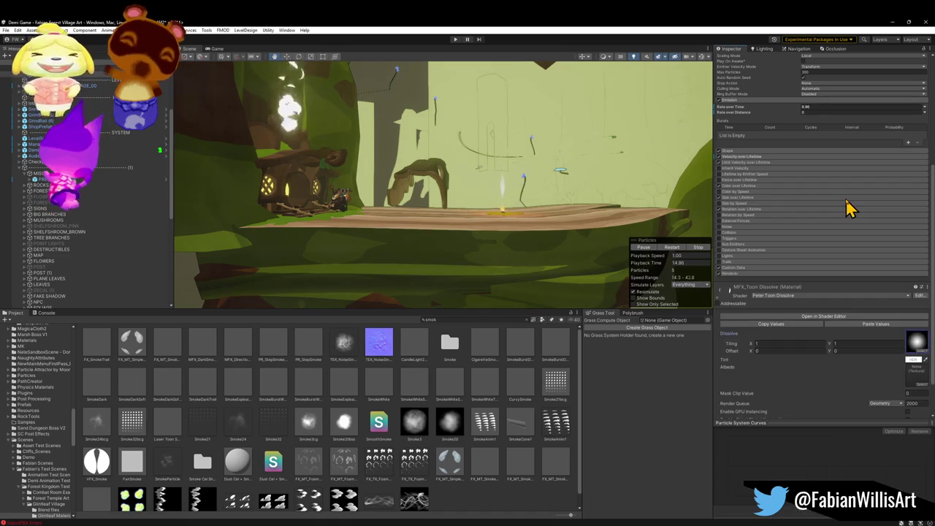
pyautogui.click(919, 360)
pyautogui.moveTo(912, 437); pyautogui.dragTo(911, 404)
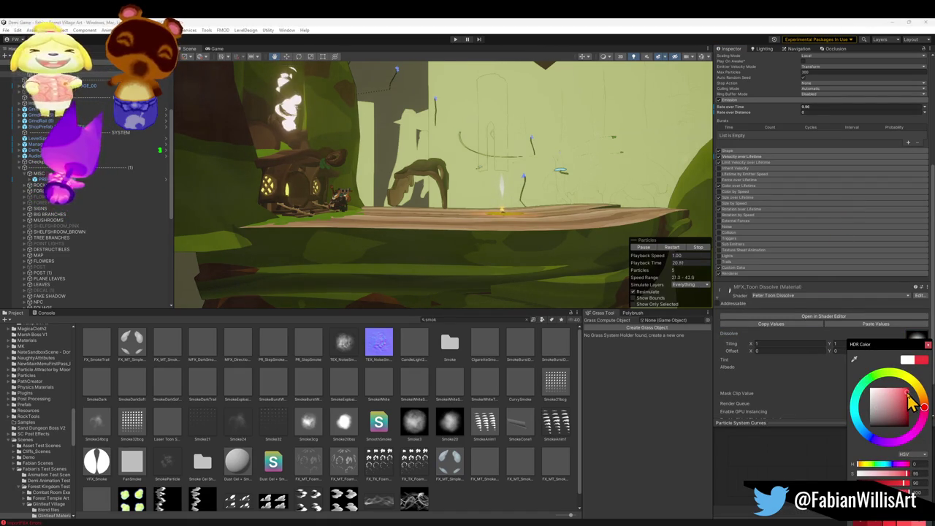
pyautogui.press('Return')
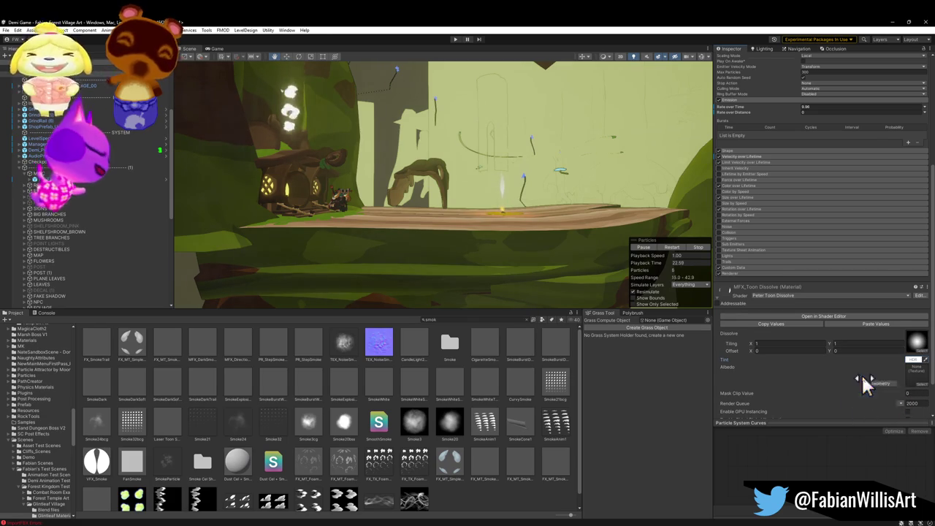
# Expand the Renderer module, clear the selection, and switch over to Blender
pyautogui.scroll(-3, 865, 380)
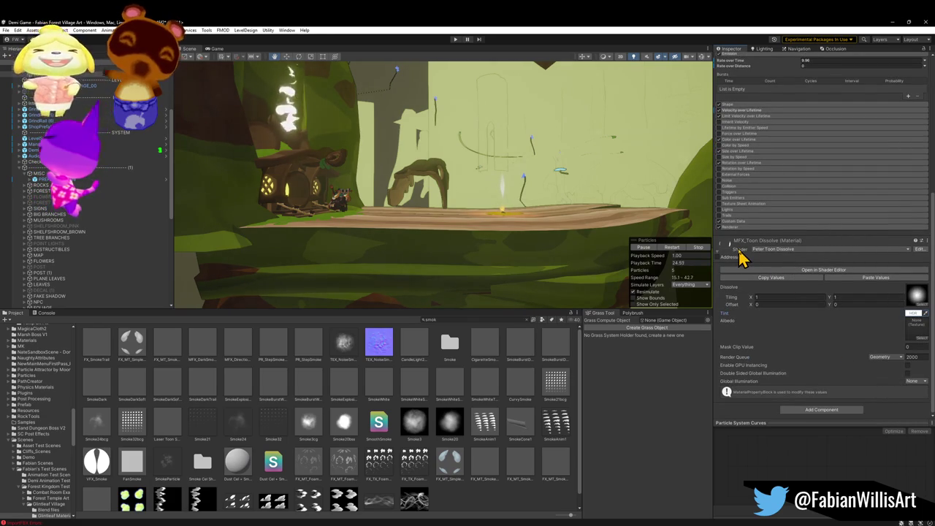
pyautogui.click(740, 227)
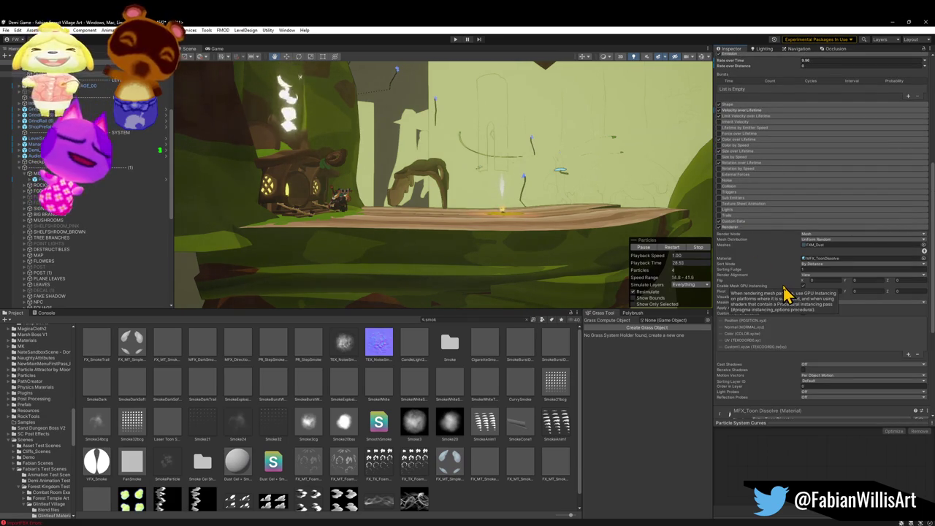
pyautogui.click(482, 509)
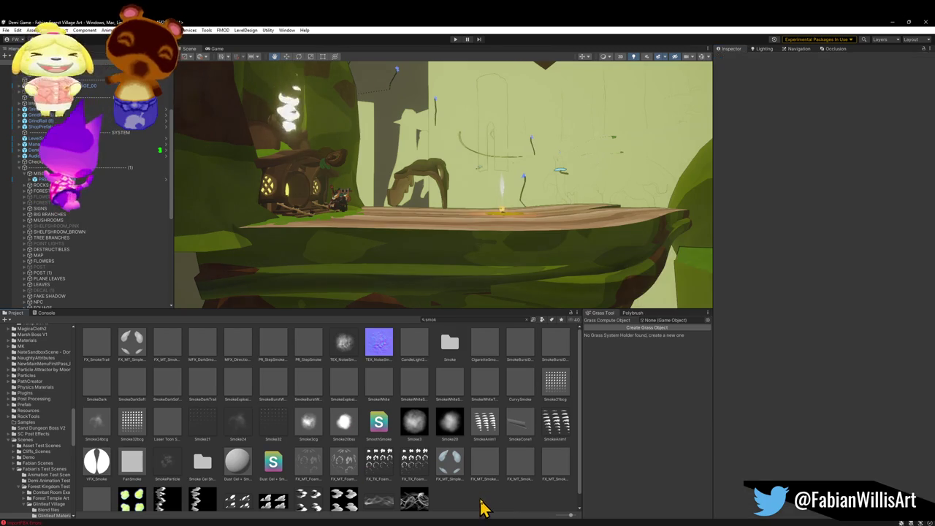
pyautogui.moveTo(503, 209); pyautogui.dragTo(515, 204)
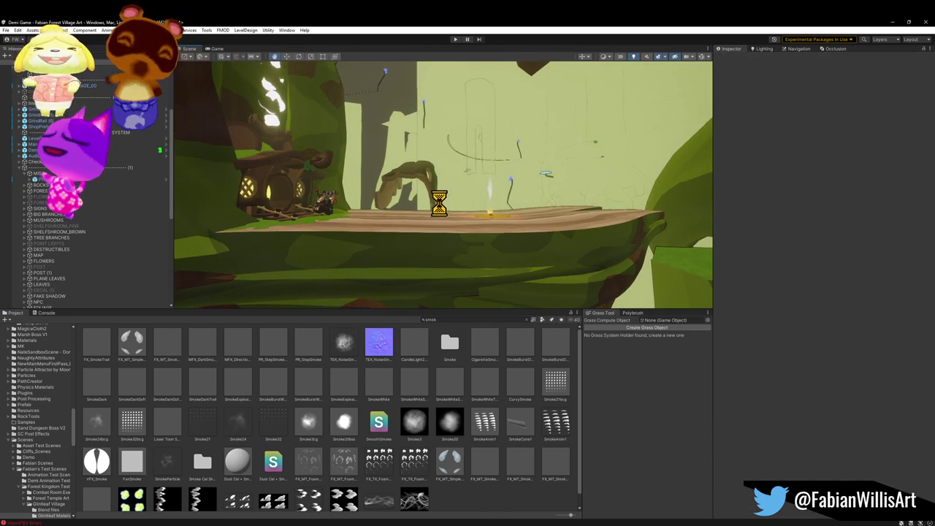
pyautogui.click(891, 24)
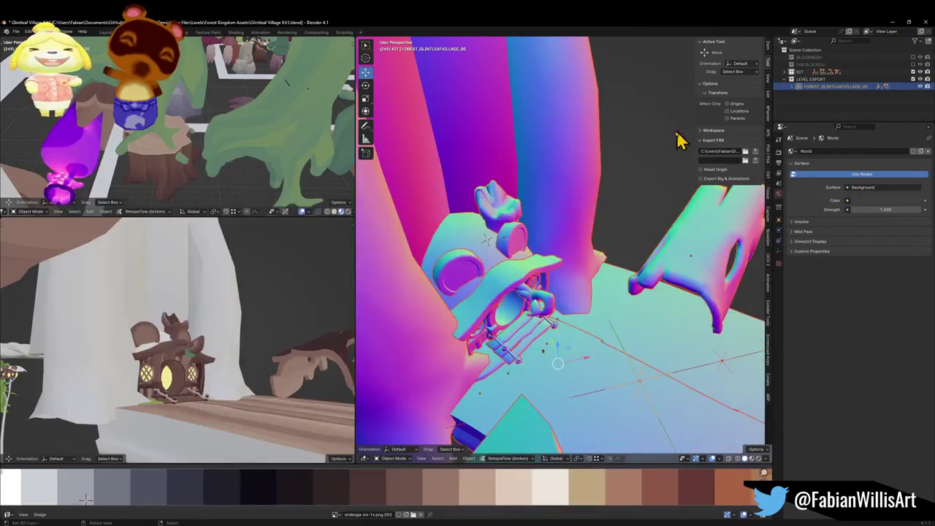
# Save Glintleaf Village Kit1 and show the BLOCKMESH collection in the scene
pyautogui.moveTo(572, 212)
pyautogui.mouseDown()
pyautogui.moveTo(555, 201)
pyautogui.moveTo(578, 198)
pyautogui.mouseUp()
pyautogui.hotkey('ctrl', 's')
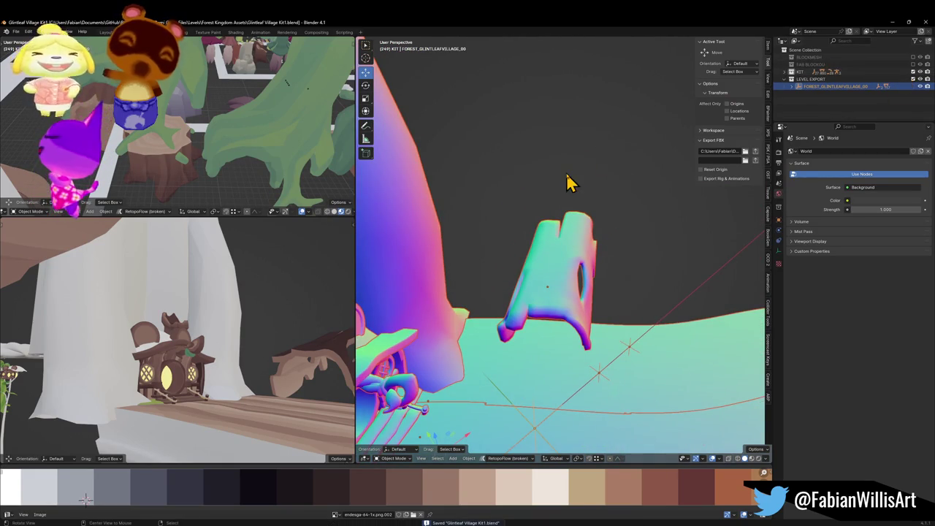
pyautogui.click(912, 57)
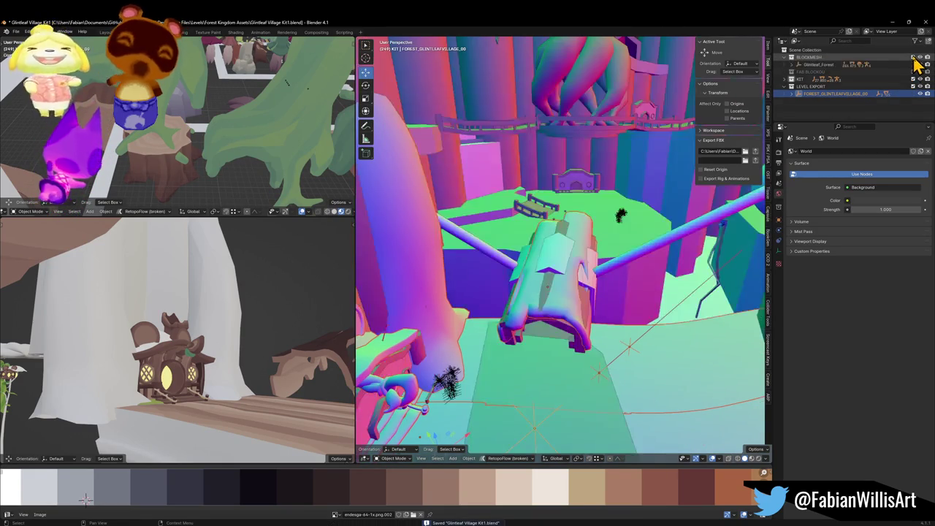
# Walk through the blockout level to the stray sphere and delete it
pyautogui.hotkey('shift', '`')
pyautogui.press('w')
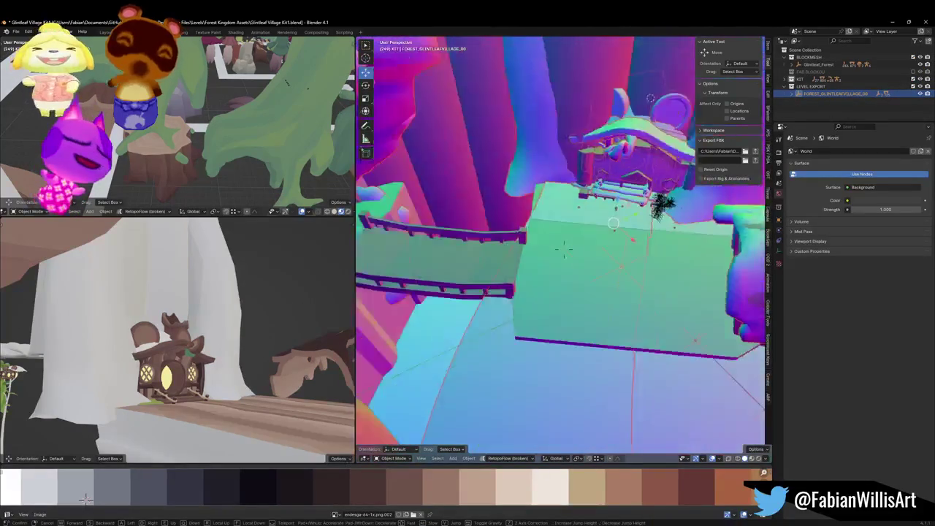
pyautogui.press('w')
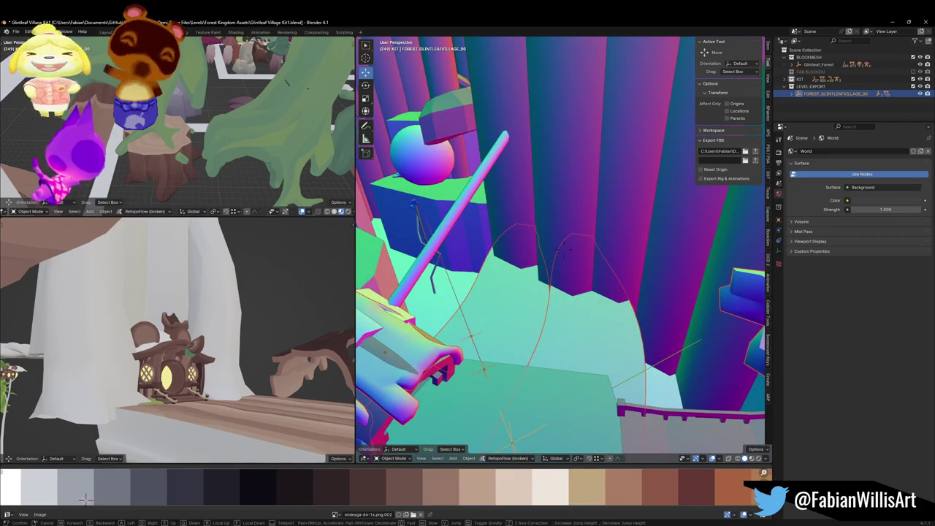
pyautogui.press('w')
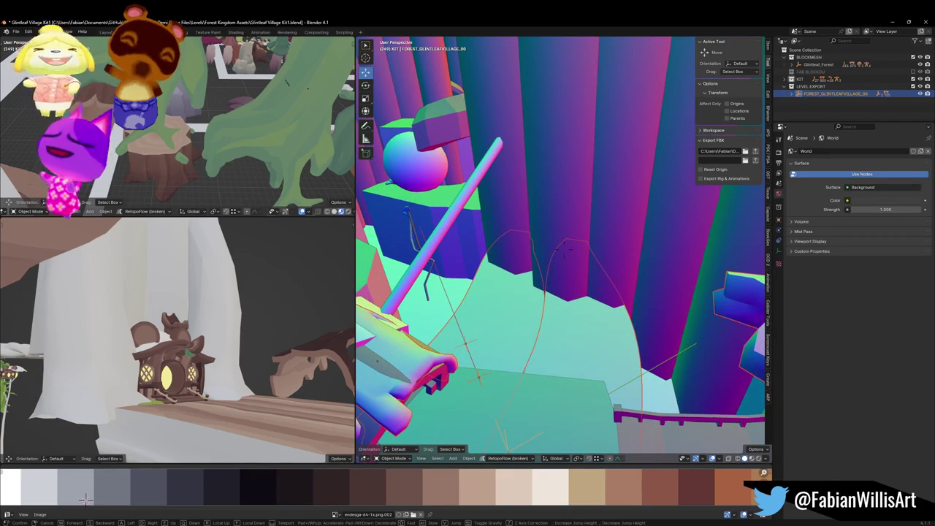
pyautogui.press('w')
pyautogui.press('w')
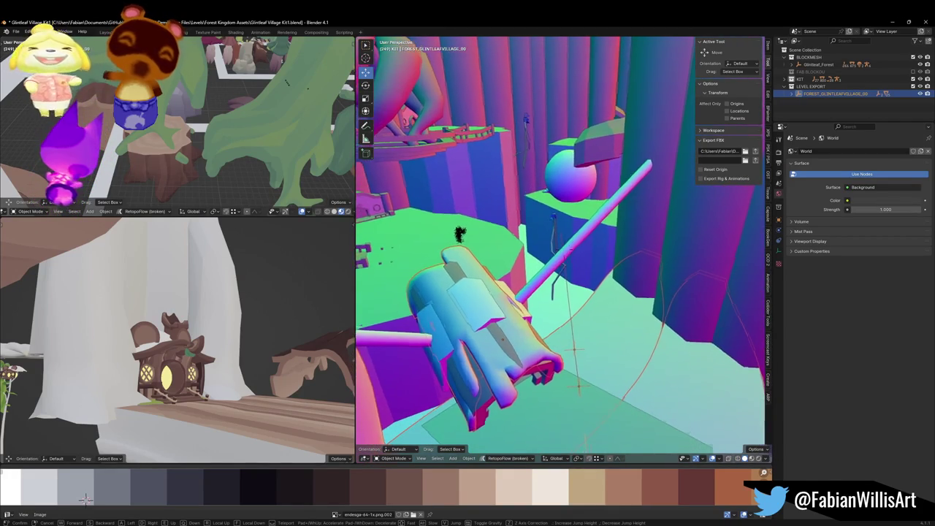
pyautogui.press('w')
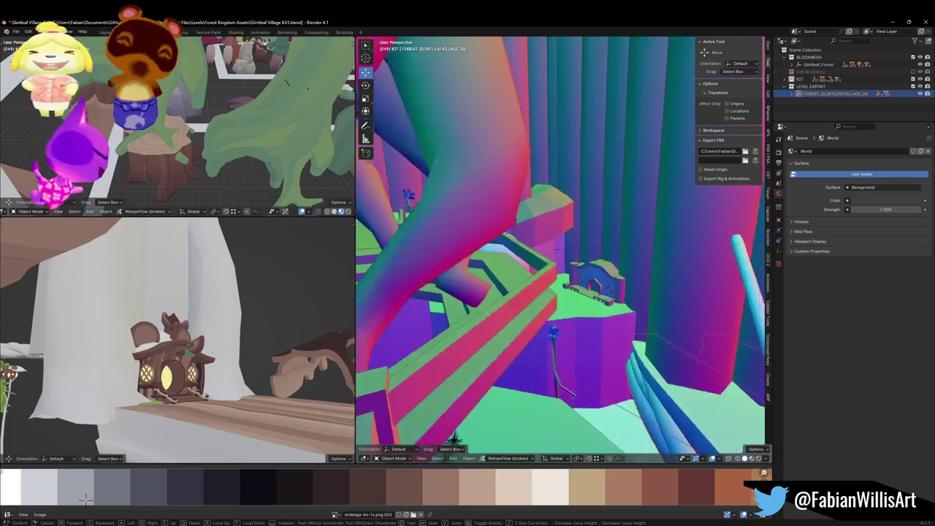
pyautogui.press('w')
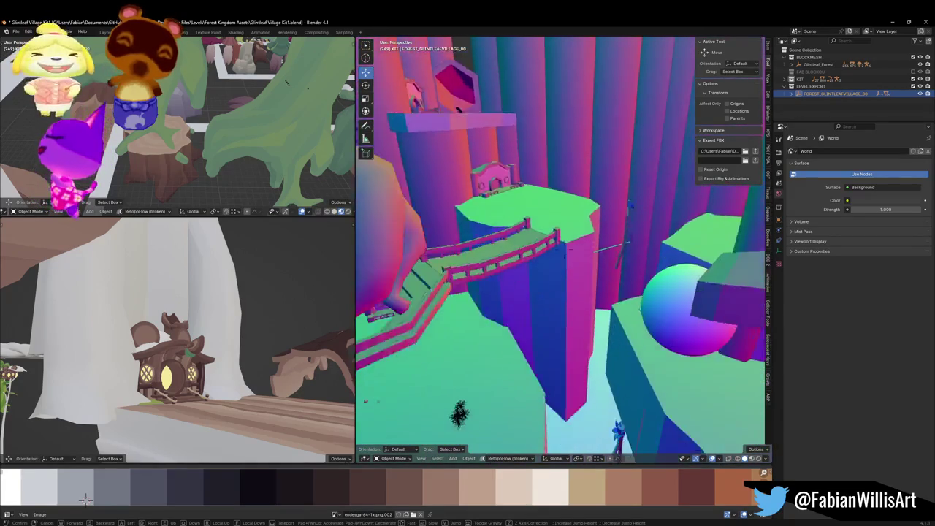
pyautogui.click(597, 249)
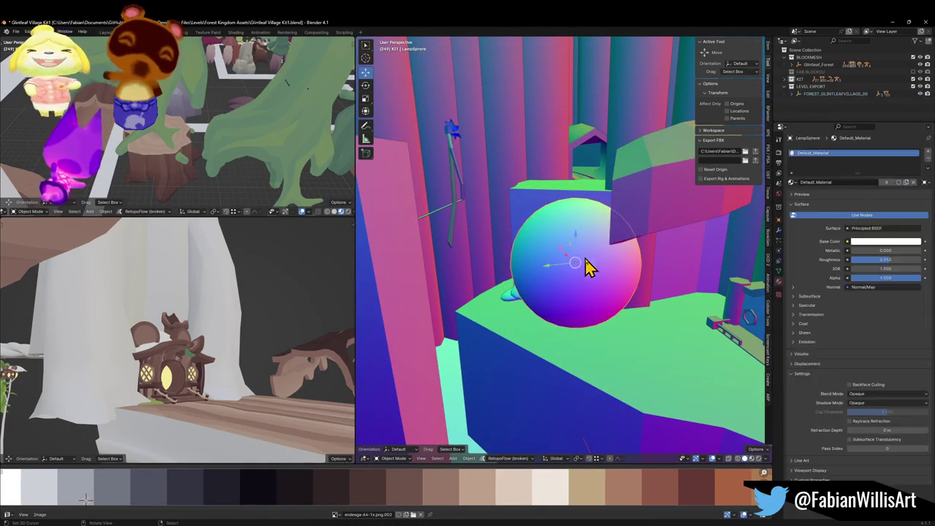
pyautogui.press('Delete')
# Frame the cylinder piece near the hut and place a duplicate of it
pyautogui.moveTo(599, 249)
pyautogui.mouseDown()
pyautogui.moveTo(626, 251)
pyautogui.moveTo(494, 285)
pyautogui.moveTo(654, 267)
pyautogui.moveTo(504, 295)
pyautogui.moveTo(607, 269)
pyautogui.moveTo(612, 235)
pyautogui.mouseUp()
pyautogui.click(643, 167)
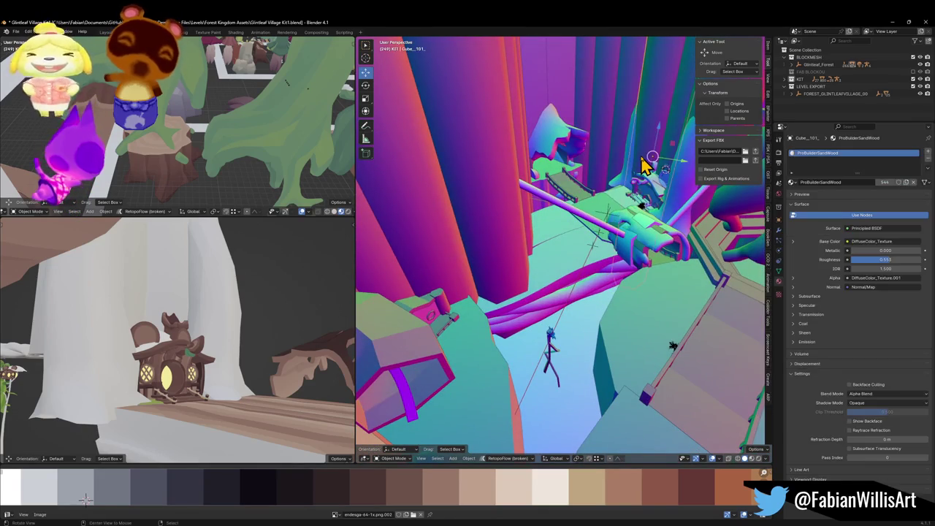
pyautogui.press('KP_Decimal')
pyautogui.moveTo(626, 183)
pyautogui.mouseDown()
pyautogui.moveTo(668, 204)
pyautogui.moveTo(605, 227)
pyautogui.moveTo(526, 298)
pyautogui.mouseUp()
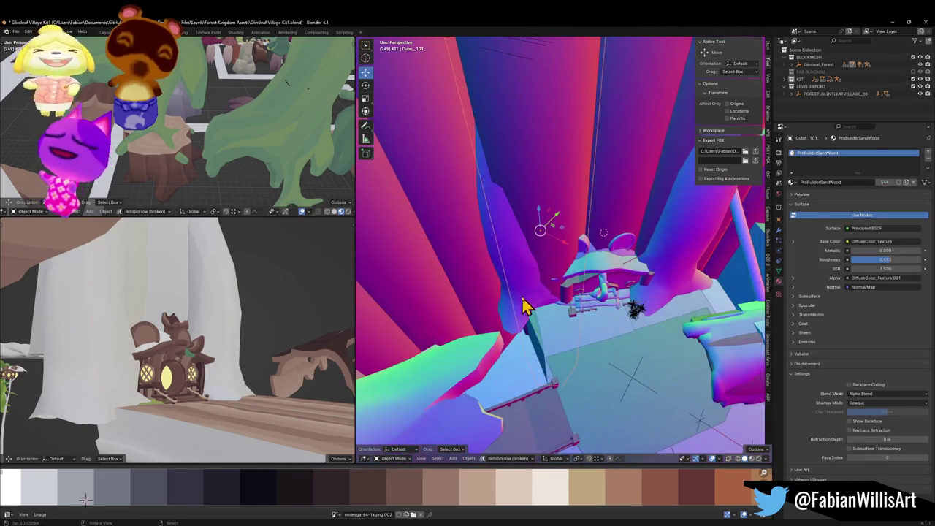
pyautogui.click(545, 281)
pyautogui.hotkey('shift', 'd')
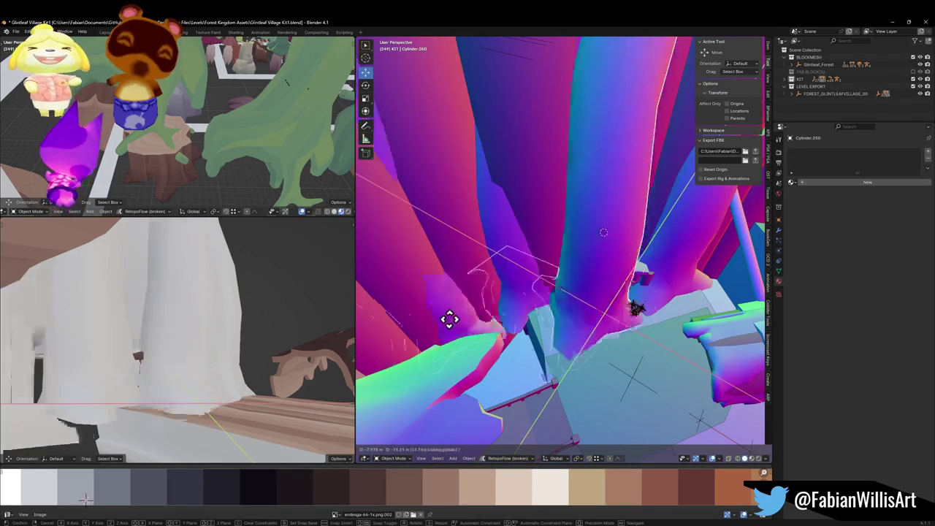
pyautogui.click(538, 299)
# Turn the duplicate 45.4° about Z, lower it along Z, and scale it 1.308 taller
pyautogui.moveTo(538, 299)
pyautogui.mouseDown()
pyautogui.moveTo(484, 299)
pyautogui.moveTo(512, 280)
pyautogui.moveTo(585, 324)
pyautogui.mouseUp()
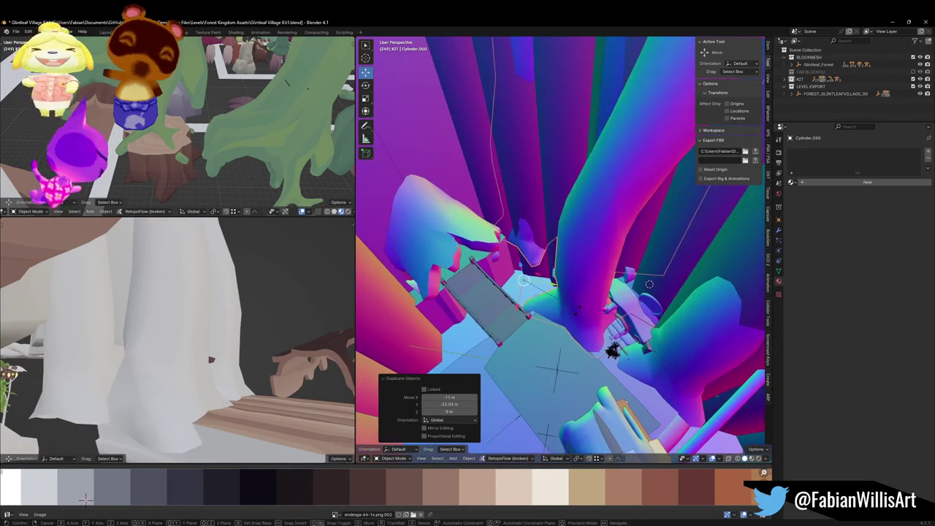
pyautogui.press('r')
pyautogui.press('z')
pyautogui.click(611, 261)
pyautogui.press('g')
pyautogui.press('z')
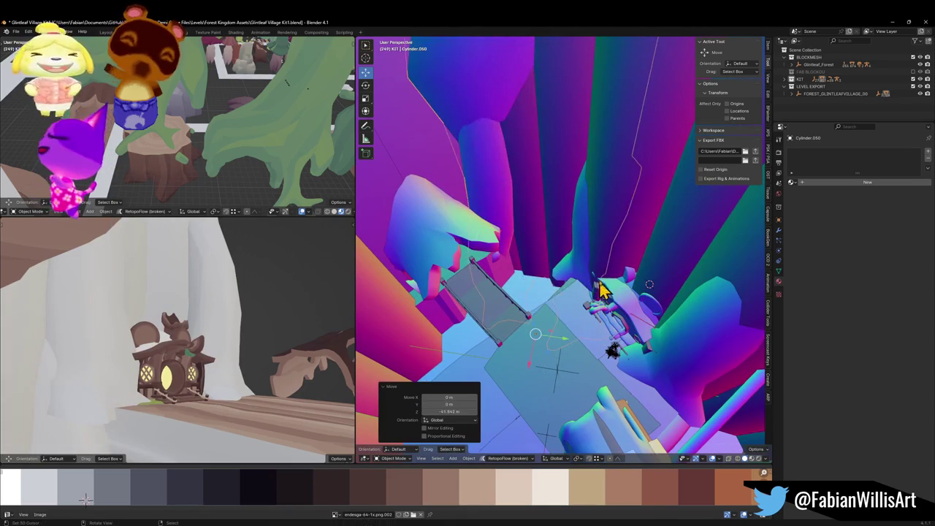
pyautogui.click(608, 314)
pyautogui.press('s')
pyautogui.press('z')
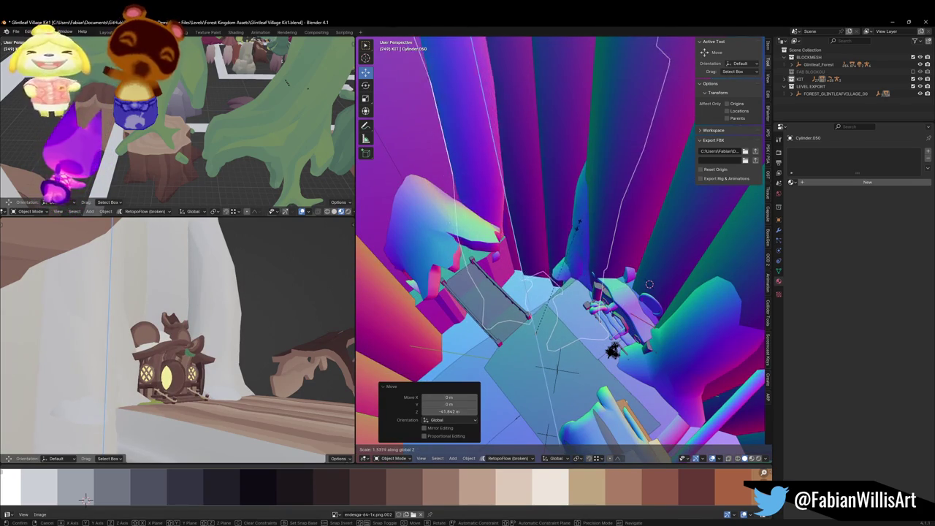
pyautogui.click(555, 241)
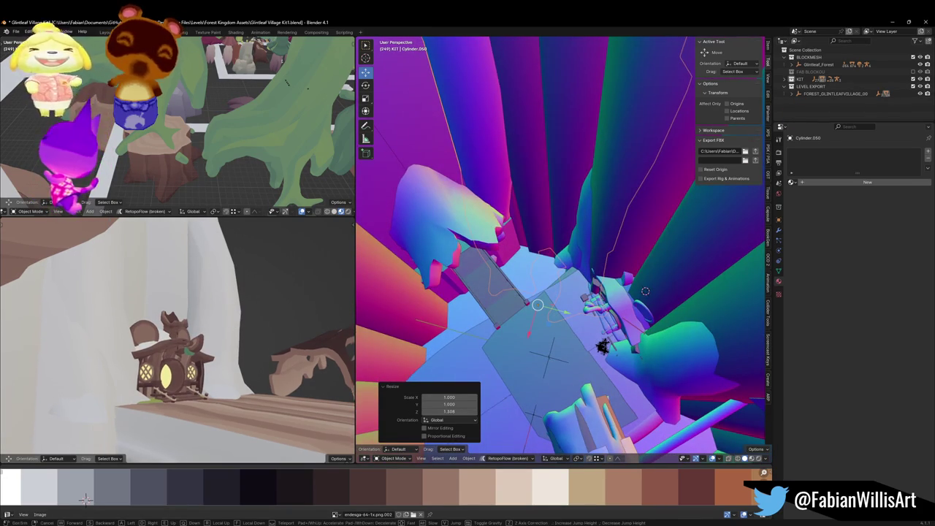
# Refine the duplicate's height to about 1.306 in Z, checking it from the lower-left view
pyautogui.hotkey('shift', '`')
pyautogui.press('w')
pyautogui.click(177, 338)
pyautogui.scroll(-5, 205, 369)
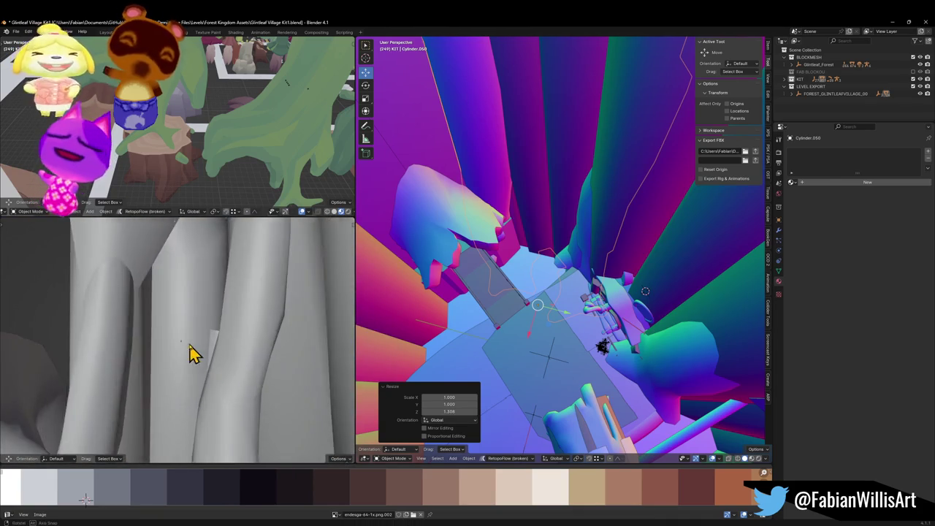
pyautogui.press('s')
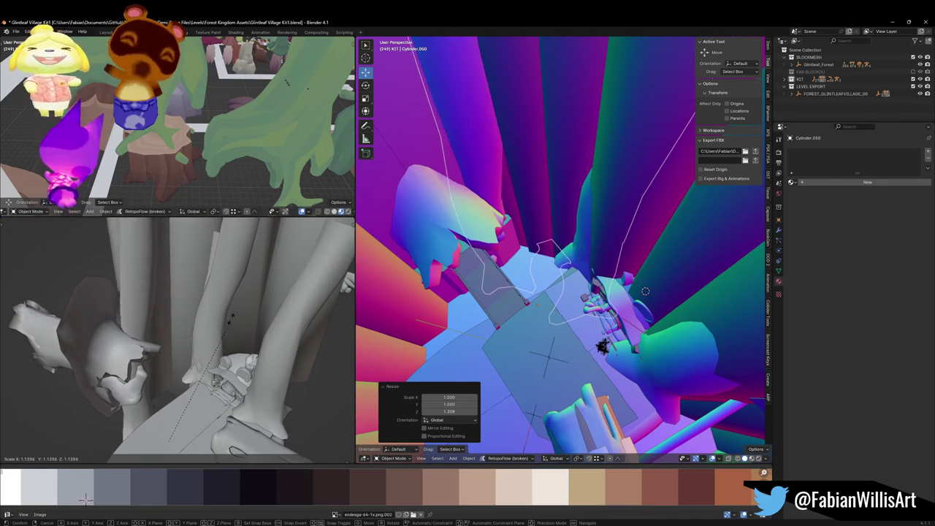
pyautogui.click(231, 331)
pyautogui.moveTo(541, 263)
pyautogui.mouseDown()
pyautogui.moveTo(553, 212)
pyautogui.moveTo(547, 236)
pyautogui.moveTo(569, 253)
pyautogui.moveTo(553, 267)
pyautogui.mouseUp()
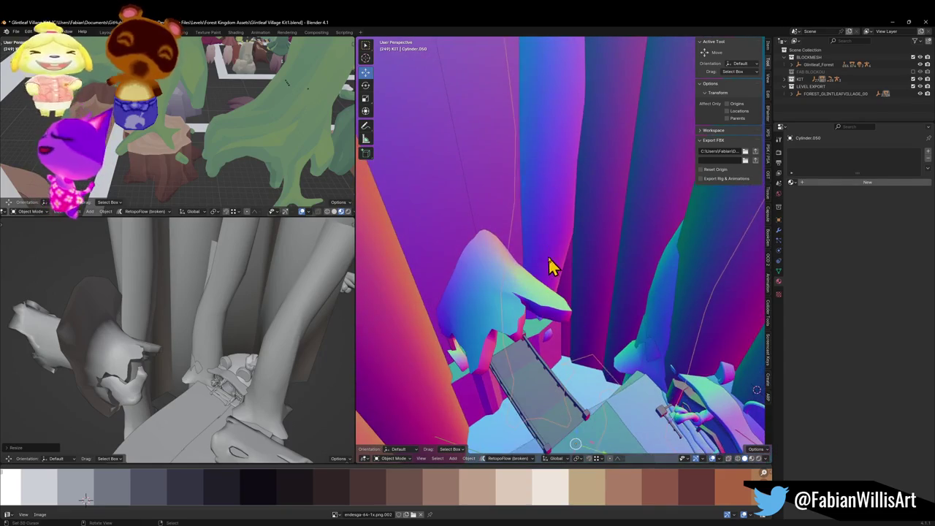
pyautogui.press('Tab')
# Select the linked pillar part, move it along Y, rotate it 66.9° about Z, and reposition it
pyautogui.press('l')
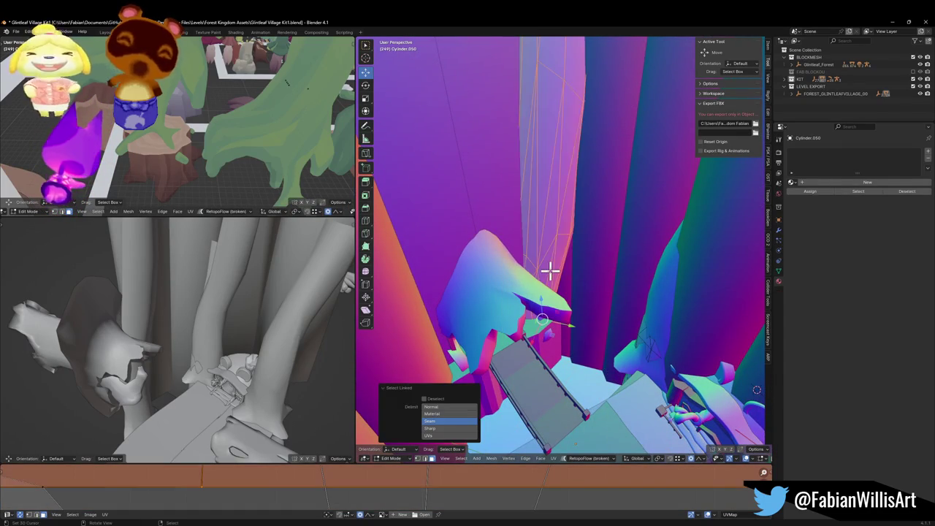
pyautogui.press('g')
pyautogui.press('y')
pyautogui.click(564, 273)
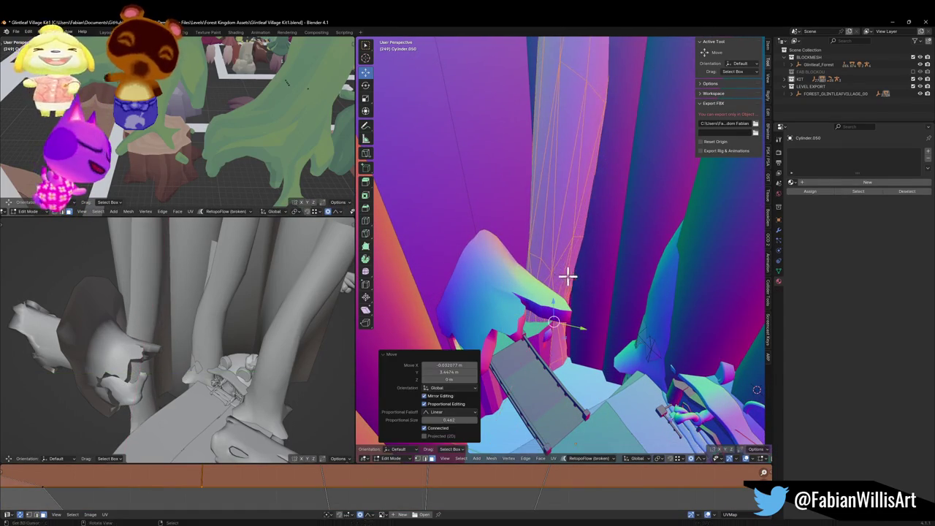
pyautogui.press('r')
pyautogui.press('z')
pyautogui.click(531, 280)
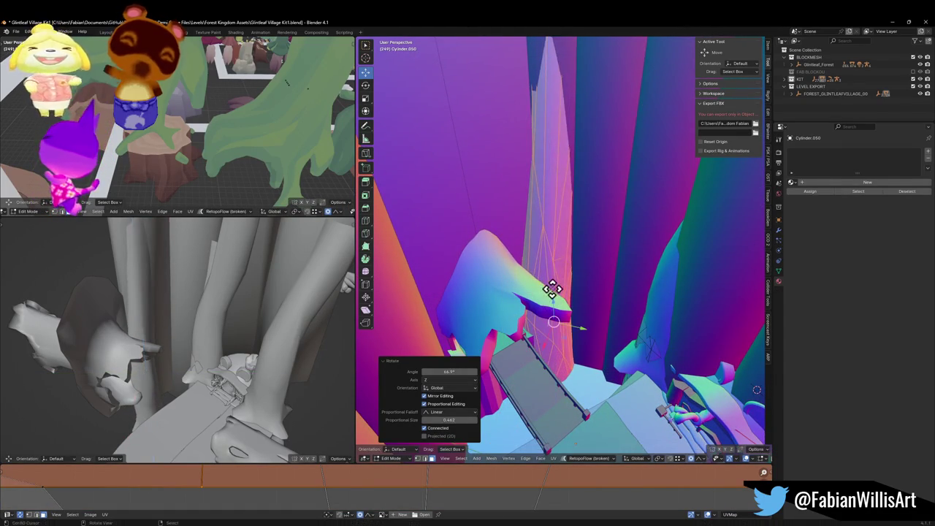
pyautogui.press('g')
pyautogui.press('z')
pyautogui.click(539, 276)
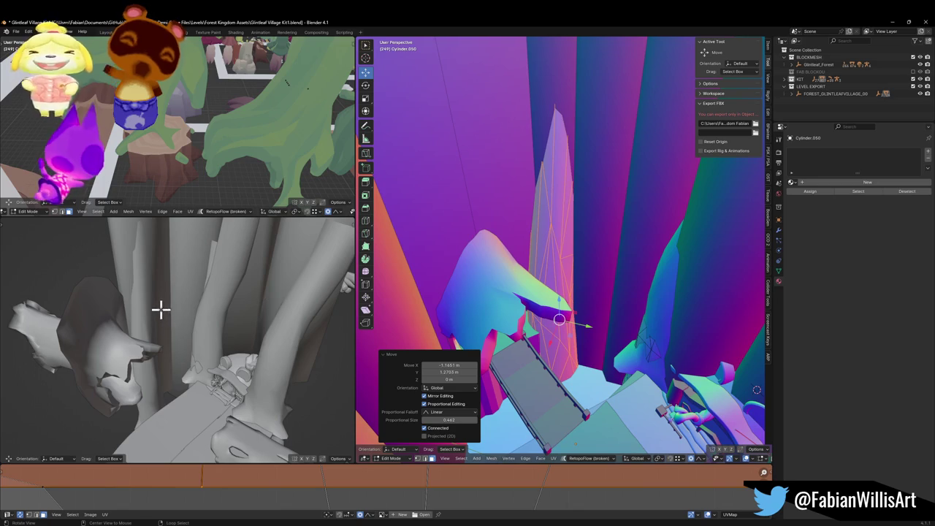
# Settle the pillar with a proportional move of about −3.18 m in X and save Glintleaf Village Kit1.blend
pyautogui.scroll(5, 161, 309)
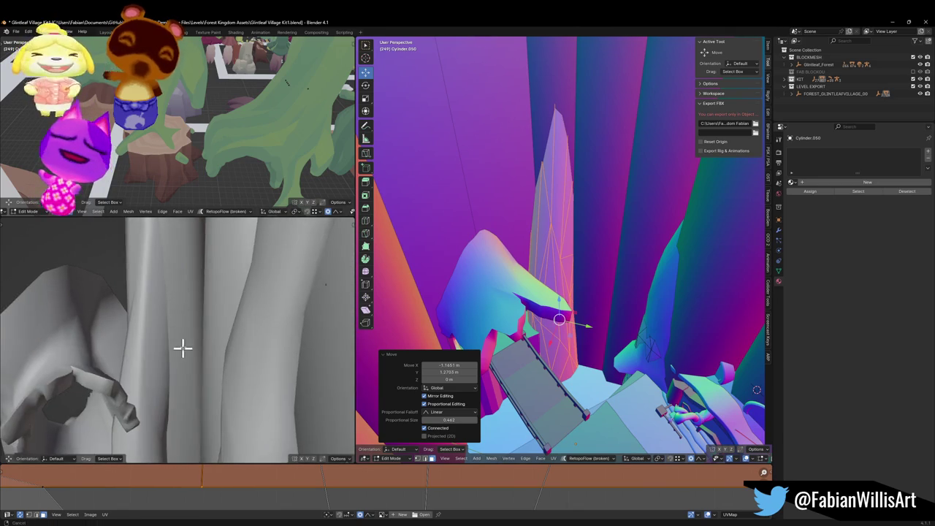
pyautogui.moveTo(180, 352); pyautogui.dragTo(209, 315)
pyautogui.middleClick(528, 331)
pyautogui.scroll(5, 541, 307)
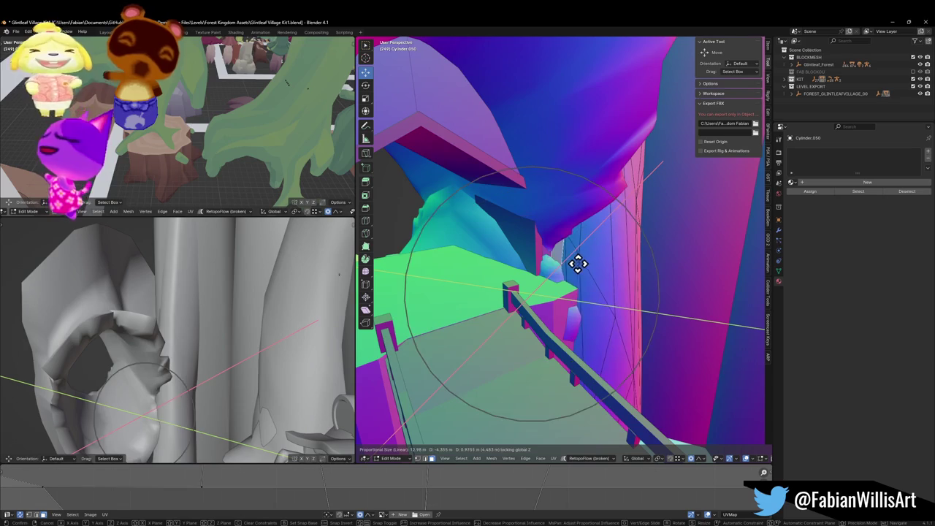
pyautogui.click(575, 265)
pyautogui.moveTo(570, 268)
pyautogui.mouseDown()
pyautogui.moveTo(580, 268)
pyautogui.moveTo(553, 271)
pyautogui.moveTo(548, 285)
pyautogui.moveTo(568, 268)
pyautogui.moveTo(592, 267)
pyautogui.moveTo(549, 277)
pyautogui.moveTo(630, 271)
pyautogui.moveTo(580, 292)
pyautogui.moveTo(593, 314)
pyautogui.moveTo(618, 314)
pyautogui.moveTo(607, 294)
pyautogui.moveTo(618, 307)
pyautogui.mouseUp()
pyautogui.press('Tab')
pyautogui.hotkey('ctrl', 's')
pyautogui.scroll(5, 617, 310)
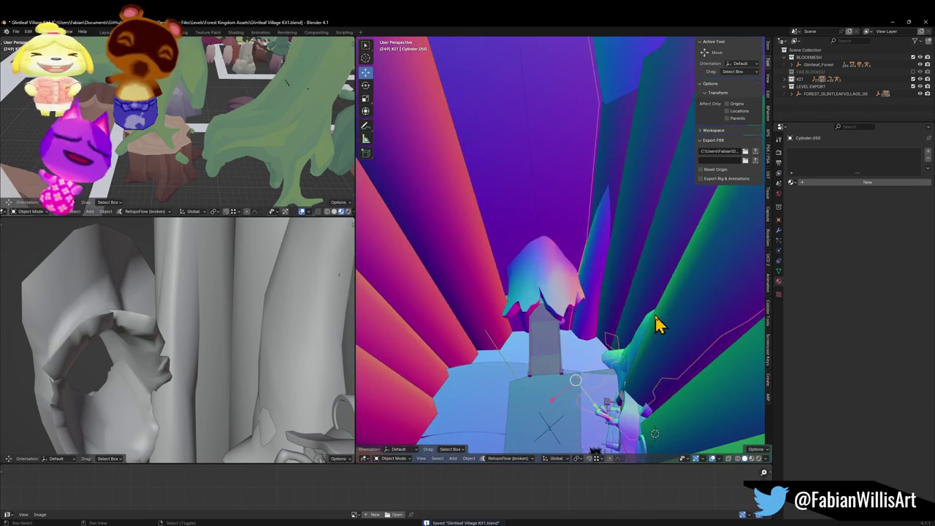
# Duplicate the pillar, turn it about Z, and slide it horizontally beside the bridge
pyautogui.hotkey('shift', 'd')
pyautogui.hotkey('shift', 'z')
pyautogui.click(567, 323)
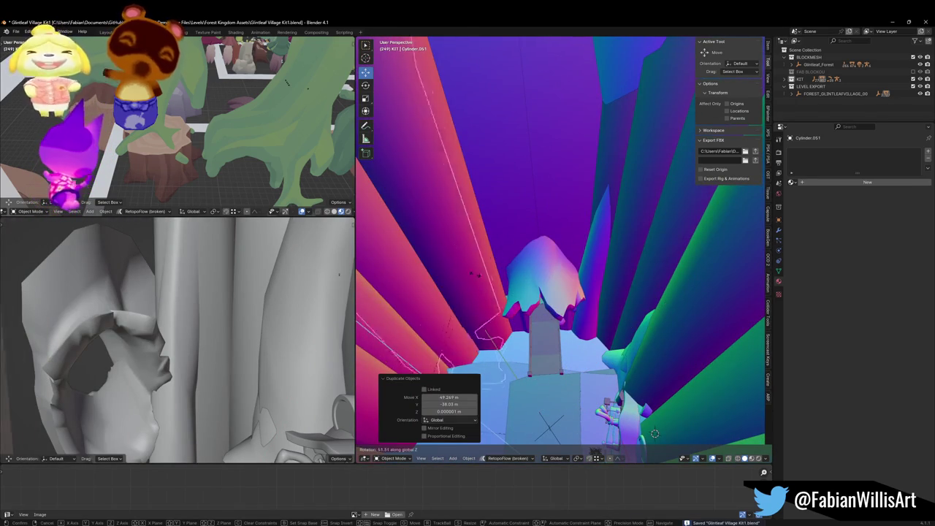
pyautogui.press('Return')
pyautogui.press('g')
pyautogui.click(533, 339)
pyautogui.press('r')
pyautogui.press('z')
pyautogui.press('g')
pyautogui.hotkey('shift', 'z')
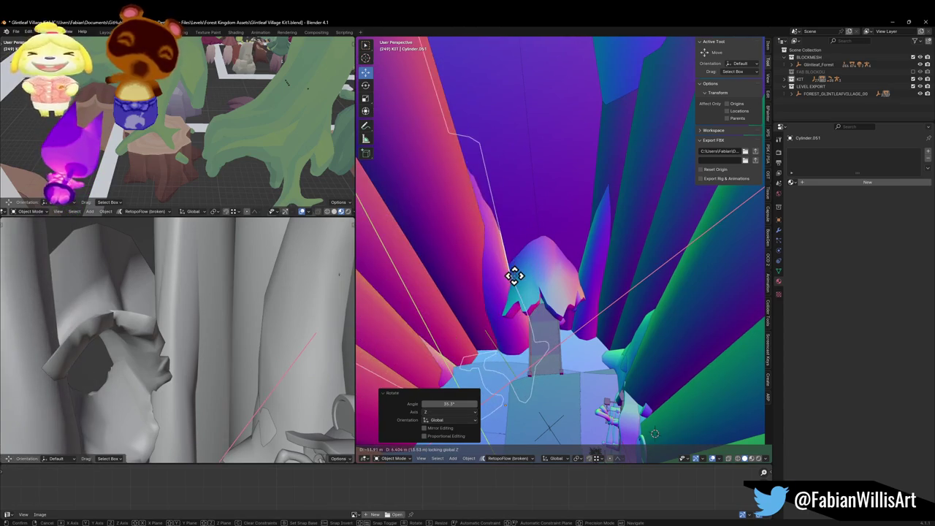
pyautogui.click(516, 277)
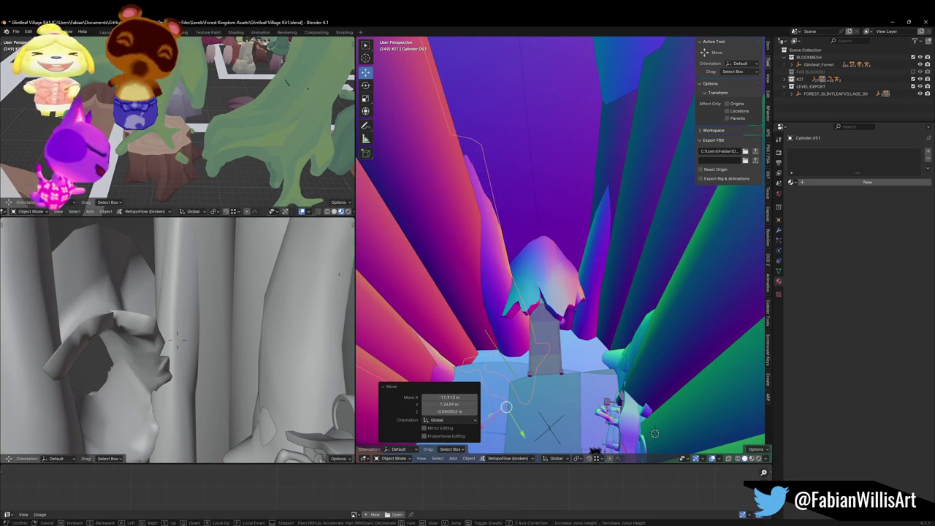
# Slide the post to a new ground position, checked from the lower-left view
pyautogui.press('s')
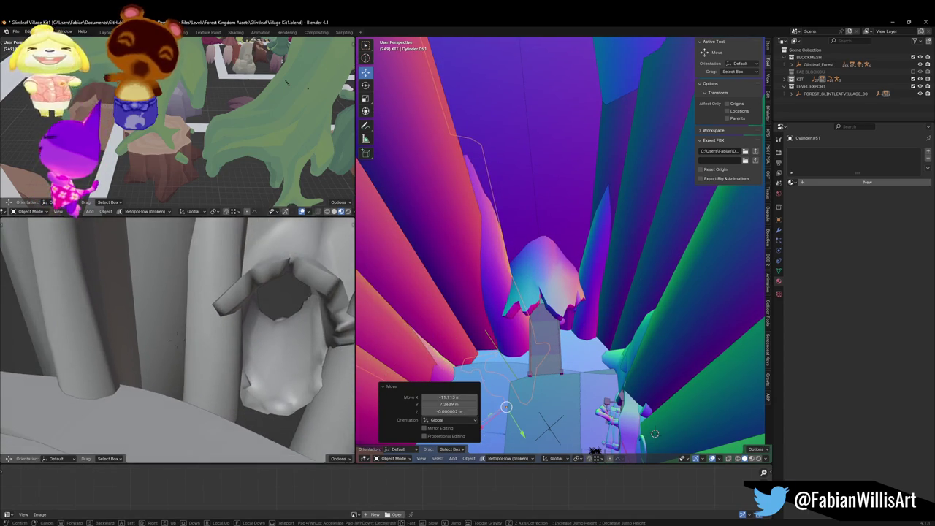
pyautogui.press('g')
pyautogui.hotkey('shift', 'z')
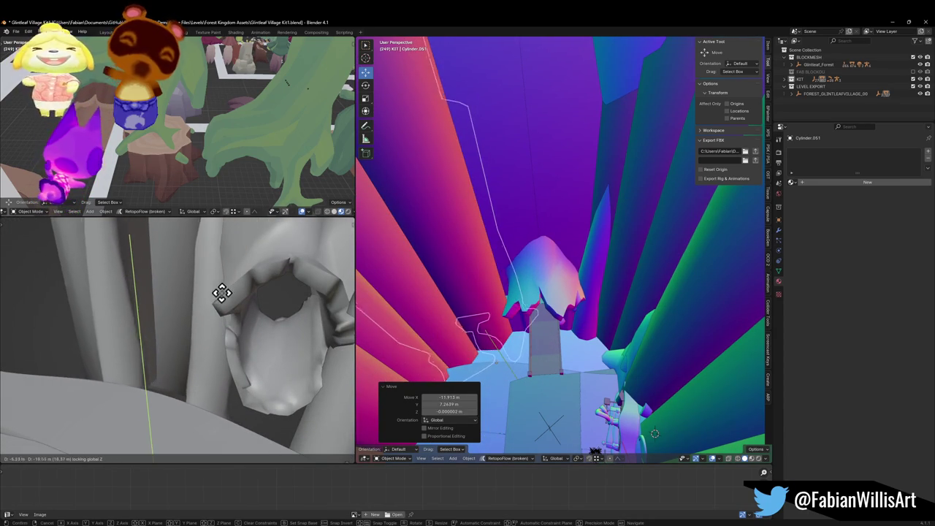
pyautogui.click(224, 295)
pyautogui.hotkey('shift', '`')
pyautogui.press('w')
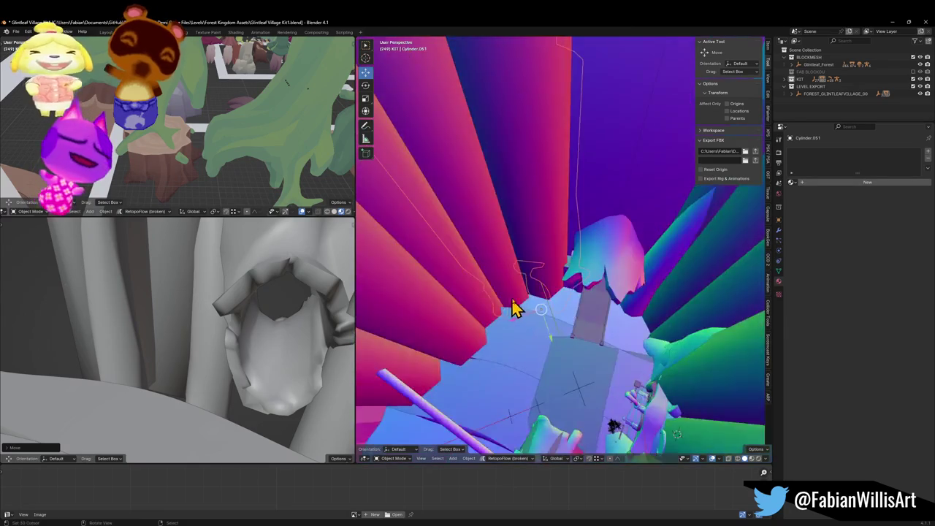
pyautogui.click(584, 325)
# Turn the post 30° about Z and slide it into its final spot beside the bridge
pyautogui.press('r')
pyautogui.press('z')
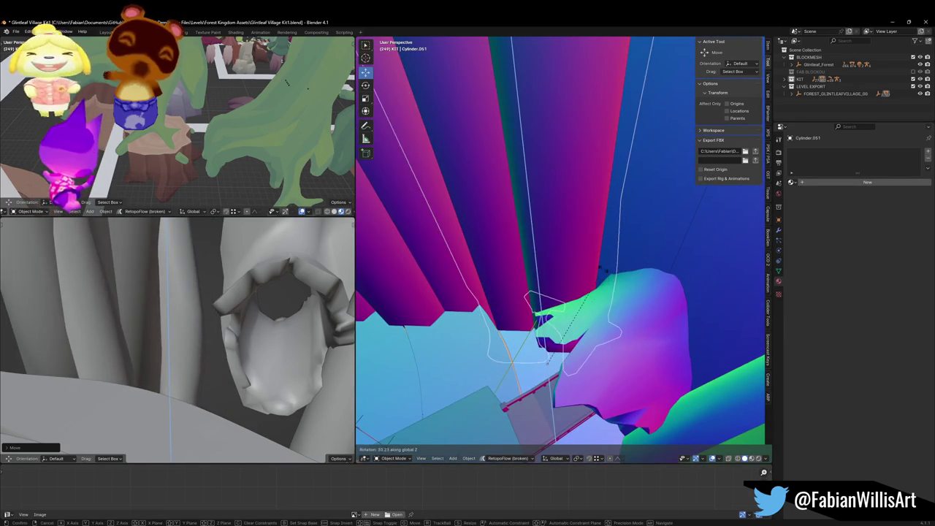
pyautogui.click(599, 278)
pyautogui.press('g')
pyautogui.hotkey('shift', 'z')
pyautogui.click(590, 287)
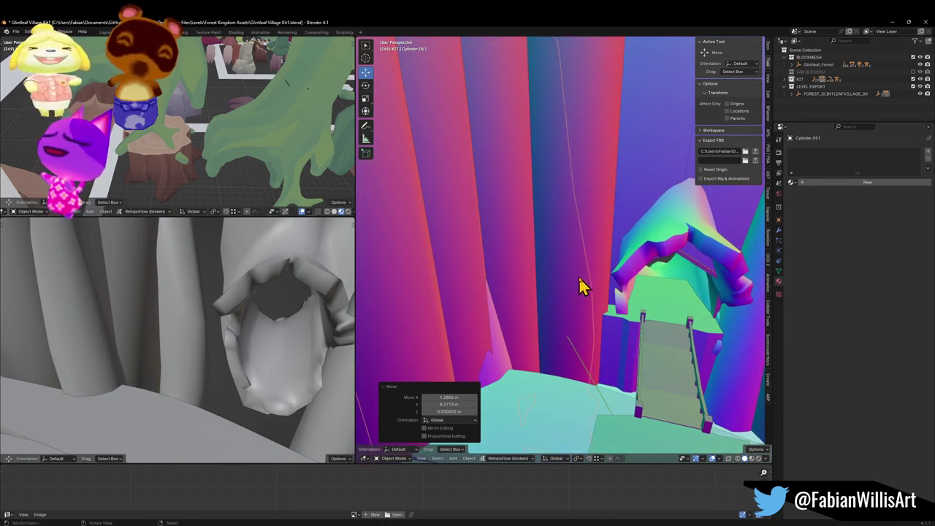
pyautogui.press('g')
pyautogui.press('z')
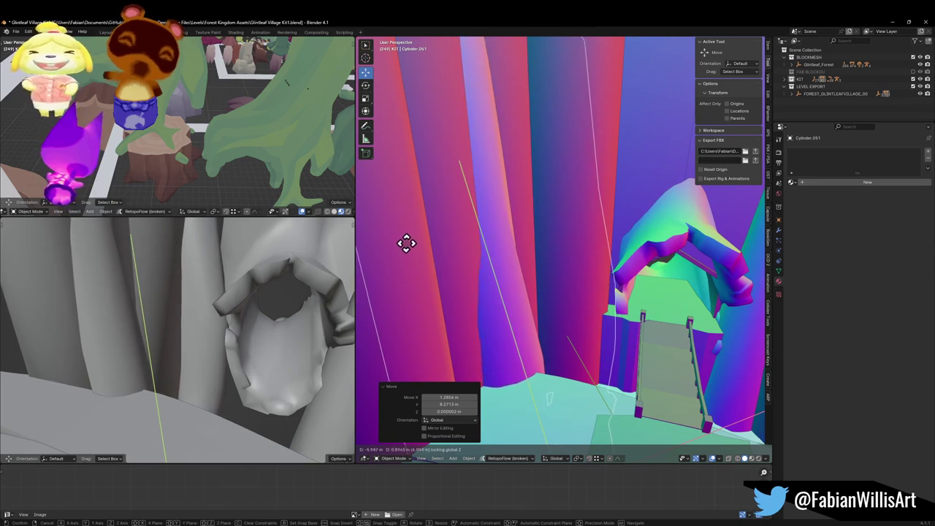
pyautogui.click(416, 441)
pyautogui.moveTo(463, 344)
pyautogui.mouseDown()
pyautogui.moveTo(499, 307)
pyautogui.moveTo(490, 291)
pyautogui.moveTo(560, 290)
pyautogui.mouseUp()
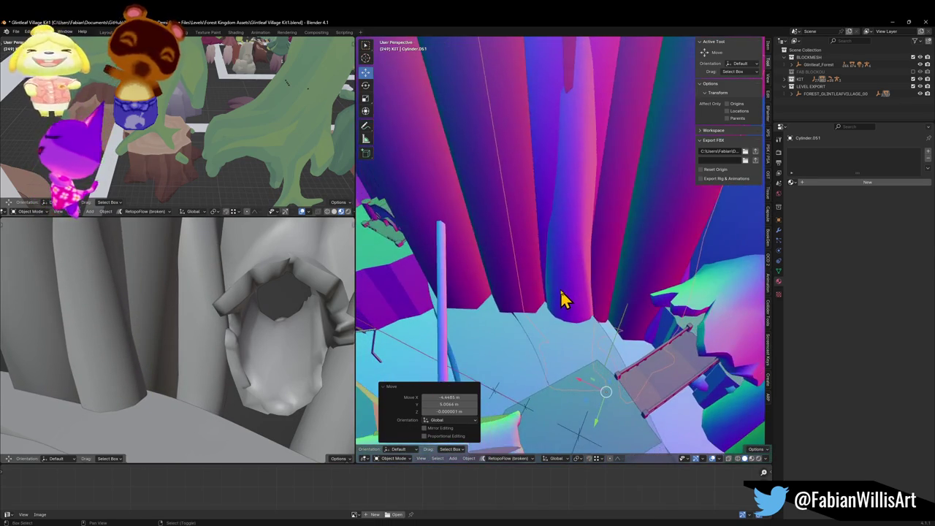
pyautogui.hotkey('shift', 'd')
# Place the duplicated post with cleared rotation, raise it, and turn it 240° then 114° around Z
pyautogui.click(504, 328)
pyautogui.hotkey('alt', 'r')
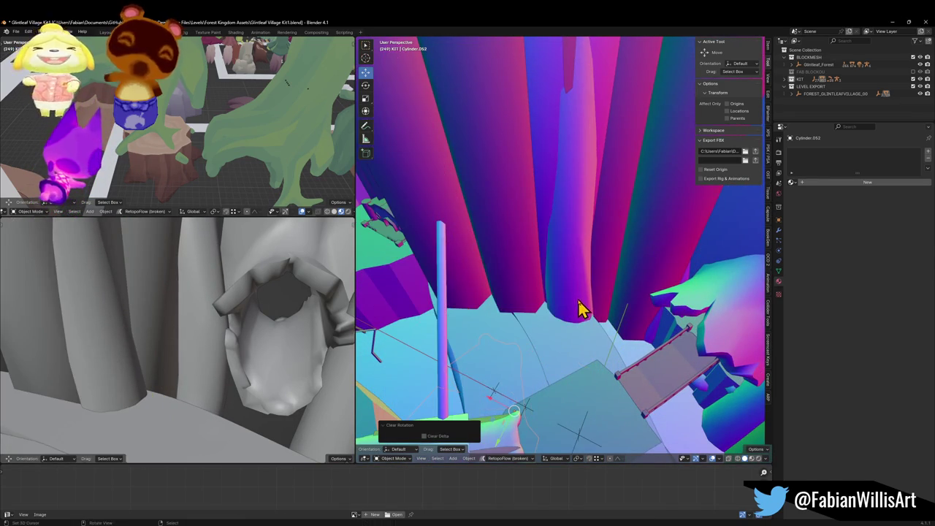
pyautogui.press('g')
pyautogui.press('z')
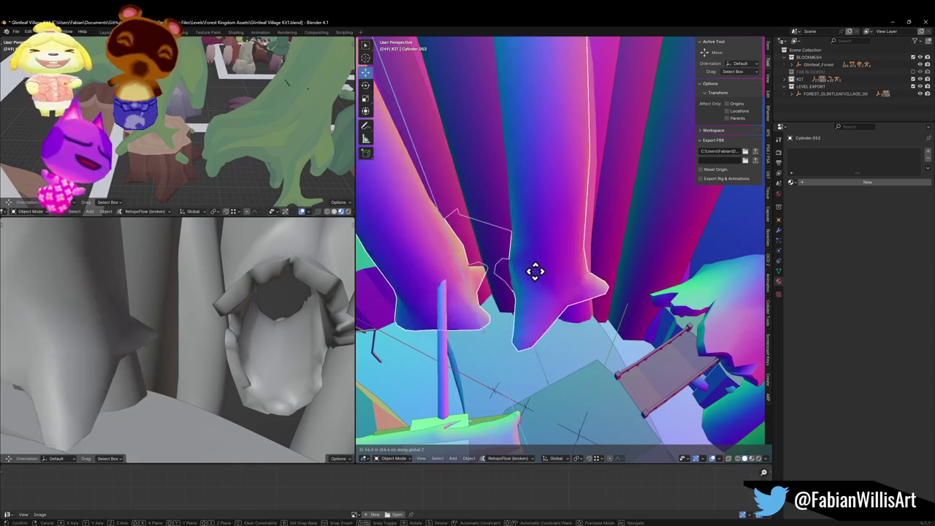
pyautogui.click(559, 310)
pyautogui.press('r')
pyautogui.press('z')
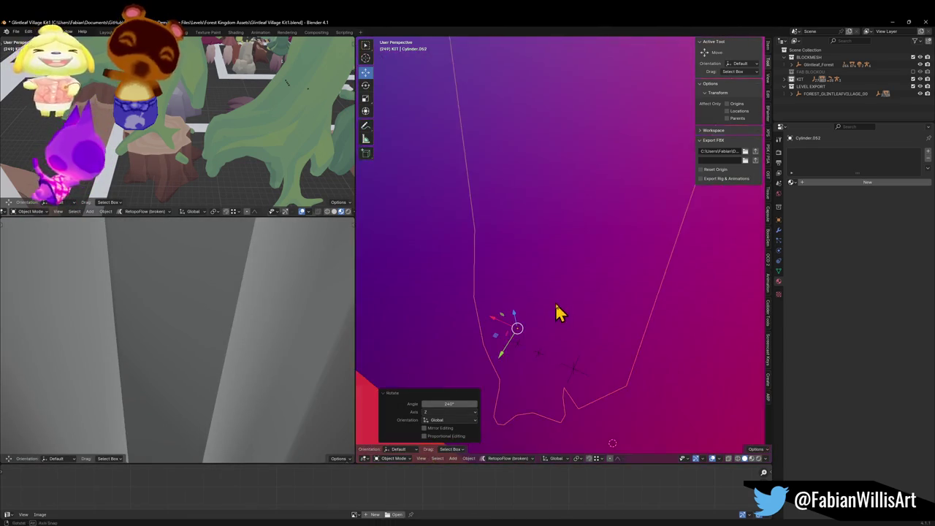
pyautogui.click(593, 329)
pyautogui.press('r')
pyautogui.press('z')
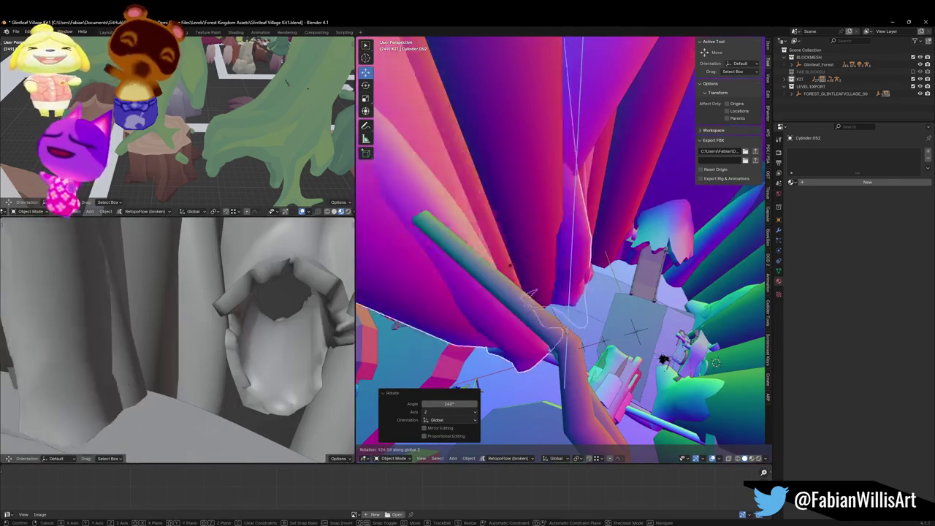
pyautogui.click(548, 272)
# Reposition the copied post, adjust its height and enlarge it to 1.323
pyautogui.press('s')
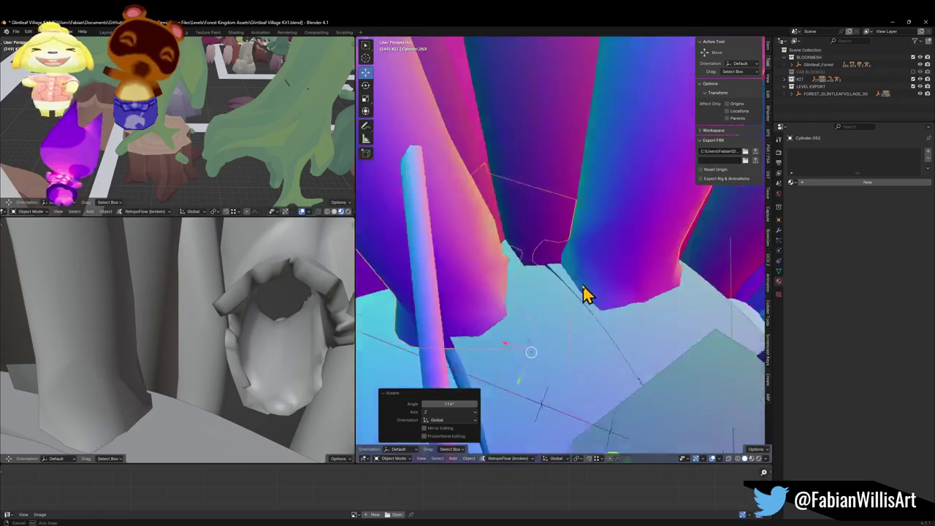
pyautogui.press('g')
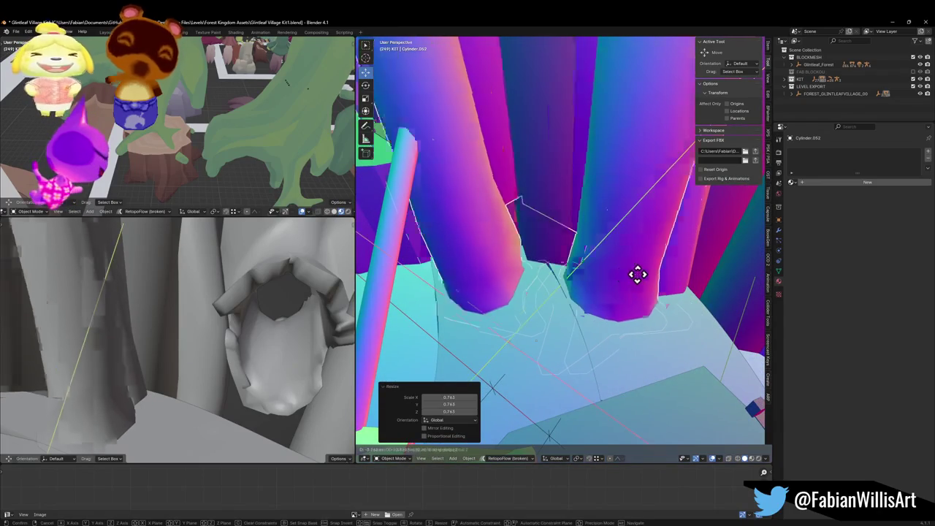
pyautogui.click(619, 266)
pyautogui.press('g')
pyautogui.press('z')
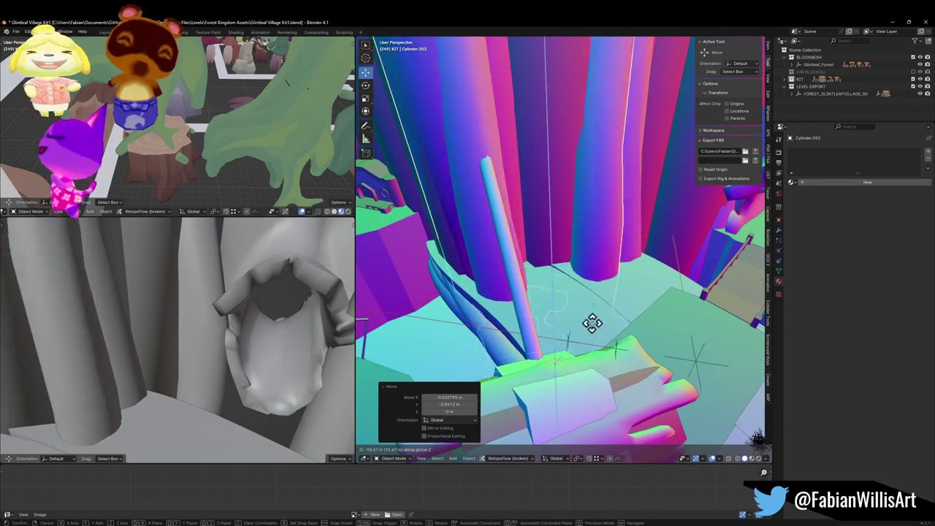
pyautogui.click(595, 281)
pyautogui.press('s')
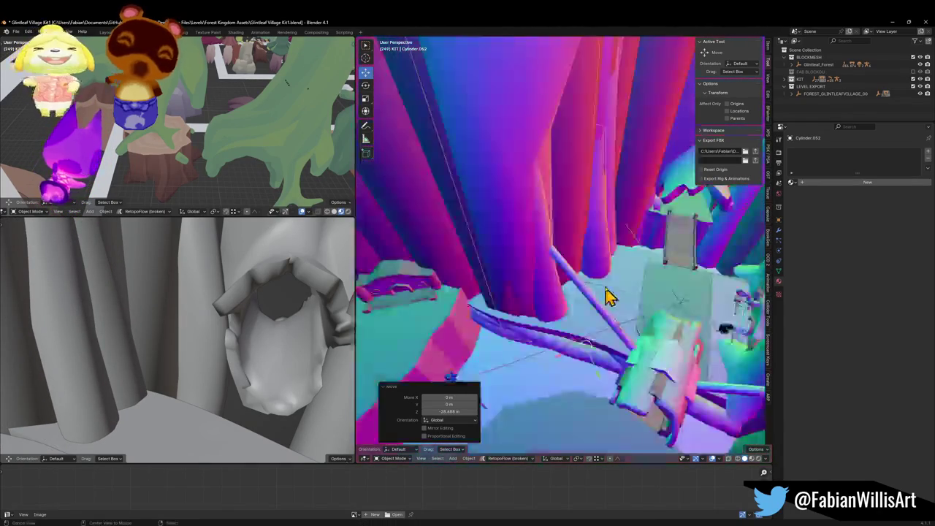
pyautogui.click(620, 228)
pyautogui.press('g')
pyautogui.press('z')
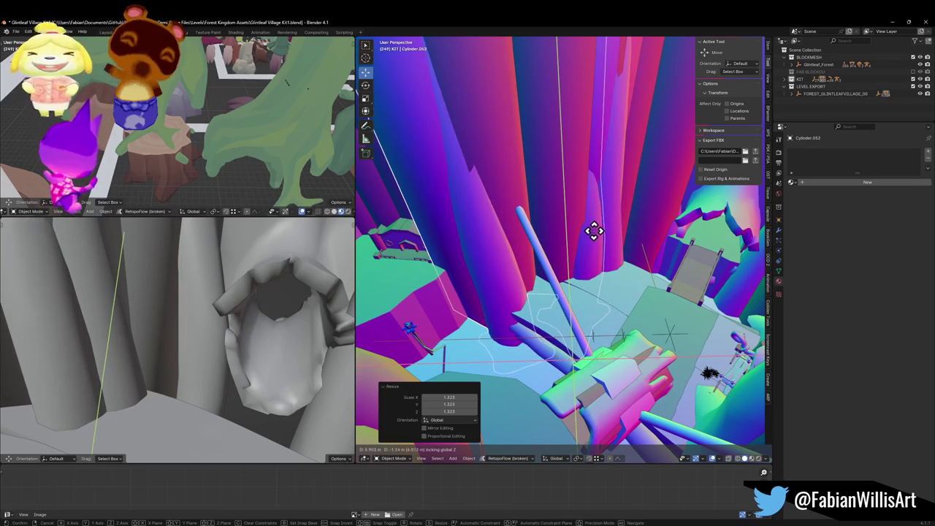
pyautogui.click(570, 255)
# Fly the small view around to inspect the posts, save Glintleaf Village Kit1.blend, then go to Unity
pyautogui.hotkey('shift', '`')
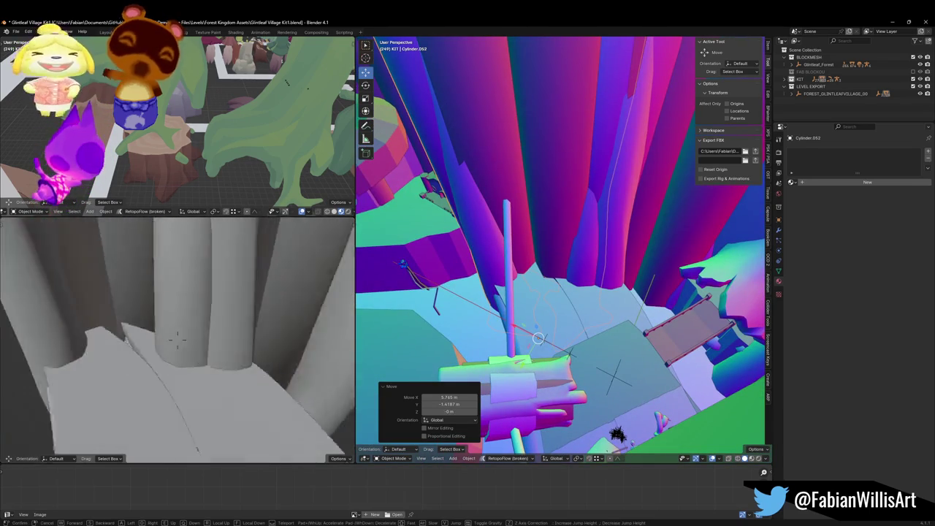
pyautogui.press('w')
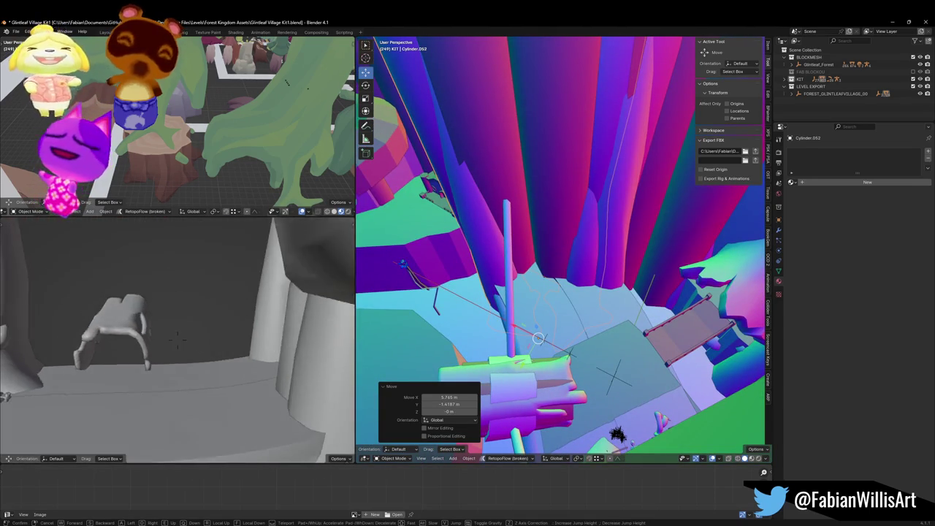
pyautogui.press('w')
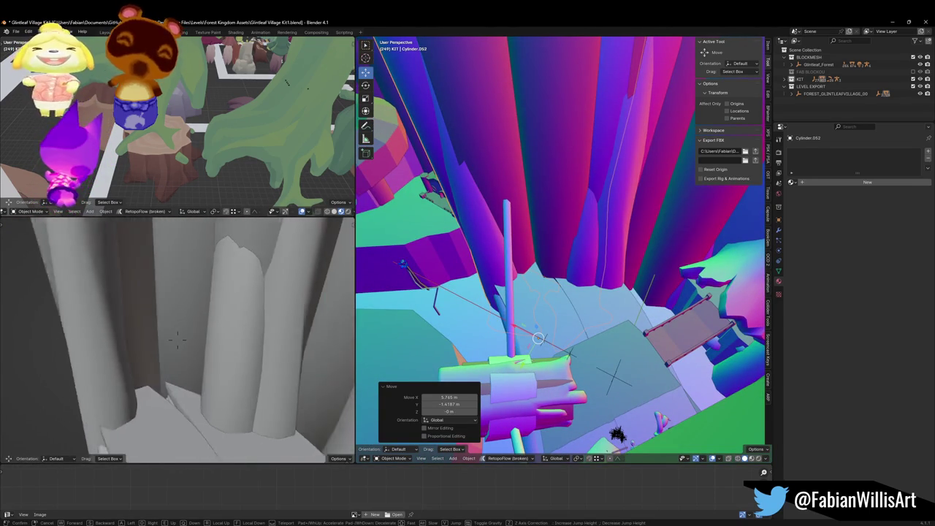
pyautogui.press('w')
pyautogui.press('w')
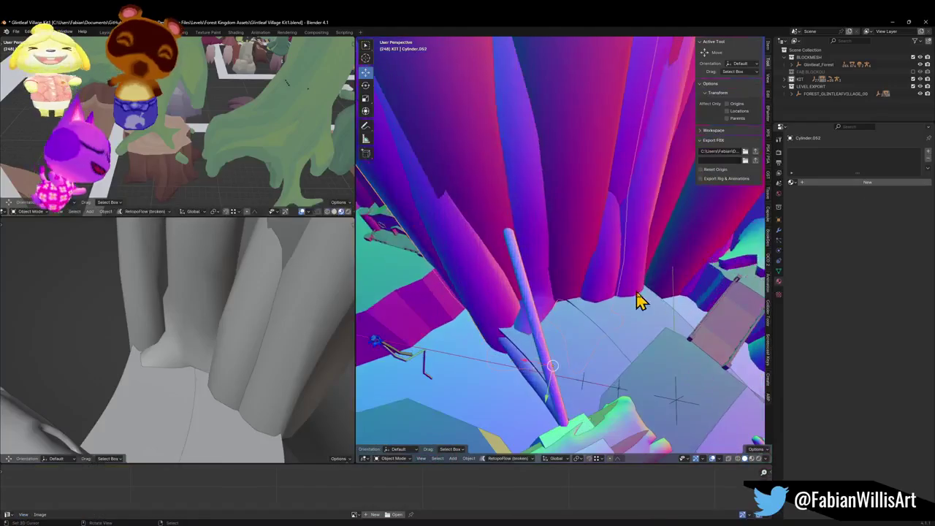
pyautogui.hotkey('ctrl', 's')
pyautogui.click(612, 406)
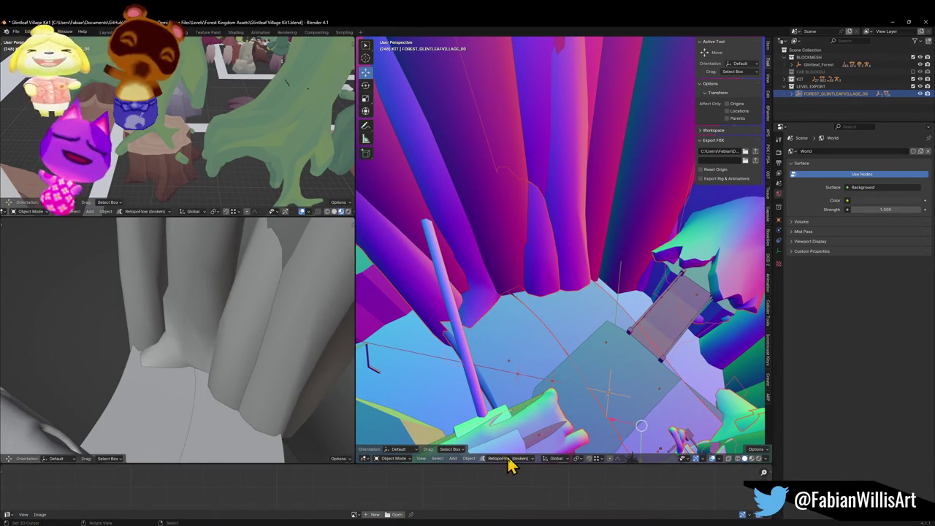
pyautogui.hotkey('alt', 'Tab')
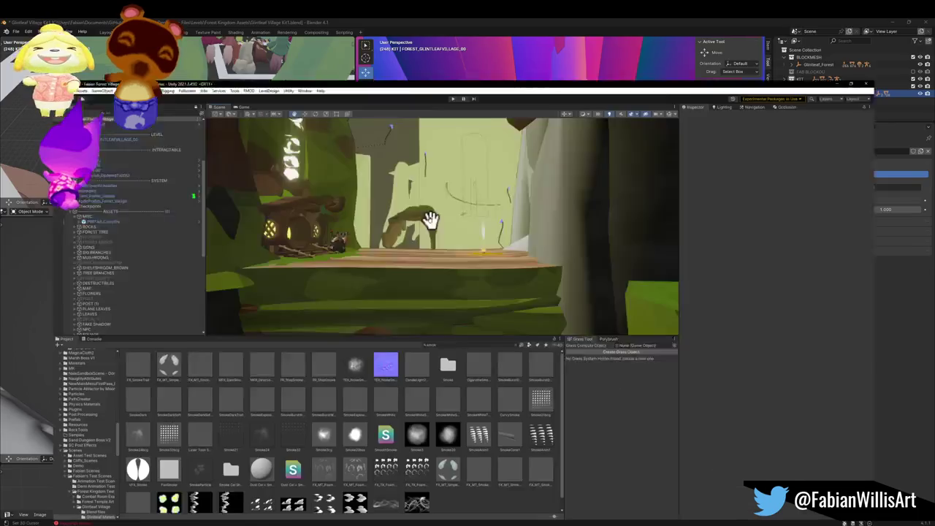
pyautogui.moveTo(436, 243)
pyautogui.mouseDown()
pyautogui.moveTo(417, 200)
pyautogui.moveTo(388, 192)
pyautogui.moveTo(247, 197)
pyautogui.moveTo(274, 198)
pyautogui.moveTo(384, 250)
pyautogui.moveTo(394, 233)
pyautogui.mouseUp()
pyautogui.click(444, 163)
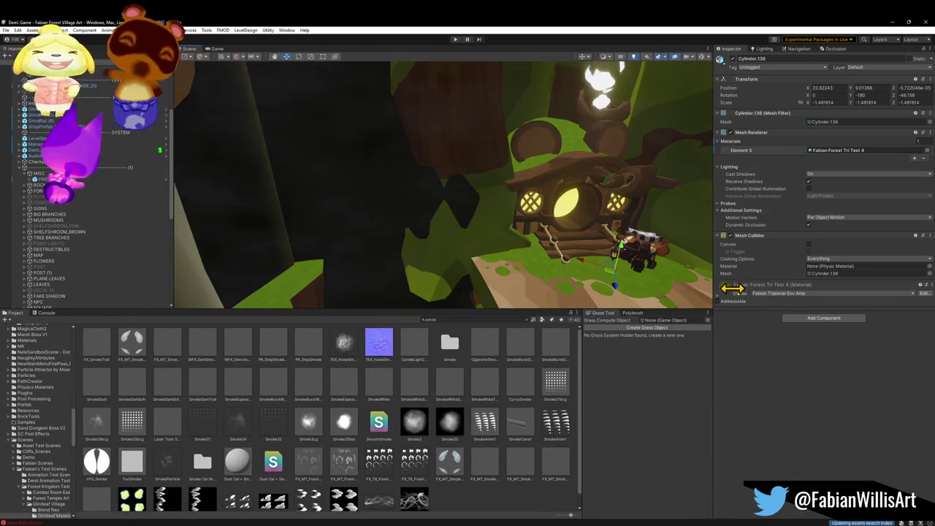
pyautogui.scroll(2, 293, 240)
pyautogui.moveTo(304, 224)
pyautogui.mouseDown()
pyautogui.moveTo(367, 253)
pyautogui.moveTo(324, 190)
pyautogui.moveTo(409, 149)
pyautogui.moveTo(612, 192)
pyautogui.moveTo(597, 204)
pyautogui.moveTo(704, 293)
pyautogui.mouseUp()
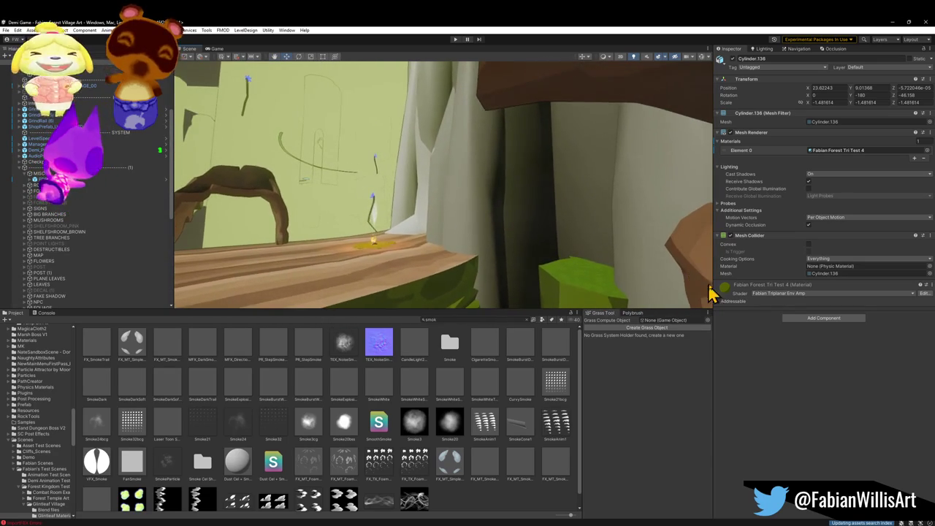
pyautogui.scroll(2, 549, 240)
pyautogui.moveTo(553, 224)
pyautogui.mouseDown()
pyautogui.moveTo(539, 217)
pyautogui.moveTo(716, 267)
pyautogui.mouseUp()
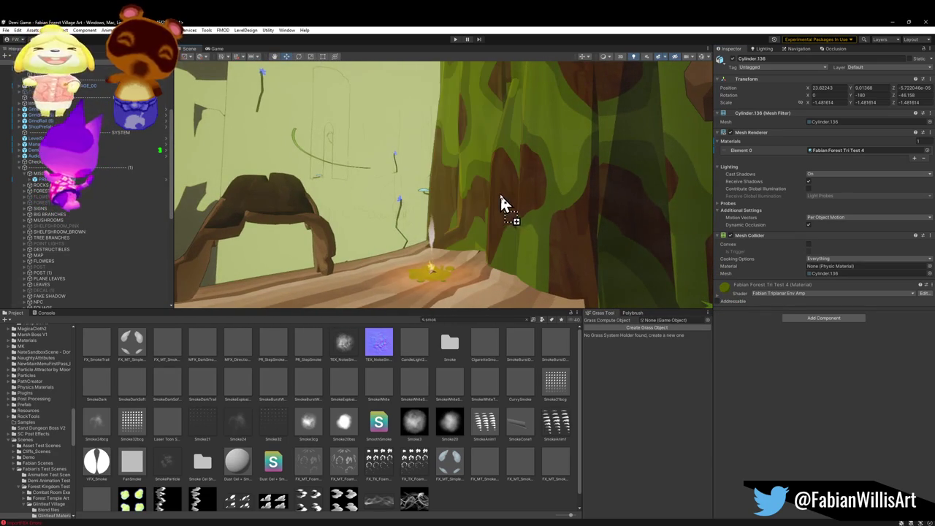
pyautogui.moveTo(577, 292)
pyautogui.mouseDown()
pyautogui.moveTo(611, 255)
pyautogui.moveTo(554, 284)
pyautogui.moveTo(502, 273)
pyautogui.moveTo(357, 273)
pyautogui.moveTo(318, 261)
pyautogui.moveTo(376, 244)
pyautogui.moveTo(355, 268)
pyautogui.moveTo(371, 277)
pyautogui.moveTo(309, 269)
pyautogui.moveTo(328, 242)
pyautogui.moveTo(358, 250)
pyautogui.moveTo(343, 252)
pyautogui.mouseUp()
pyautogui.click(372, 276)
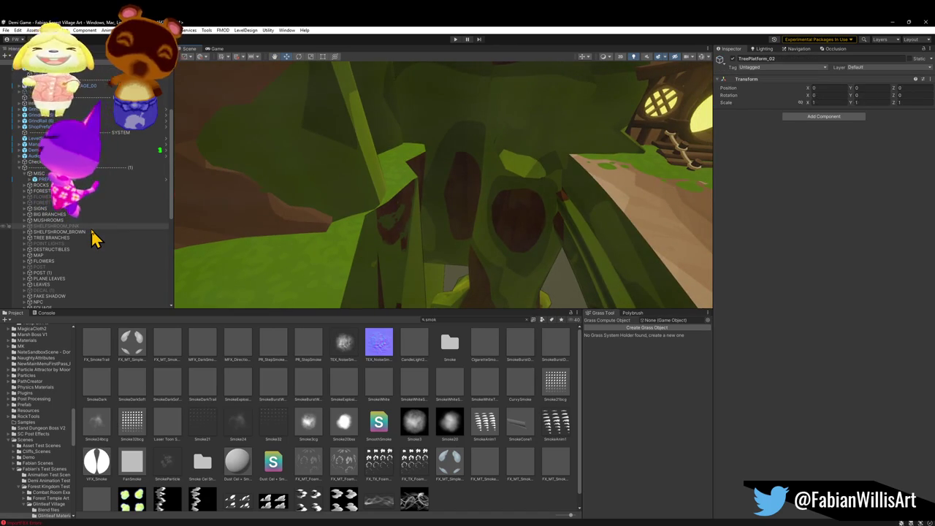
# Frame TreePlatform_00 and TreePlatform_02 and orbit around the tree platform
pyautogui.press('f')
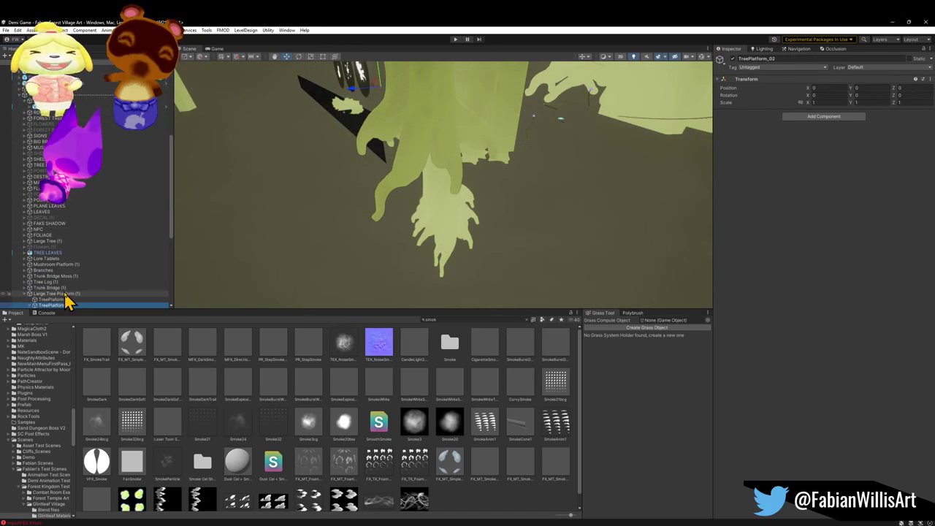
pyautogui.moveTo(293, 276)
pyautogui.mouseDown()
pyautogui.moveTo(417, 224)
pyautogui.moveTo(234, 270)
pyautogui.mouseUp()
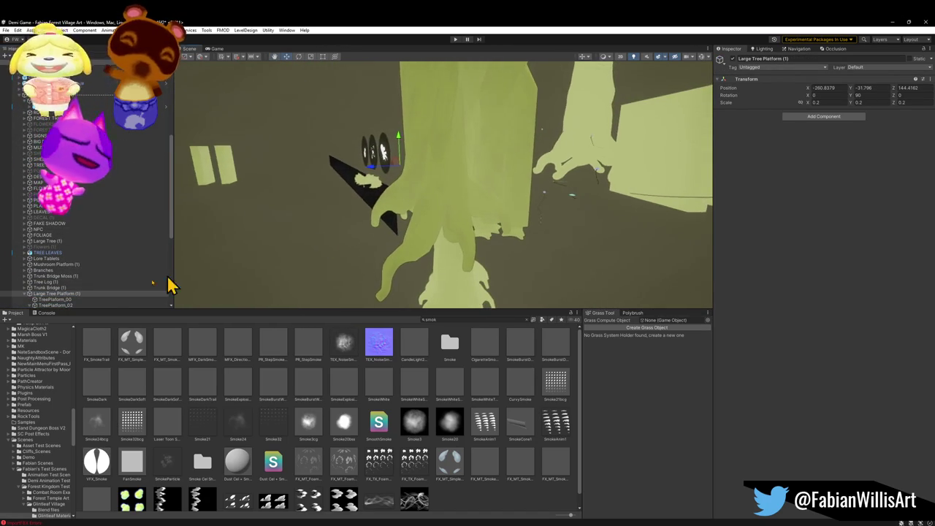
pyautogui.press('f')
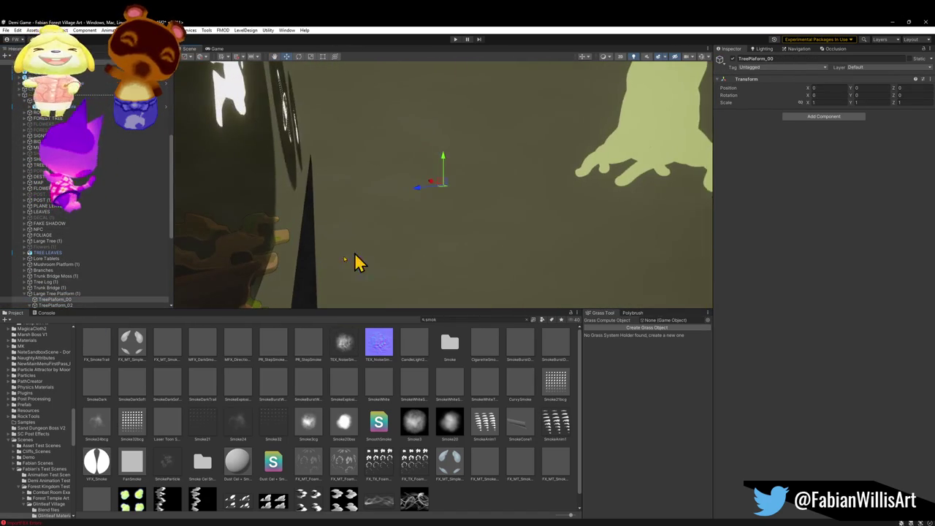
pyautogui.press('f')
pyautogui.moveTo(324, 234)
pyautogui.mouseDown()
pyautogui.moveTo(424, 215)
pyautogui.moveTo(403, 202)
pyautogui.moveTo(429, 201)
pyautogui.moveTo(386, 179)
pyautogui.moveTo(411, 116)
pyautogui.moveTo(397, 54)
pyautogui.moveTo(466, 68)
pyautogui.moveTo(466, 77)
pyautogui.moveTo(540, 136)
pyautogui.moveTo(549, 167)
pyautogui.moveTo(405, 183)
pyautogui.moveTo(185, 261)
pyautogui.mouseUp()
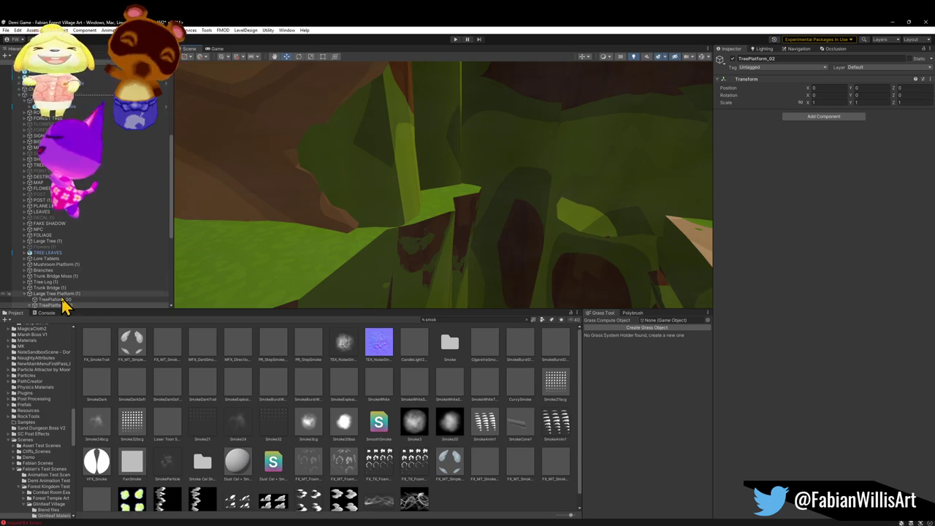
# Disable the Large Tree Platform (1) group, clear the selection and orbit to check the scene
pyautogui.click(732, 58)
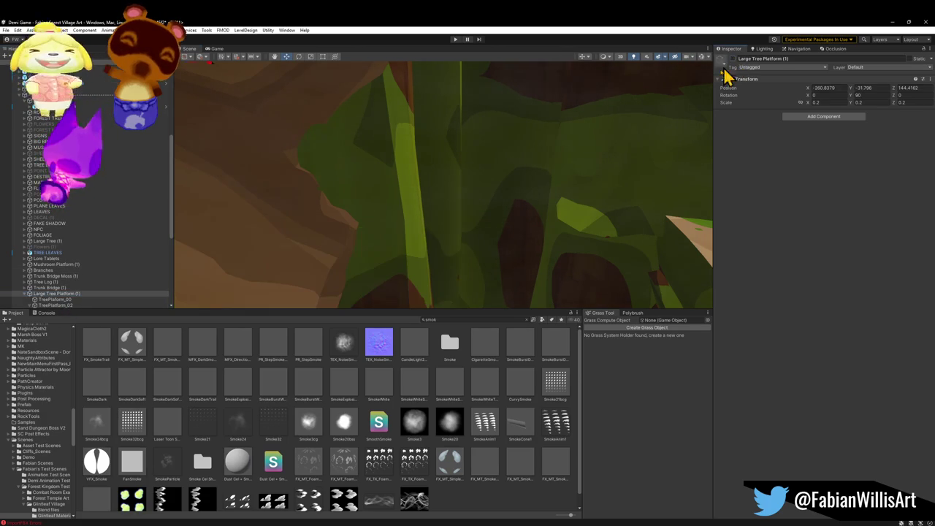
pyautogui.click(397, 173)
pyautogui.moveTo(397, 173)
pyautogui.mouseDown()
pyautogui.moveTo(295, 173)
pyautogui.moveTo(643, 87)
pyautogui.moveTo(525, 153)
pyautogui.mouseUp()
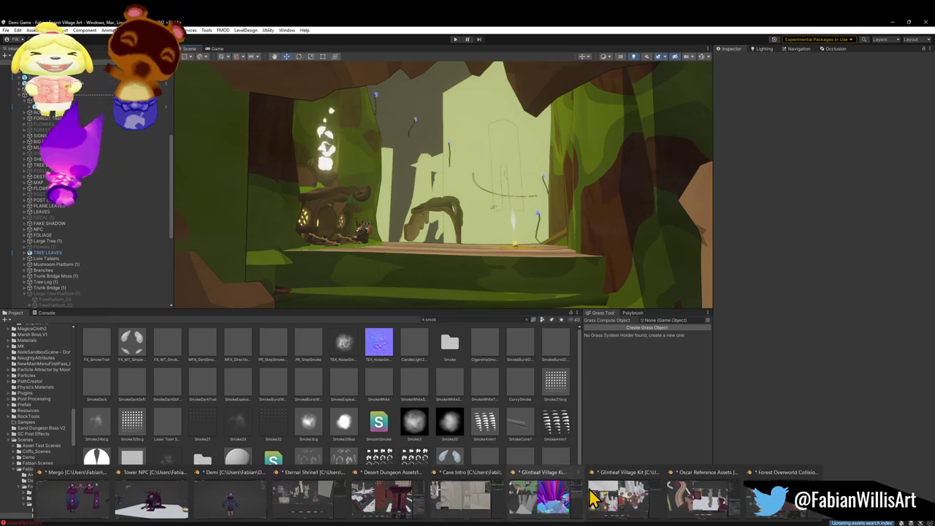
# Bring the Glintleaf Village Kit Blender window to the front from the taskbar
pyautogui.click(617, 501)
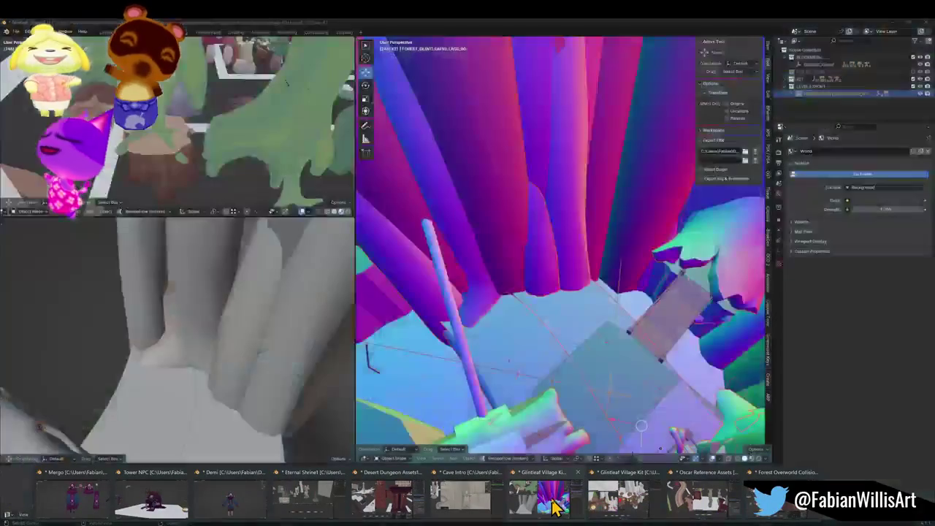
pyautogui.click(553, 504)
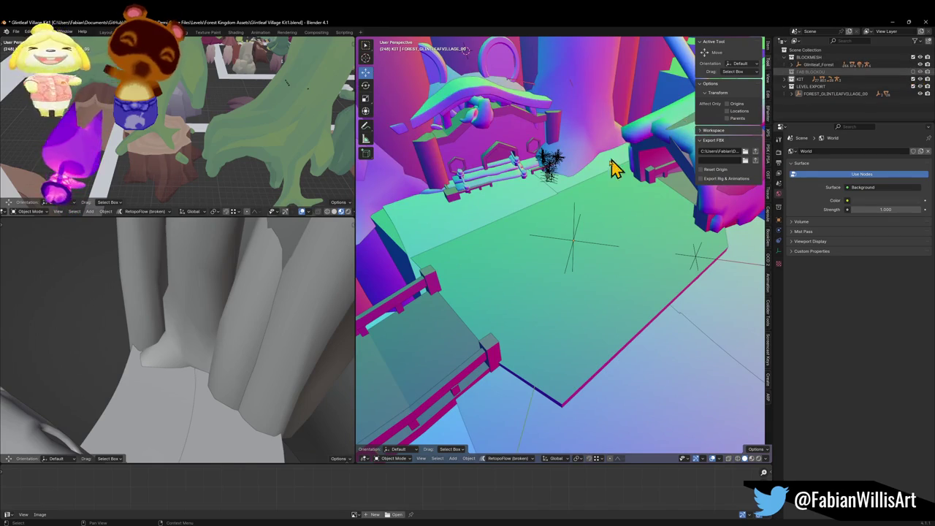
# Walk along the bridge to the mouse house by the archway and select the Cylinder.136 sign
pyautogui.hotkey('shift', '`')
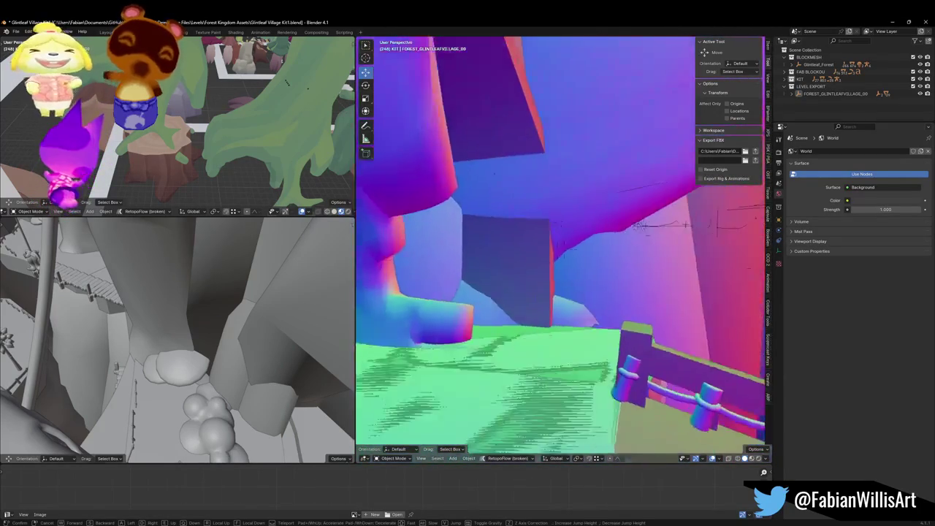
pyautogui.press('w')
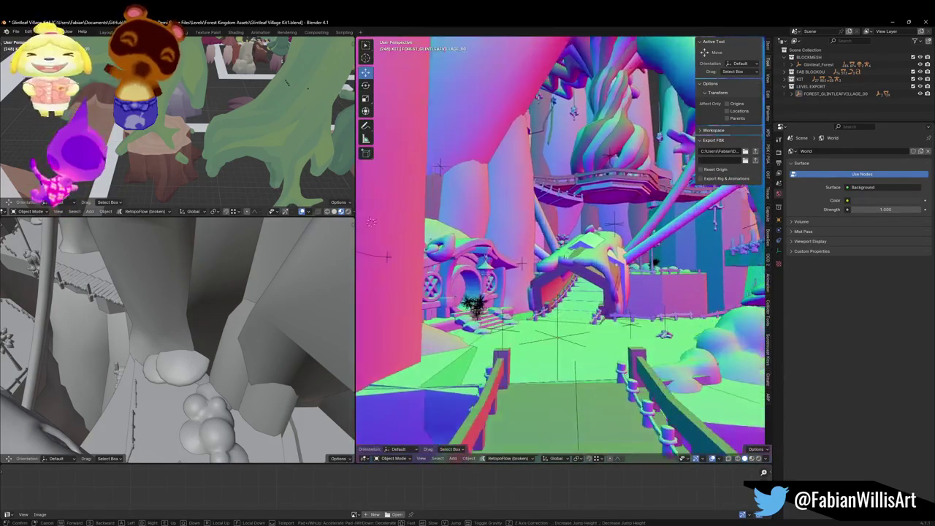
pyautogui.press('w')
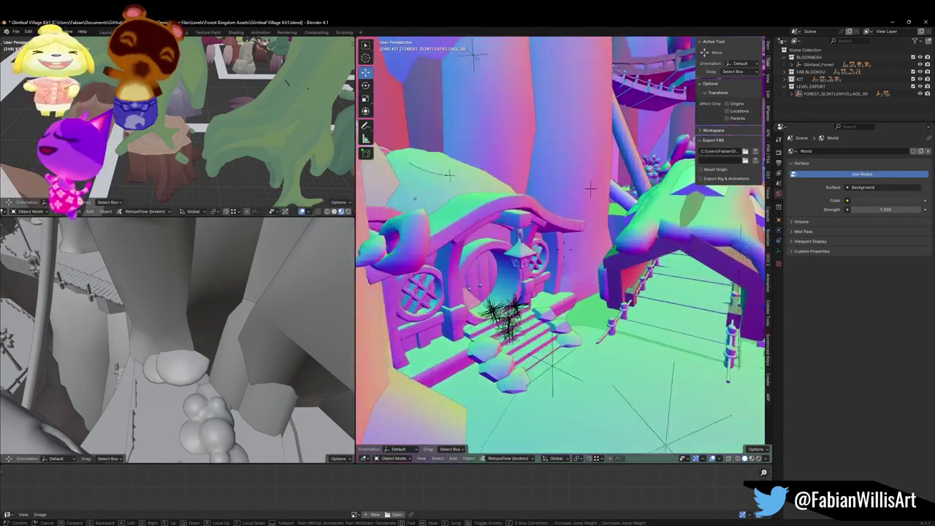
pyautogui.click(489, 248)
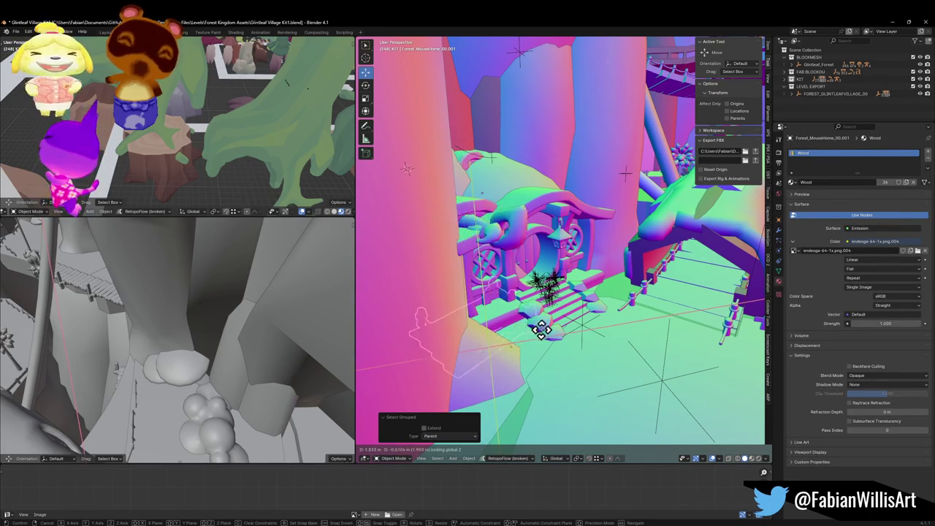
pyautogui.click(544, 165)
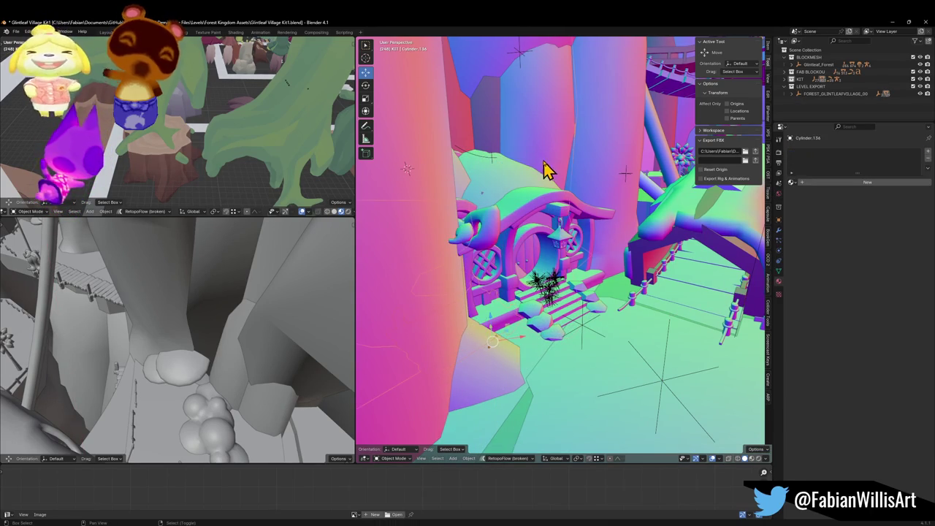
# Hide the FAB BLOCKOUT collection and select the Cylinder.136 sign
pyautogui.moveTo(577, 196)
pyautogui.mouseDown()
pyautogui.moveTo(563, 209)
pyautogui.moveTo(533, 209)
pyautogui.moveTo(540, 212)
pyautogui.mouseUp()
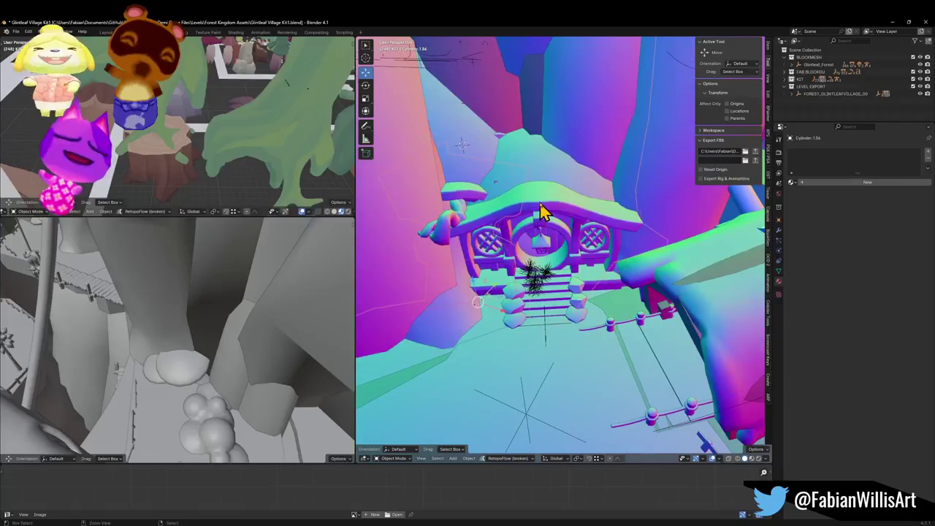
pyautogui.hotkey('ctrl', 'z')
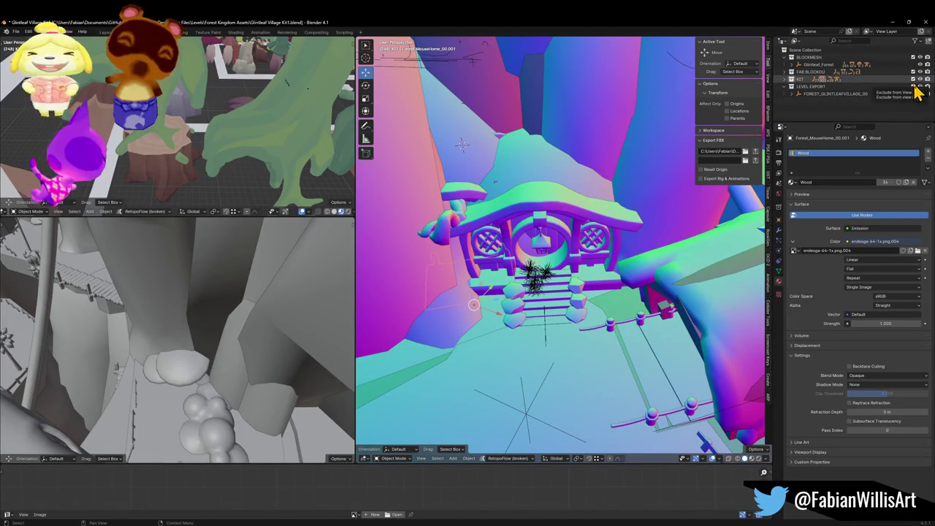
pyautogui.click(920, 71)
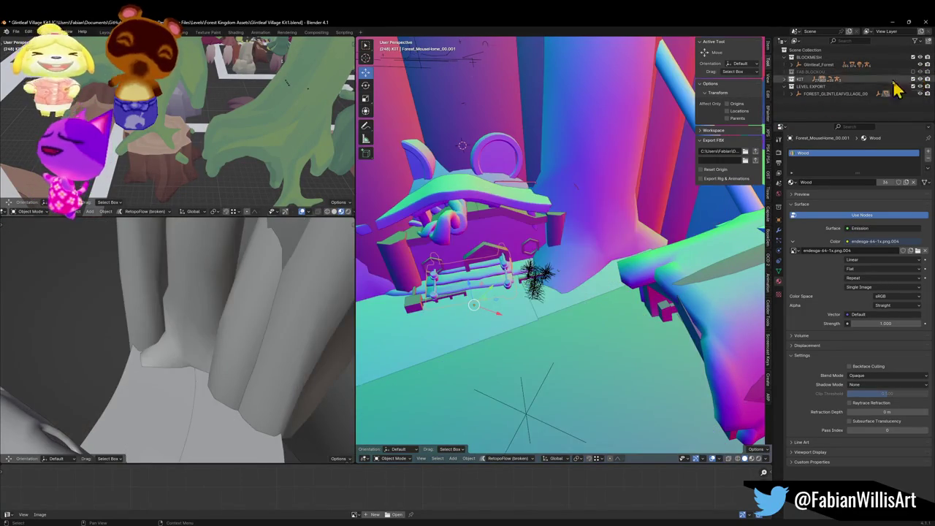
pyautogui.scroll(2, 541, 227)
pyautogui.press('g')
pyautogui.rightClick(582, 222)
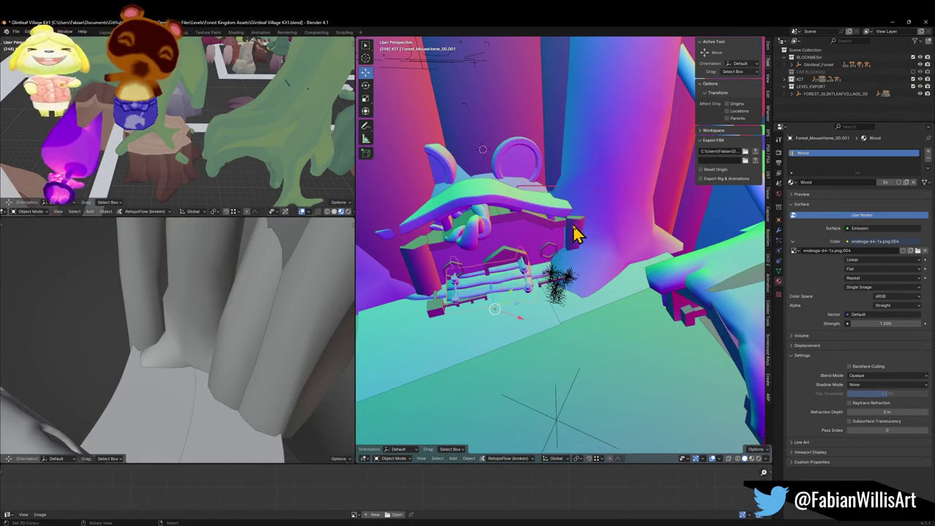
pyautogui.click(588, 173)
pyautogui.press('g')
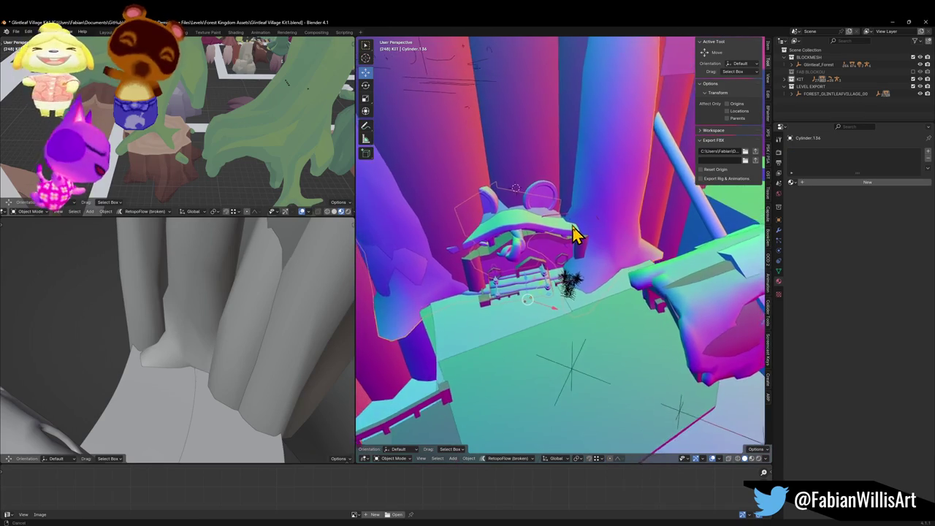
pyautogui.rightClick(619, 274)
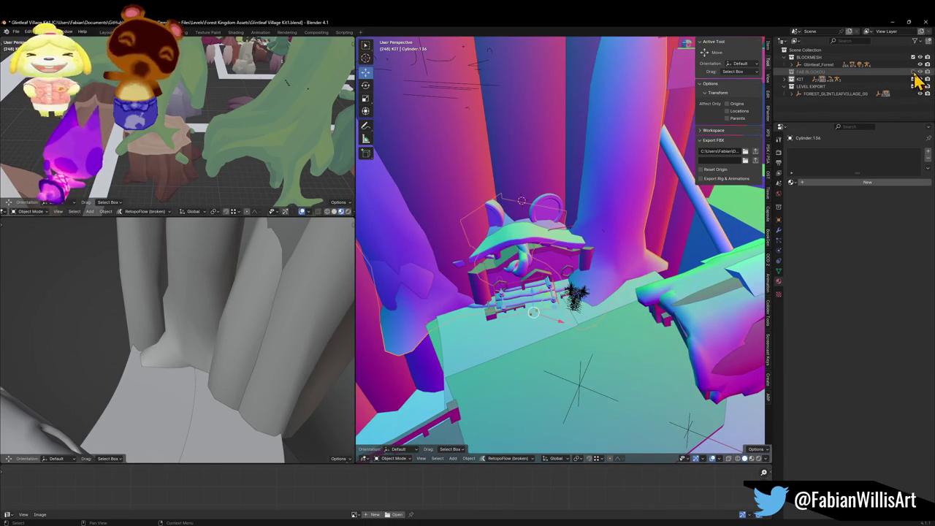
pyautogui.scroll(5, 596, 246)
pyautogui.scroll(-5, 597, 244)
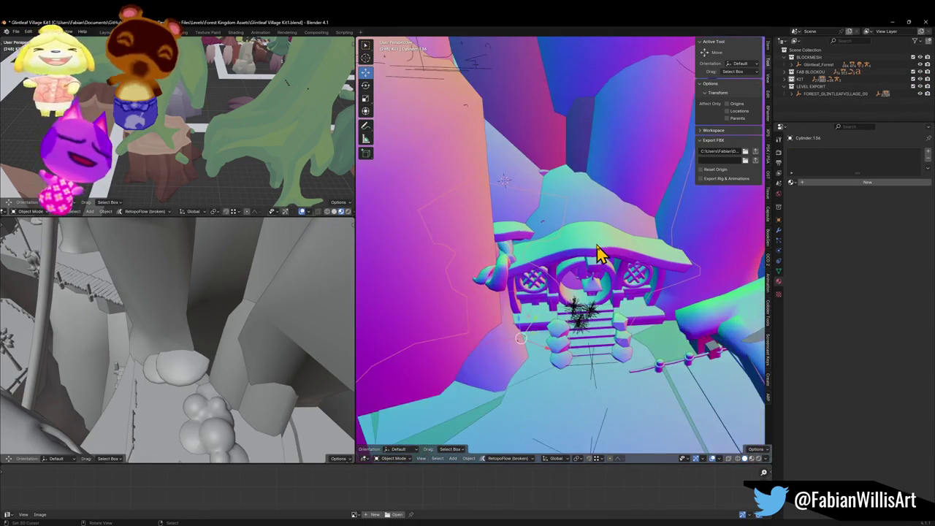
# Move the Cylinder.136 sign over the house front and rotate it around Z
pyautogui.press('g')
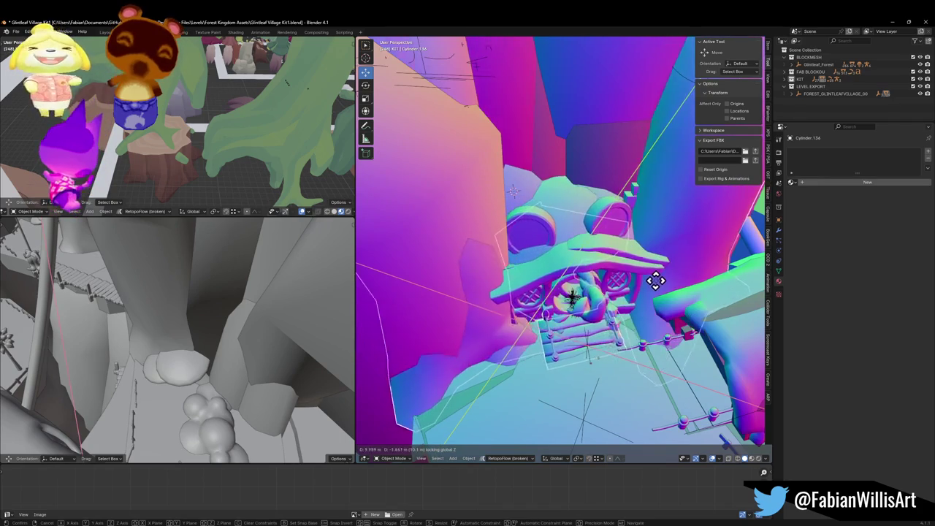
pyautogui.click(675, 285)
pyautogui.press('r')
pyautogui.press('z')
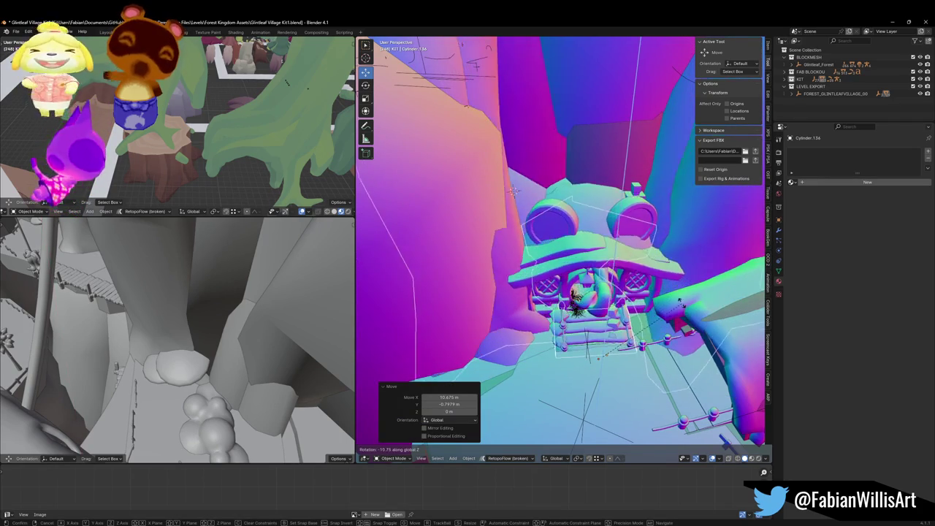
pyautogui.click(678, 291)
# Fine-tune the sign's horizontal position and Z rotation to about -3.8°
pyautogui.press('g')
pyautogui.hotkey('shift', 'z')
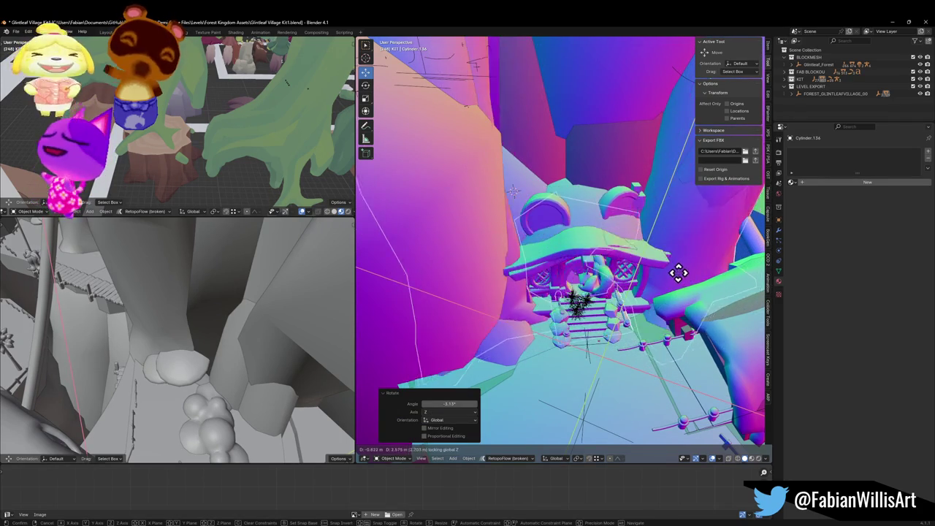
pyautogui.press('r')
pyautogui.press('z')
pyautogui.click(689, 294)
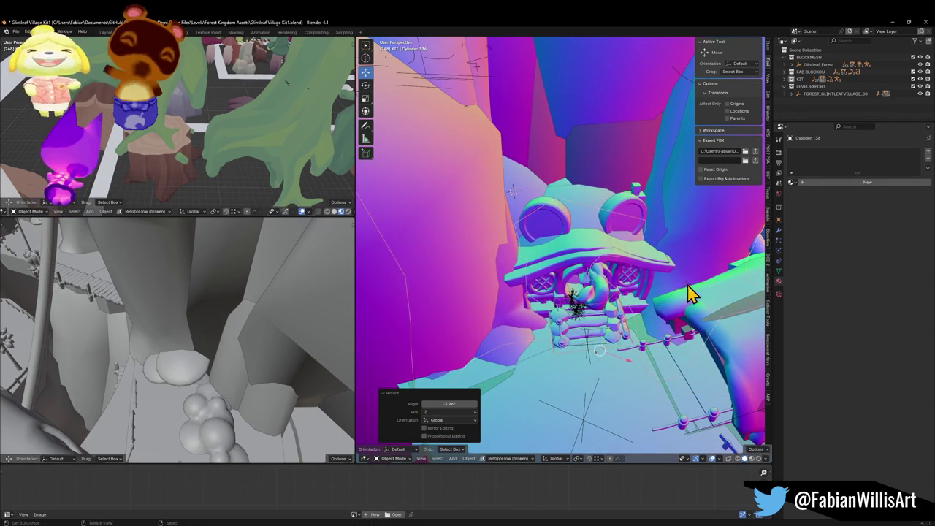
pyautogui.press('g')
pyautogui.hotkey('shift', 'z')
pyautogui.press('r')
pyautogui.press('z')
pyautogui.click(689, 292)
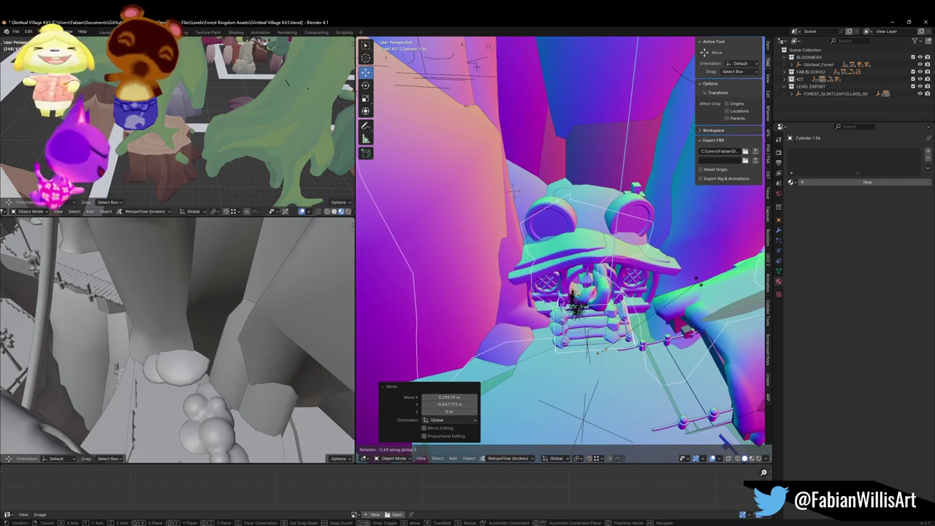
# Walk the lower-left view through the tunnel out to the village
pyautogui.hotkey('shift', '`')
pyautogui.press('w')
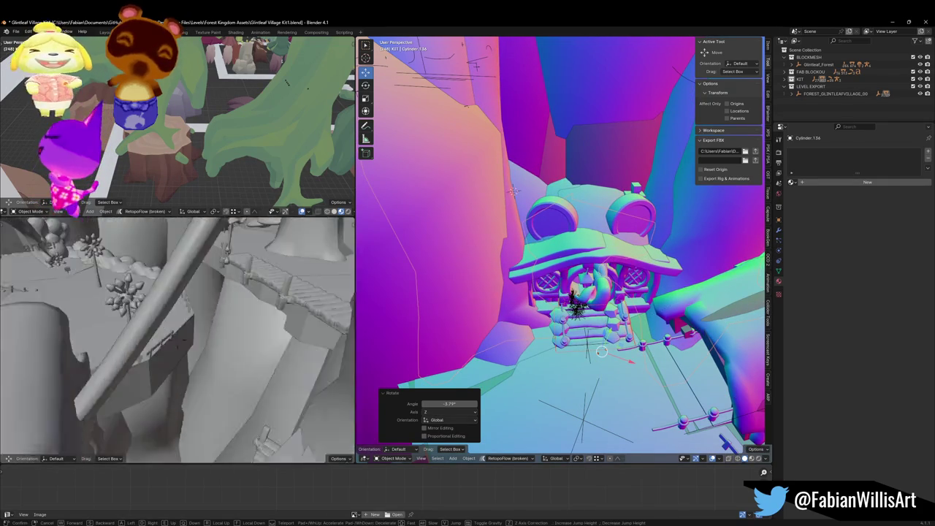
pyautogui.press('w')
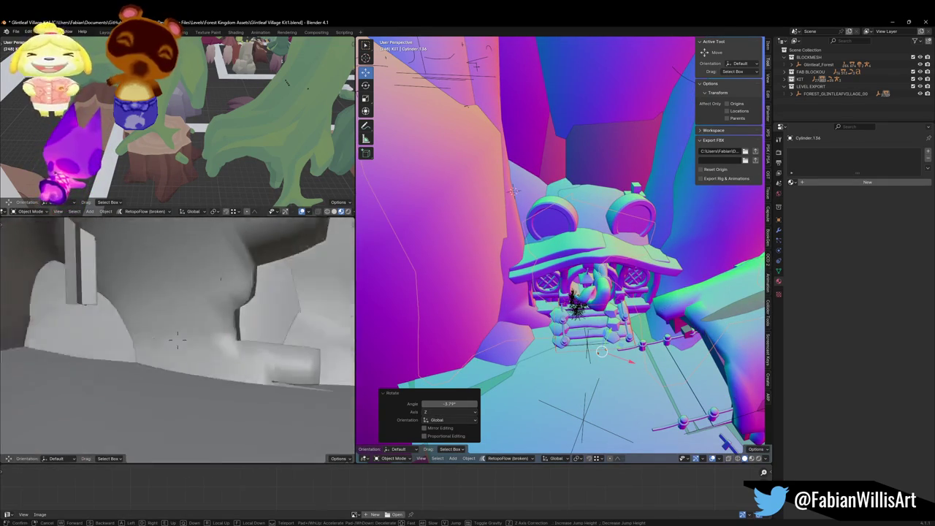
pyautogui.click(208, 369)
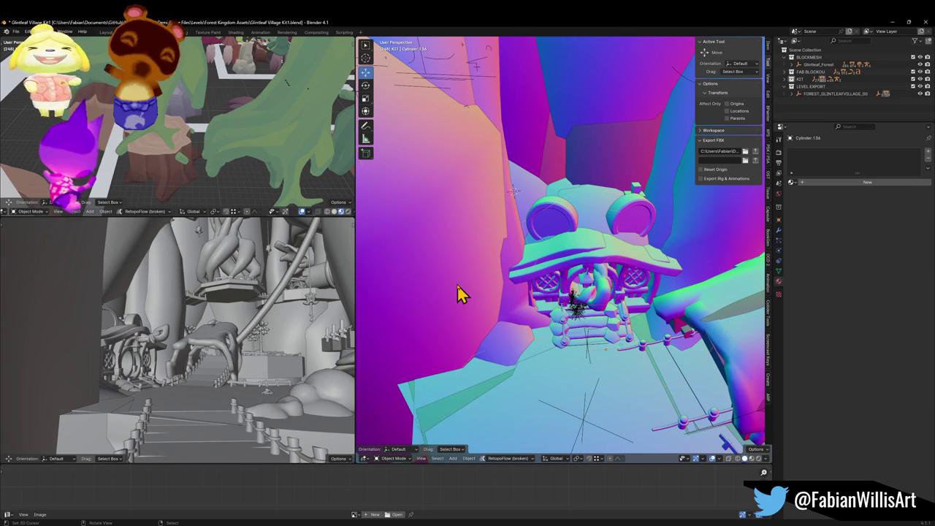
pyautogui.hotkey('shift', '`')
# Fly the view back so the bridge sits under the arch and select the Plane.119 section
pyautogui.press('w')
pyautogui.press('s')
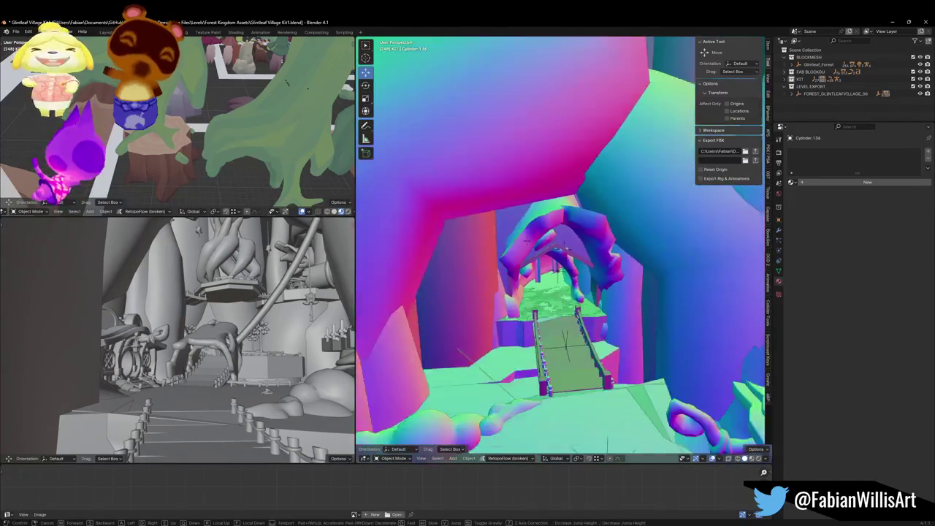
pyautogui.click(475, 263)
pyautogui.click(525, 227)
pyautogui.press('g')
pyautogui.rightClick(636, 194)
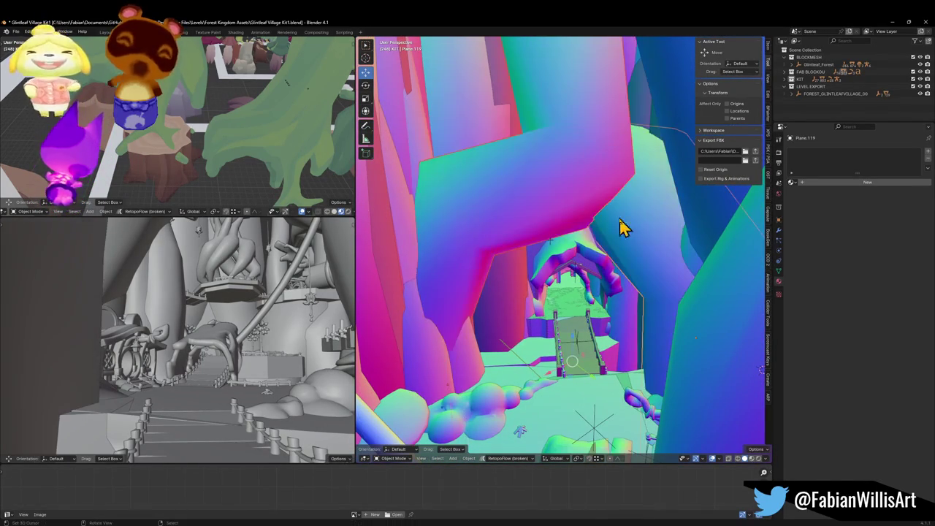
# Select the Plane.018 and Plane.119 bridge sections, then open Save As for Glintleaf Village Kit2.blend
pyautogui.press('Tab')
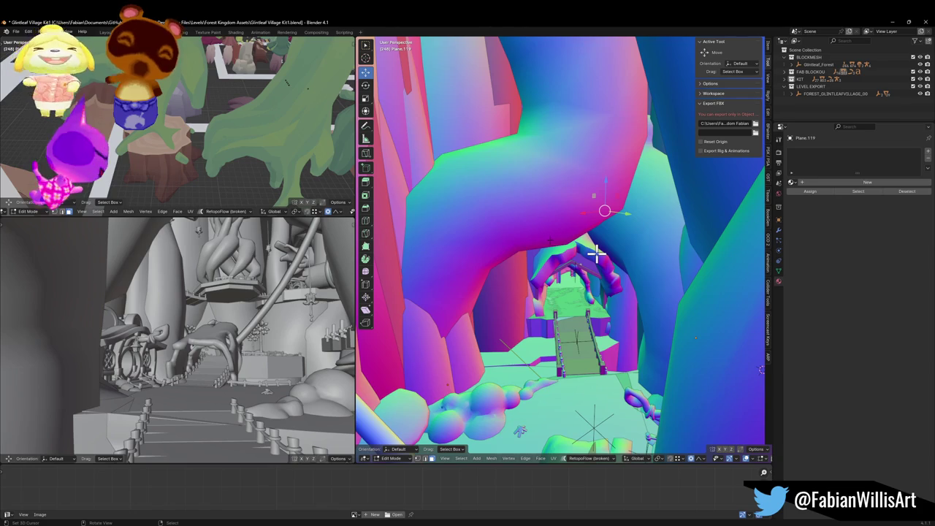
pyautogui.press('Tab')
pyautogui.press('Tab')
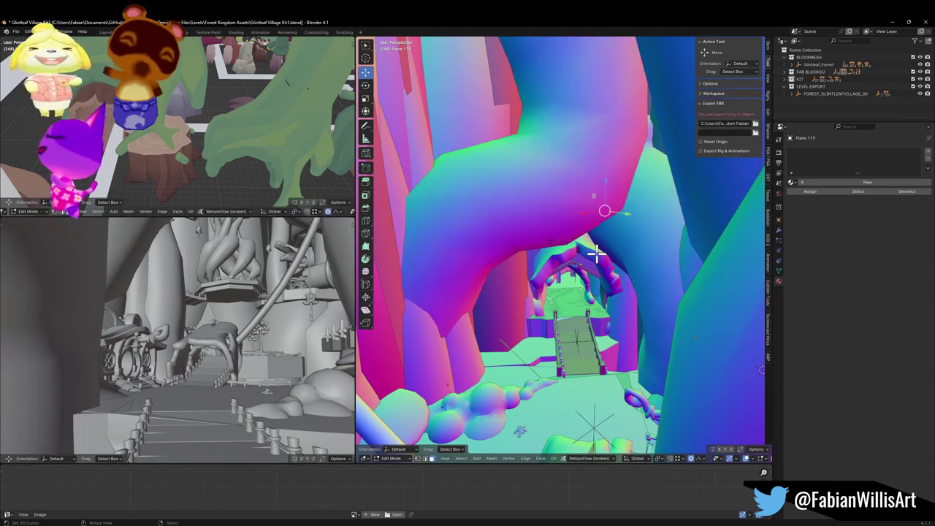
pyautogui.press('Tab')
pyautogui.click(580, 200)
pyautogui.click(626, 212)
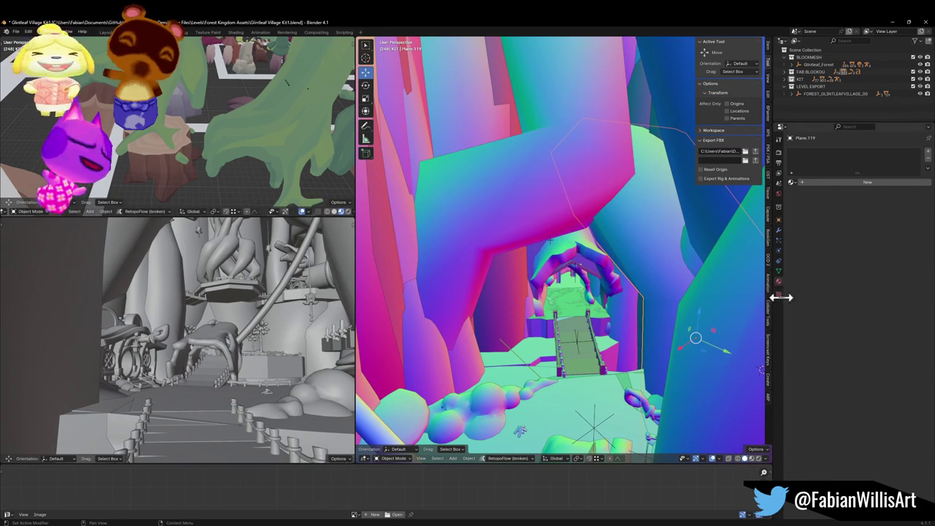
pyautogui.click(578, 181)
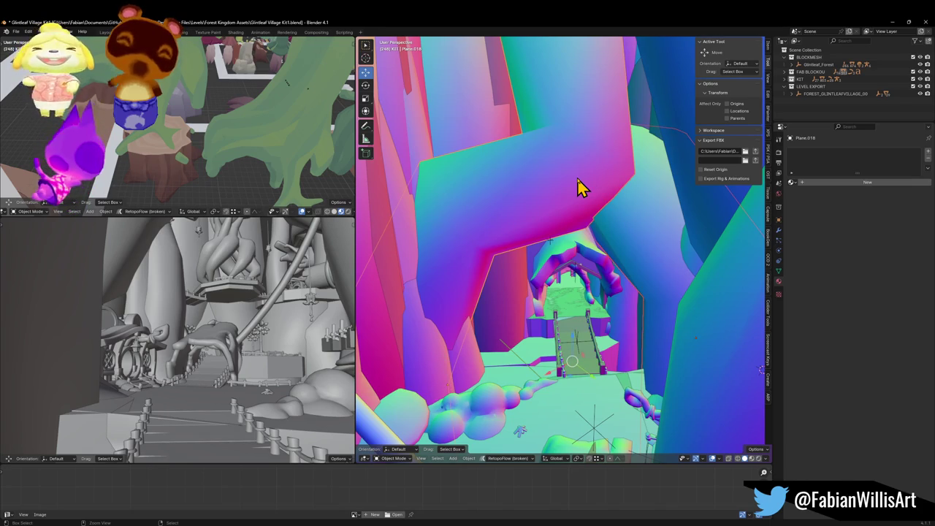
pyautogui.keyDown('shift'); pyautogui.click(577, 179); pyautogui.keyUp('shift')
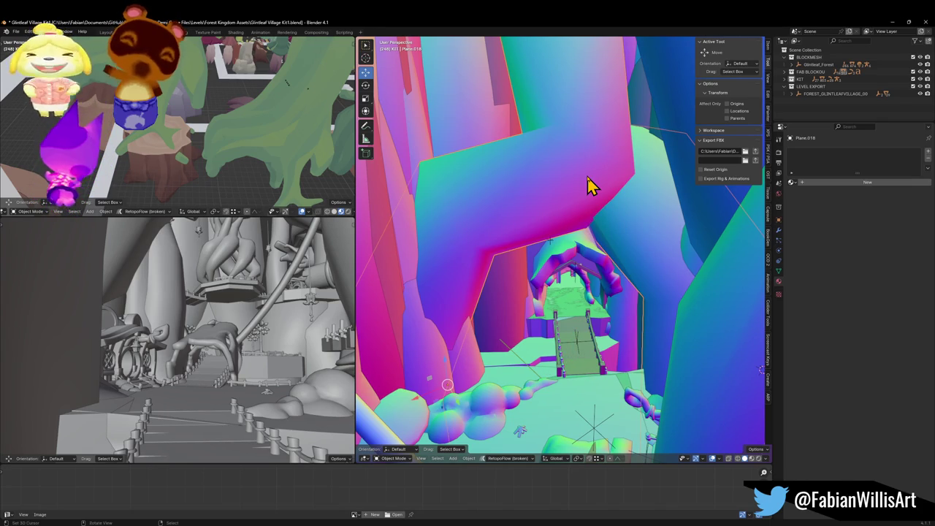
pyautogui.click(588, 177)
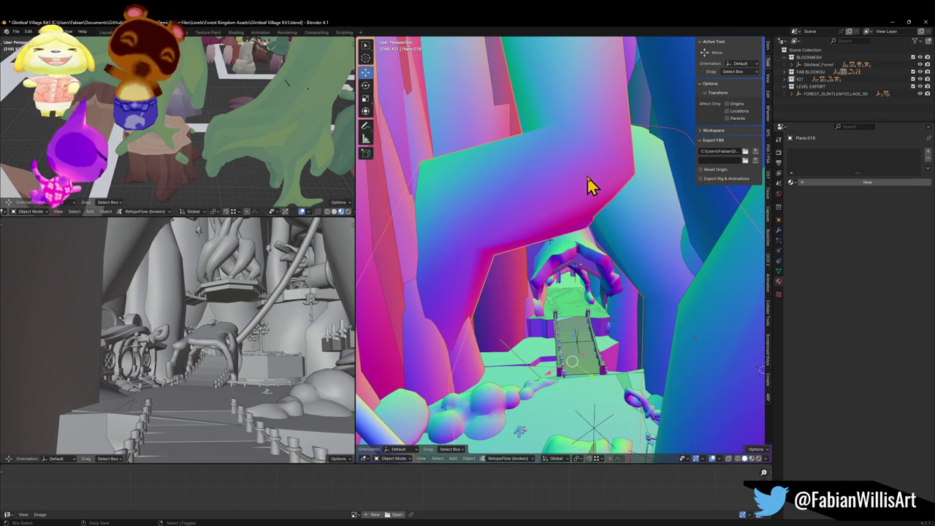
pyautogui.hotkey('ctrl', 'shift', 's')
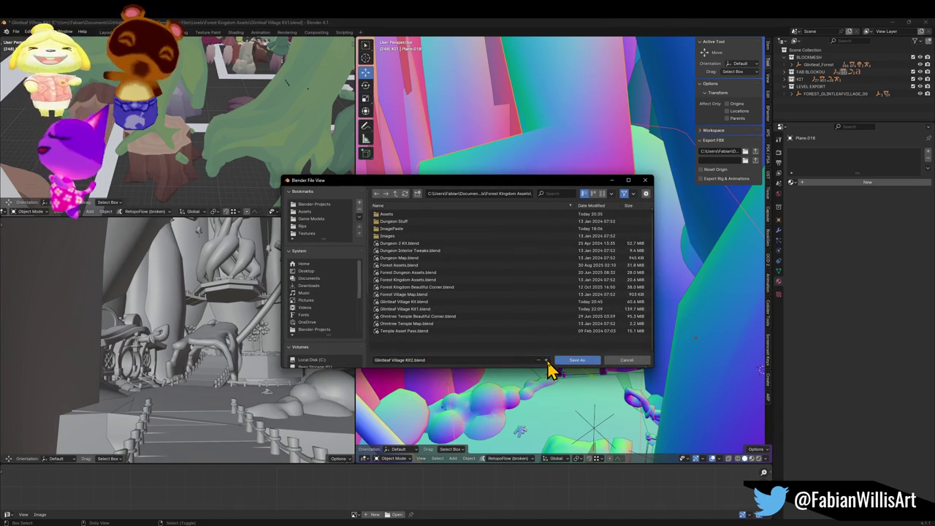
# Save the kit as Glintleaf Village Kit2.blend
pyautogui.click(573, 361)
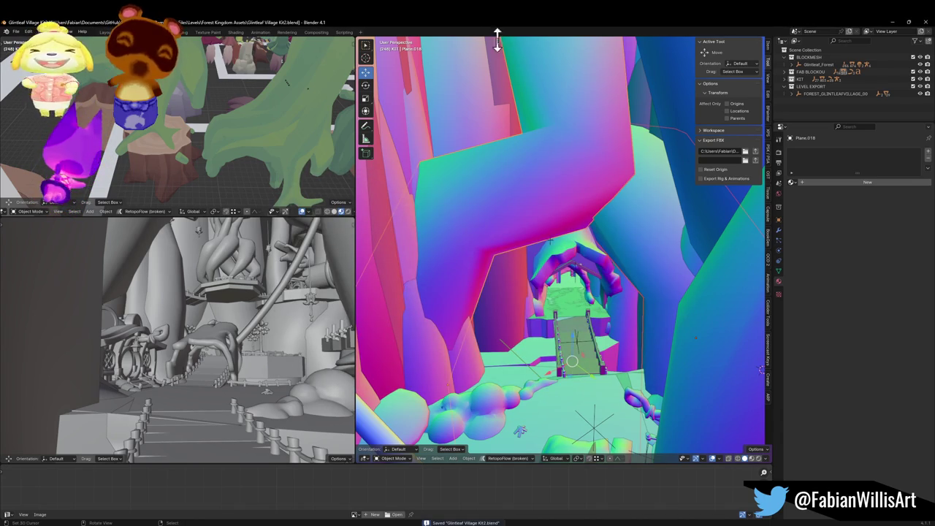
pyautogui.press('q')
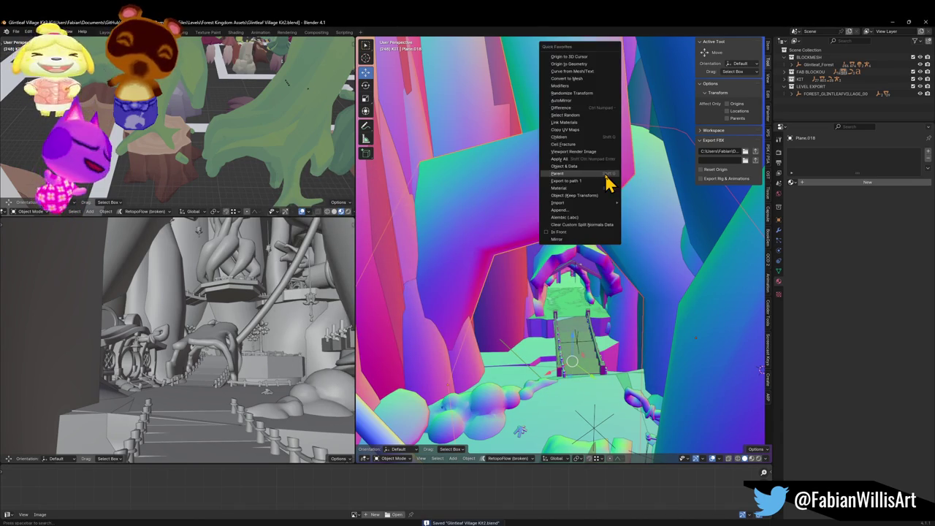
pyautogui.press('Escape')
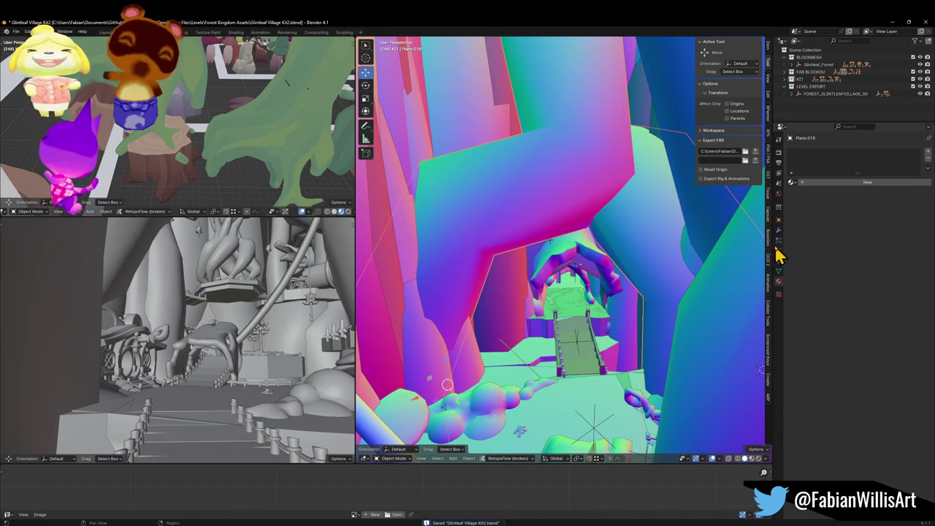
# On Plane.018, remove the Skin modifier, apply Subdivision and remove Decimate
pyautogui.click(778, 229)
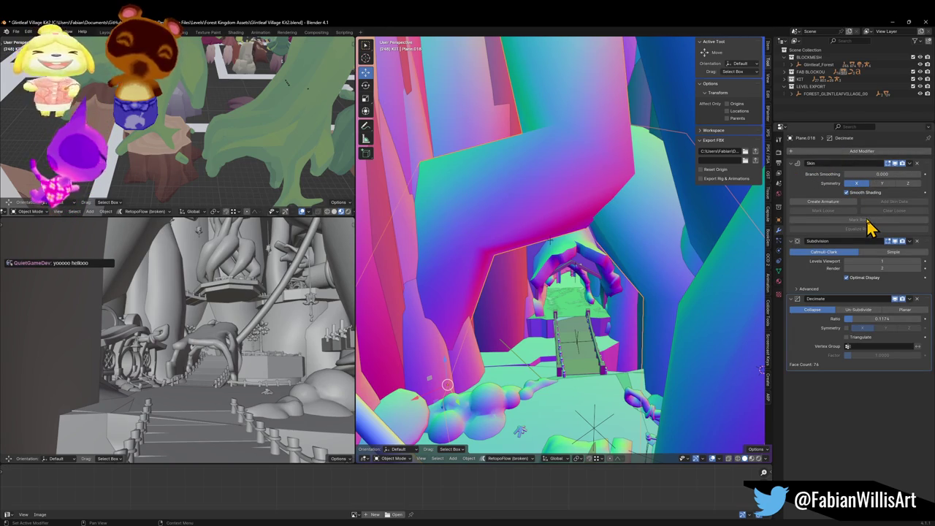
pyautogui.click(918, 164)
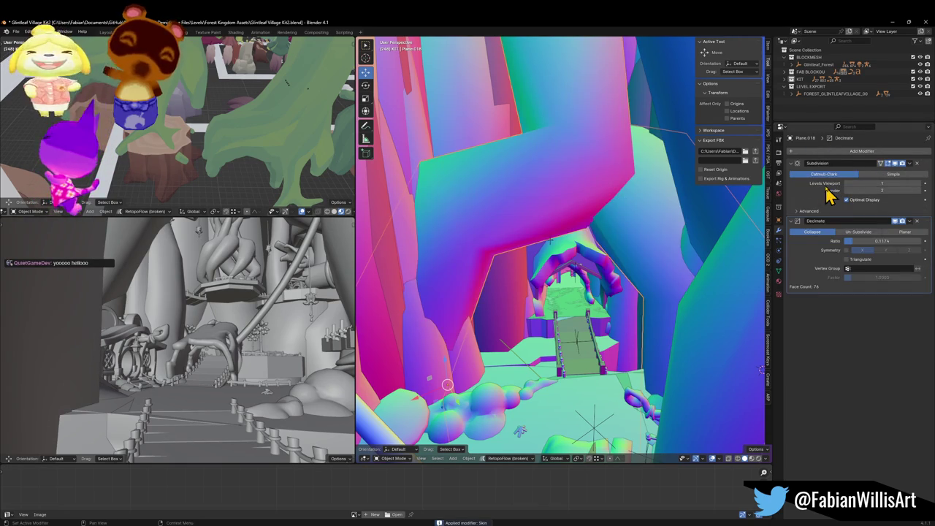
pyautogui.hotkey('ctrl', 'a')
pyautogui.click(919, 164)
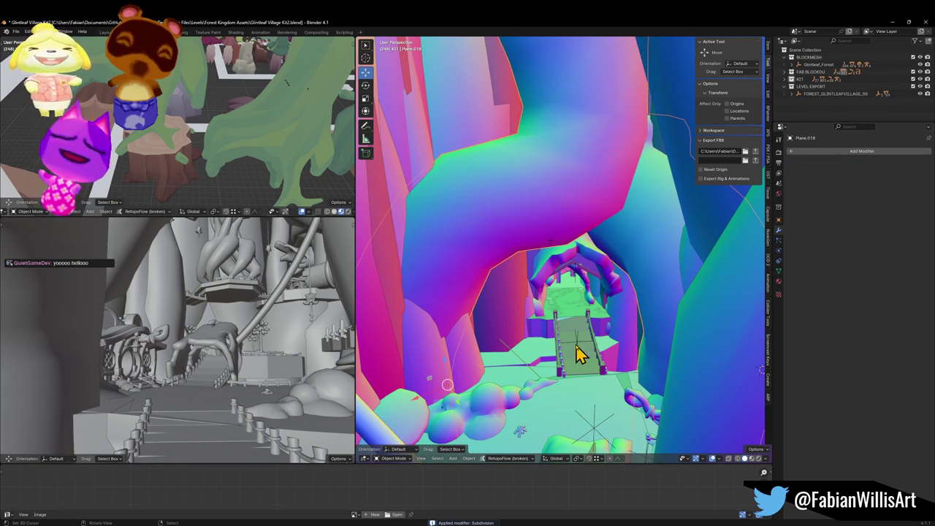
# Select the MESH object and run a command from its context menu
pyautogui.scroll(3, 589, 329)
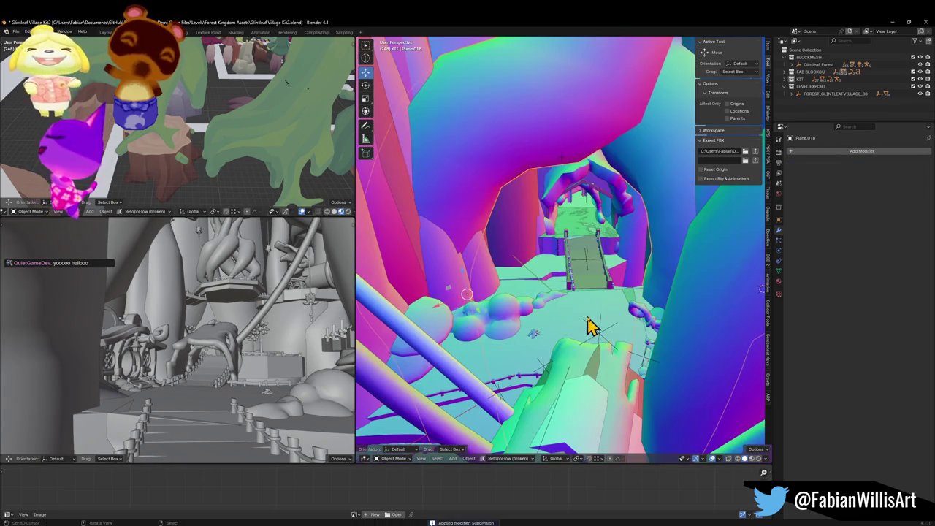
pyautogui.keyDown('shift'); pyautogui.rightClick(546, 376); pyautogui.keyUp('shift')
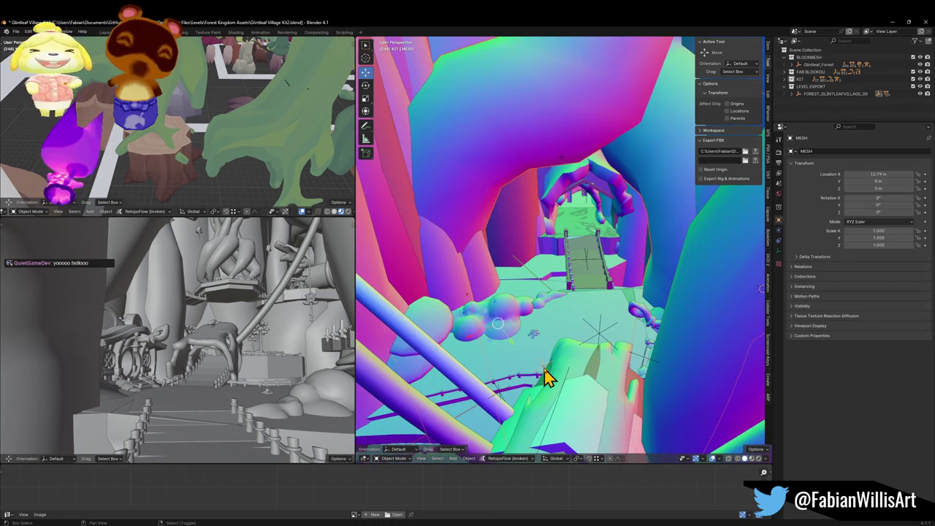
pyautogui.keyDown('alt'); pyautogui.rightClick(552, 314); pyautogui.keyUp('alt')
pyautogui.click(553, 313)
# Save the kit, select FOREST_GLINTLEAFVILLAGE_00 and switch to Unity for the reimport
pyautogui.hotkey('ctrl', 's')
pyautogui.click(599, 333)
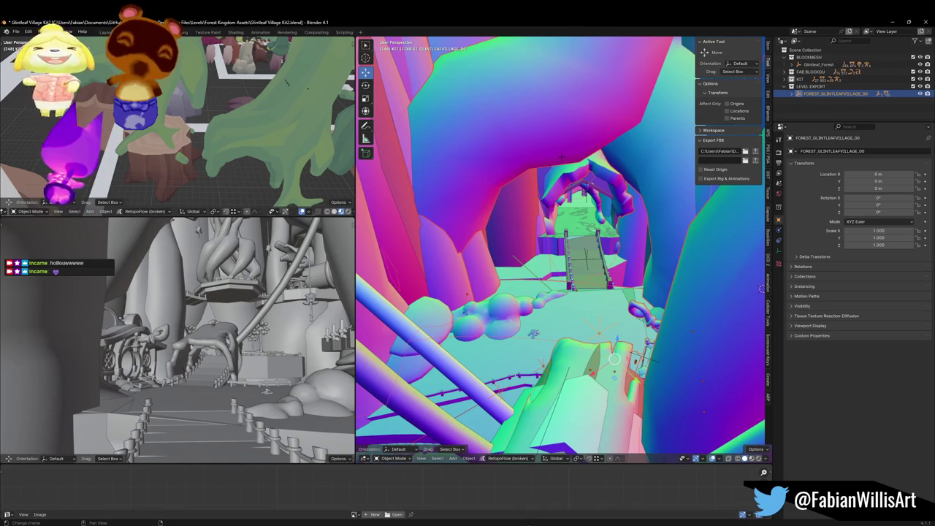
pyautogui.hotkey('alt', 'Tab')
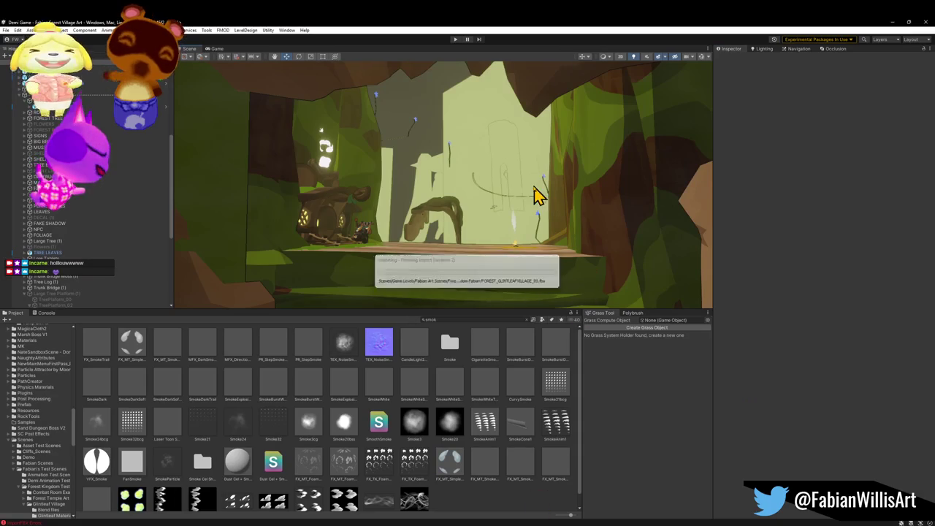
pyautogui.moveTo(530, 202)
pyautogui.mouseDown()
pyautogui.moveTo(530, 212)
pyautogui.moveTo(574, 219)
pyautogui.mouseUp()
pyautogui.scroll(3, 533, 219)
pyautogui.click(585, 219)
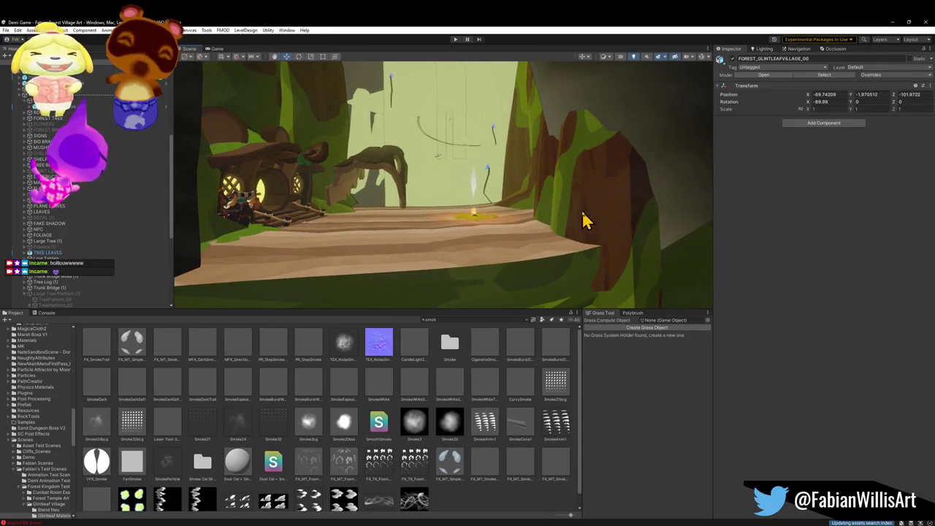
pyautogui.click(585, 219)
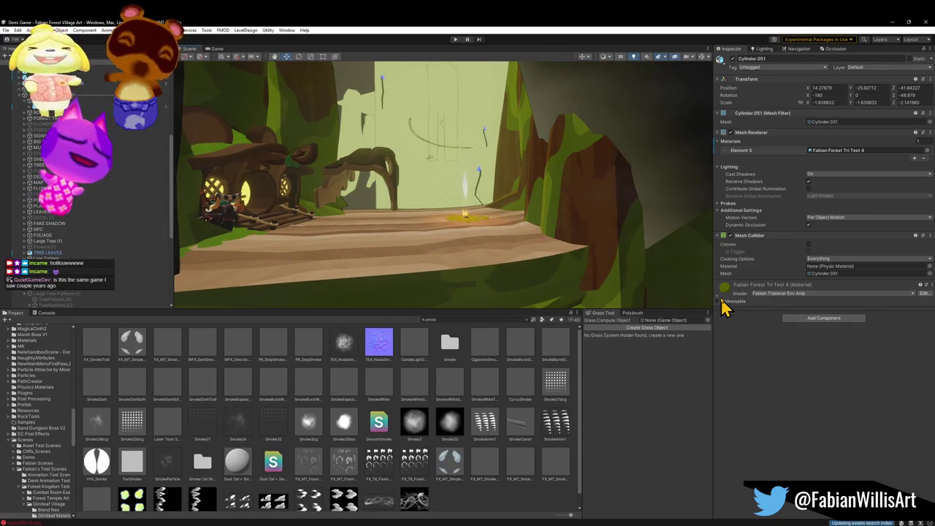
pyautogui.moveTo(630, 129)
pyautogui.mouseDown()
pyautogui.moveTo(425, 176)
pyautogui.moveTo(426, 184)
pyautogui.mouseUp()
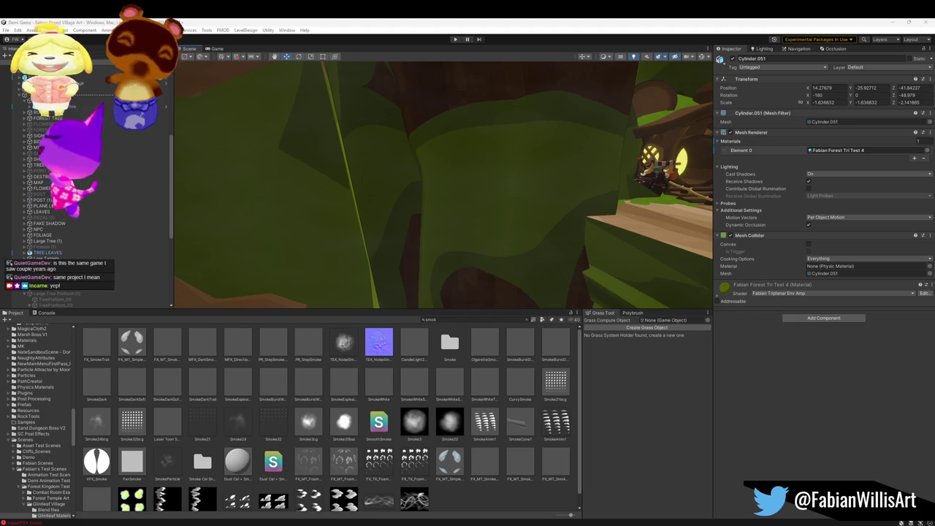
pyautogui.moveTo(449, 230)
pyautogui.mouseDown()
pyautogui.moveTo(543, 194)
pyautogui.moveTo(628, 181)
pyautogui.mouseUp()
pyautogui.press('w')
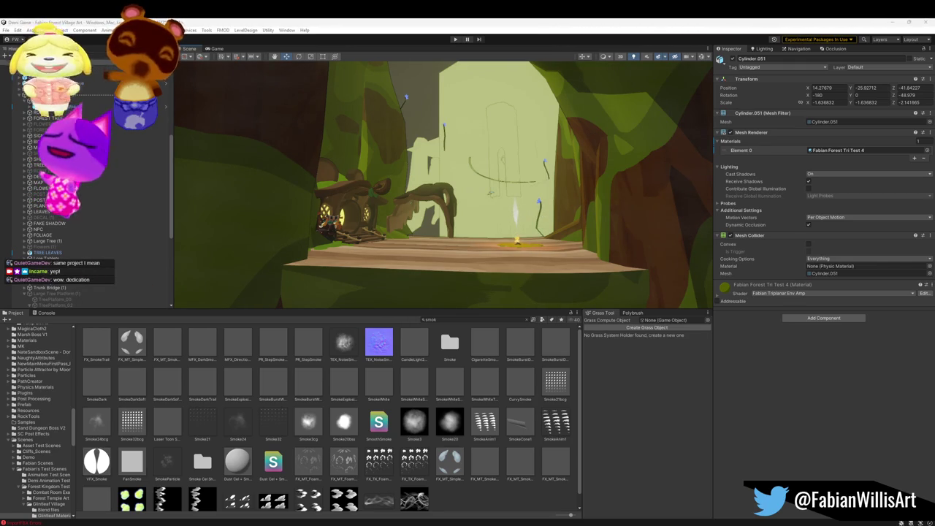
pyautogui.moveTo(358, 193)
pyautogui.mouseDown()
pyautogui.moveTo(383, 191)
pyautogui.moveTo(370, 202)
pyautogui.moveTo(379, 234)
pyautogui.moveTo(334, 234)
pyautogui.moveTo(296, 256)
pyautogui.moveTo(363, 261)
pyautogui.moveTo(263, 232)
pyautogui.moveTo(212, 236)
pyautogui.moveTo(501, 177)
pyautogui.mouseUp()
# Minimise Unity, fly through the arch toward the house and hide the Cylinder.134 wall piece
pyautogui.click(892, 22)
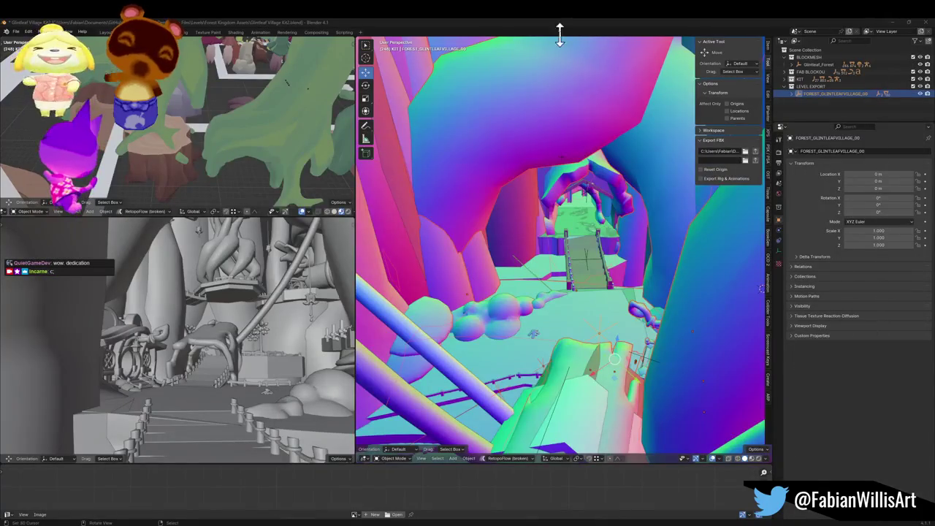
pyautogui.hotkey('shift', '`')
pyautogui.press('w')
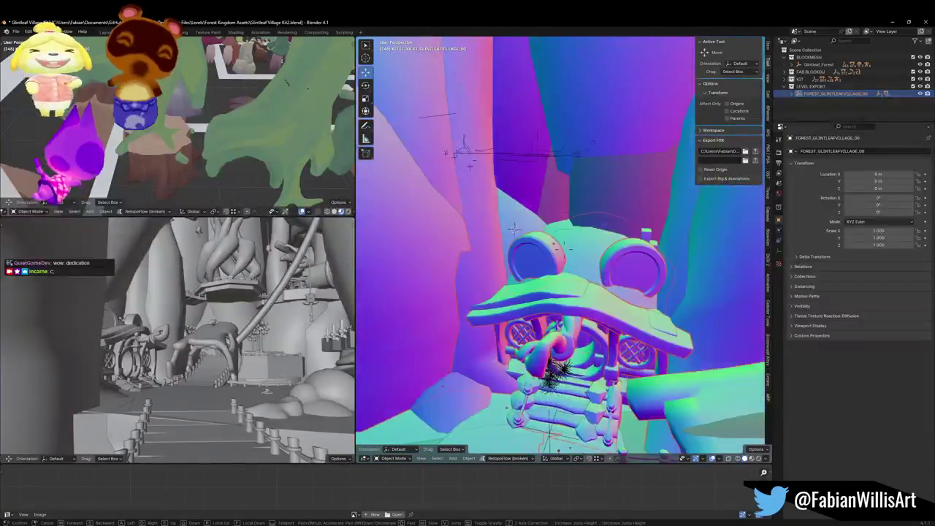
pyautogui.click(625, 280)
pyautogui.click(581, 190)
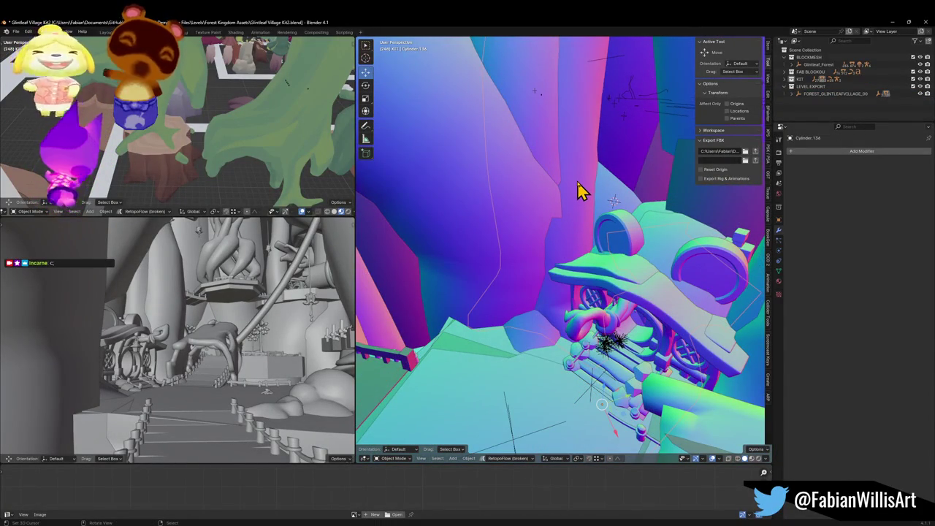
pyautogui.press('h')
# Walk through the village onto the railed bridge and select FOREST_GLINTLEAFVILLAGE_00
pyautogui.hotkey('shift', '`')
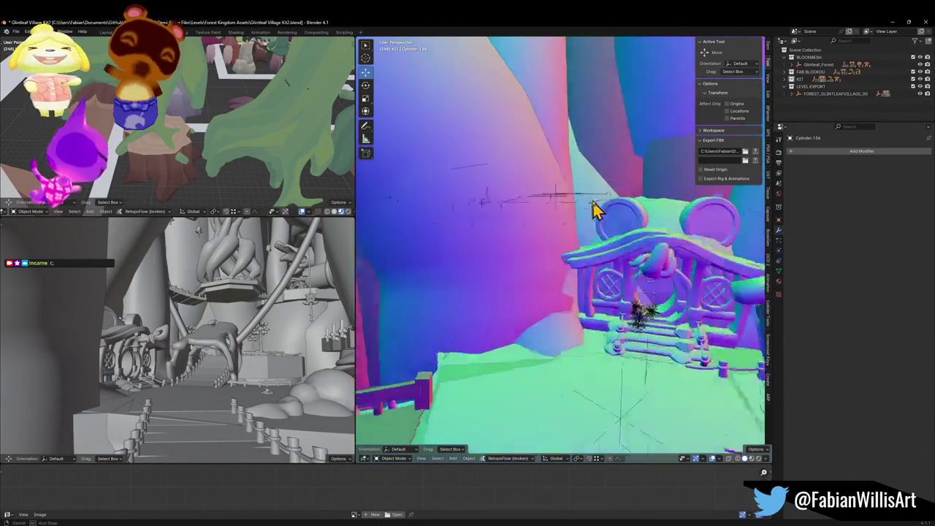
pyautogui.press('w')
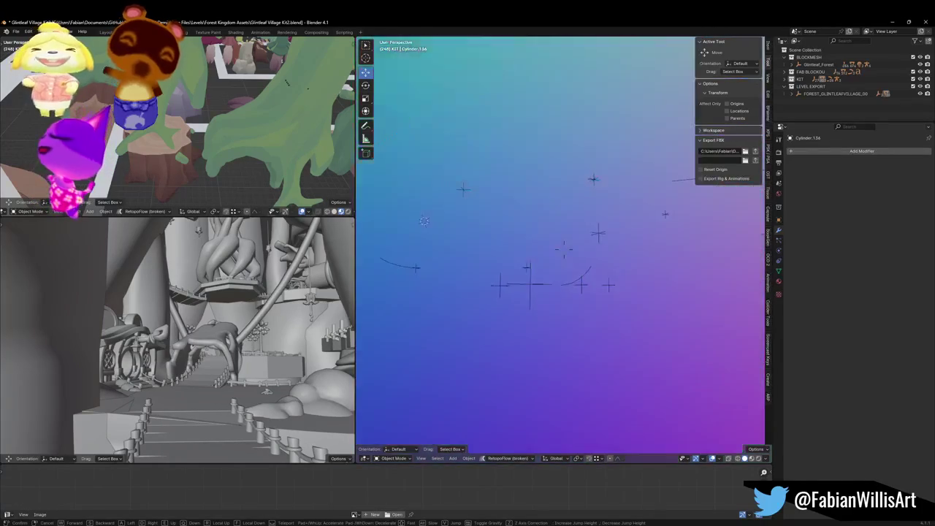
pyautogui.press('s')
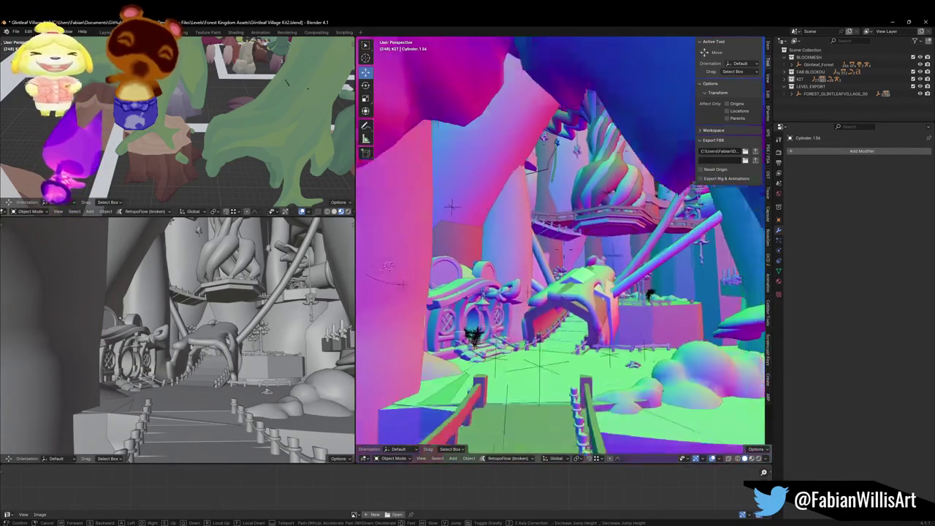
pyautogui.press('w')
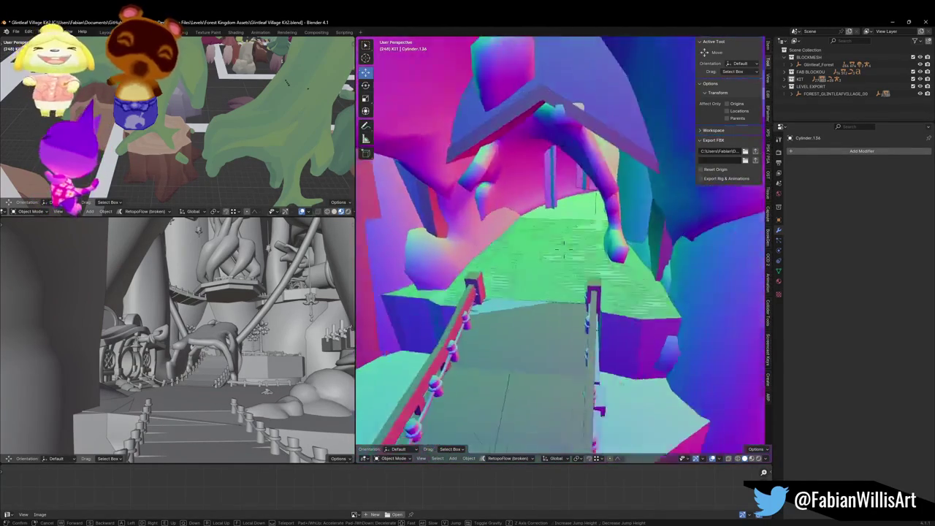
pyautogui.click(612, 231)
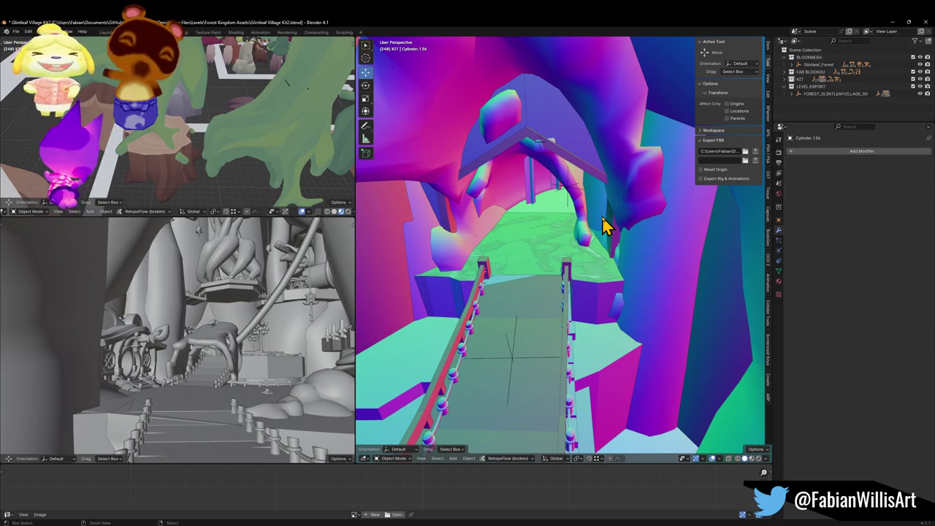
pyautogui.click(603, 226)
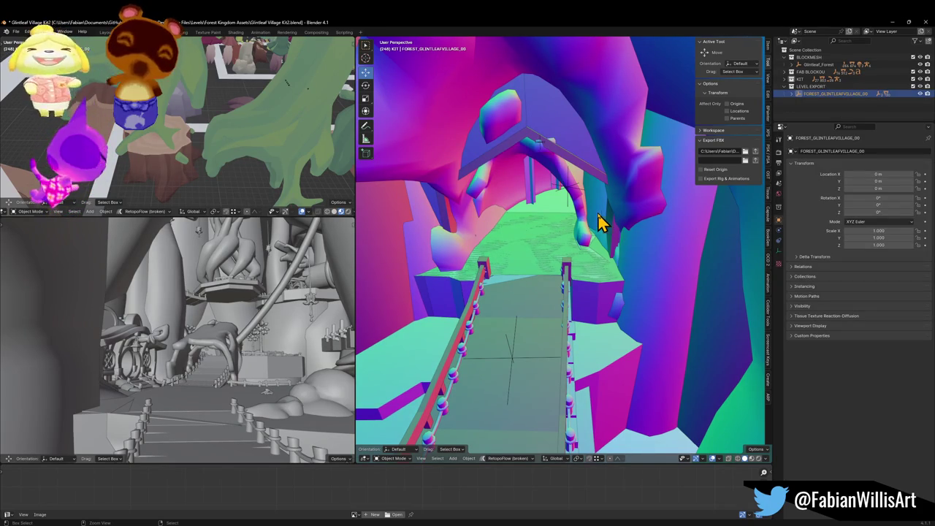
pyautogui.scroll(-5, 577, 179)
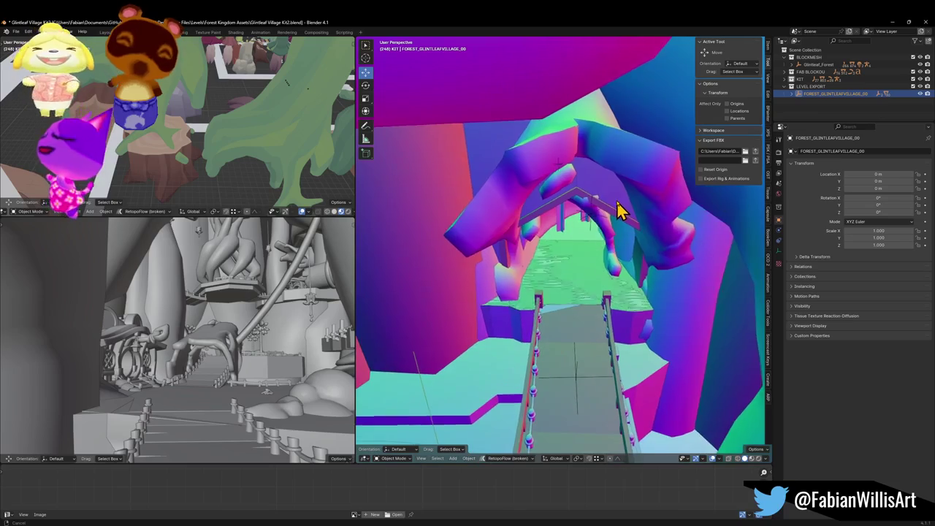
pyautogui.click(642, 174)
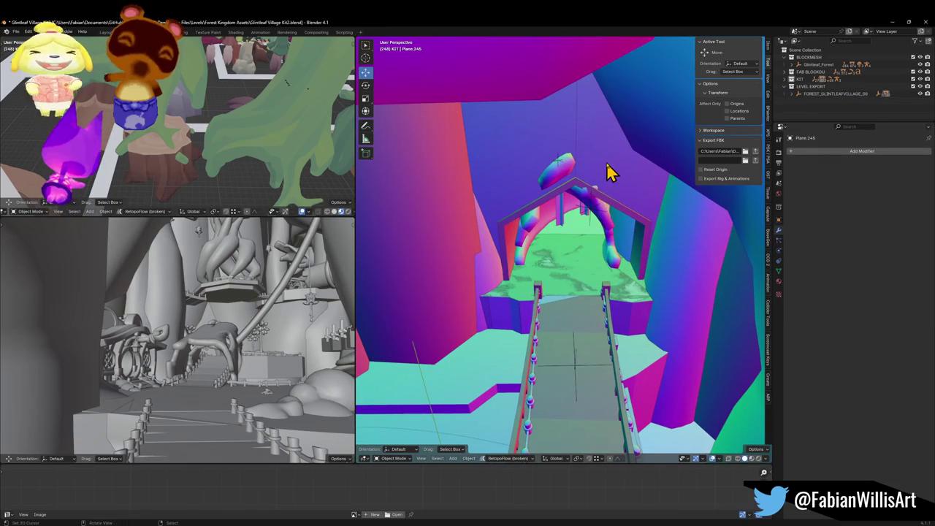
pyautogui.click(599, 194)
pyautogui.click(560, 162)
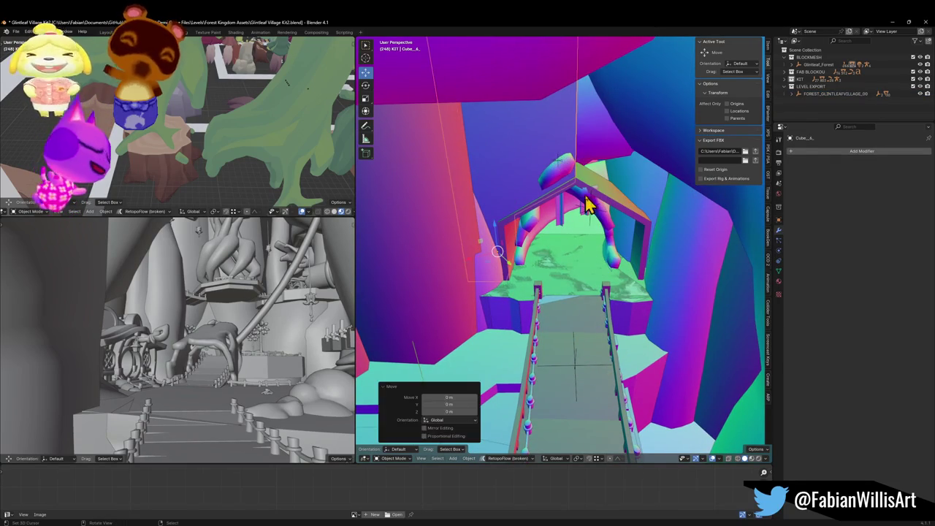
pyautogui.press('h')
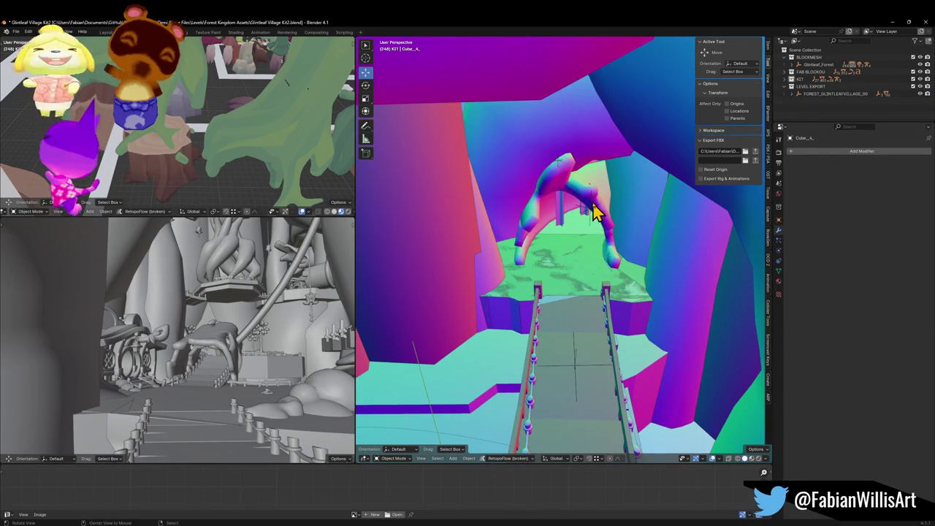
pyautogui.scroll(5, 601, 209)
pyautogui.moveTo(584, 252); pyautogui.dragTo(568, 272)
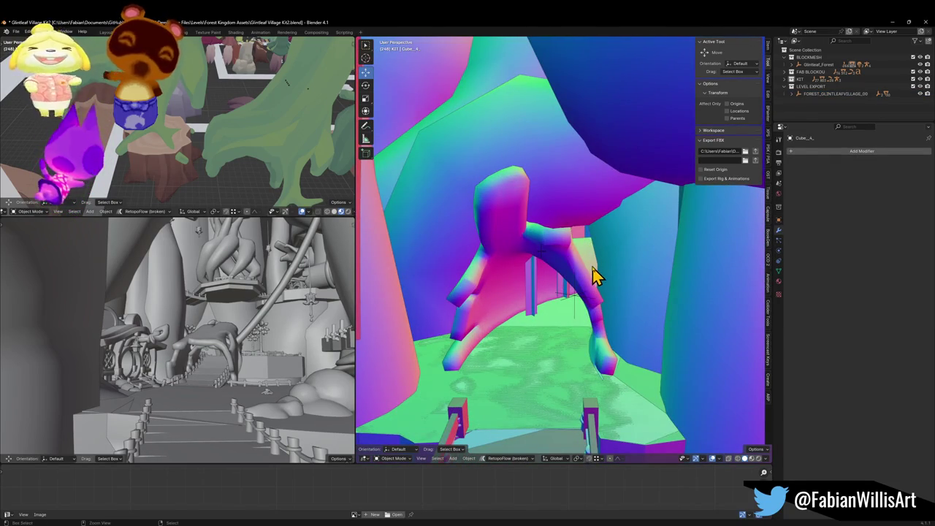
pyautogui.hotkey('alt', 'h')
pyautogui.hotkey('alt', 'g')
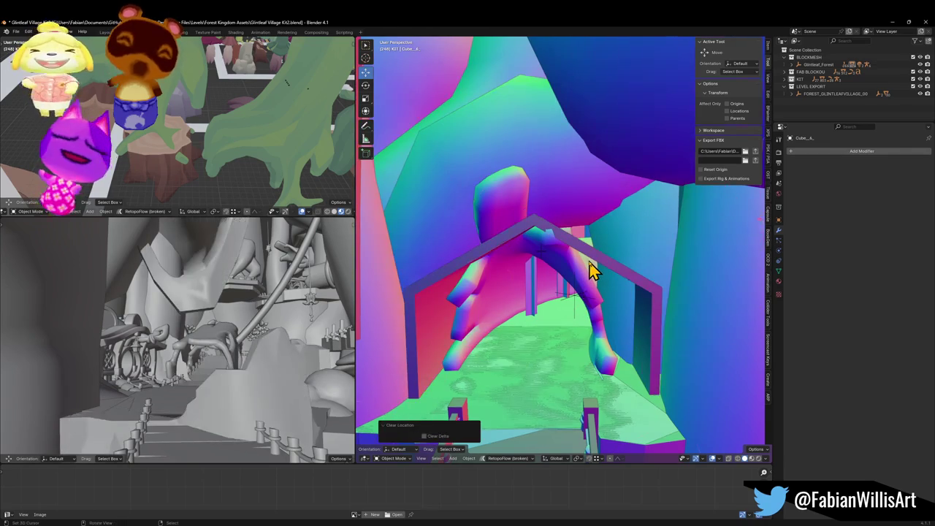
pyautogui.scroll(-3, 595, 256)
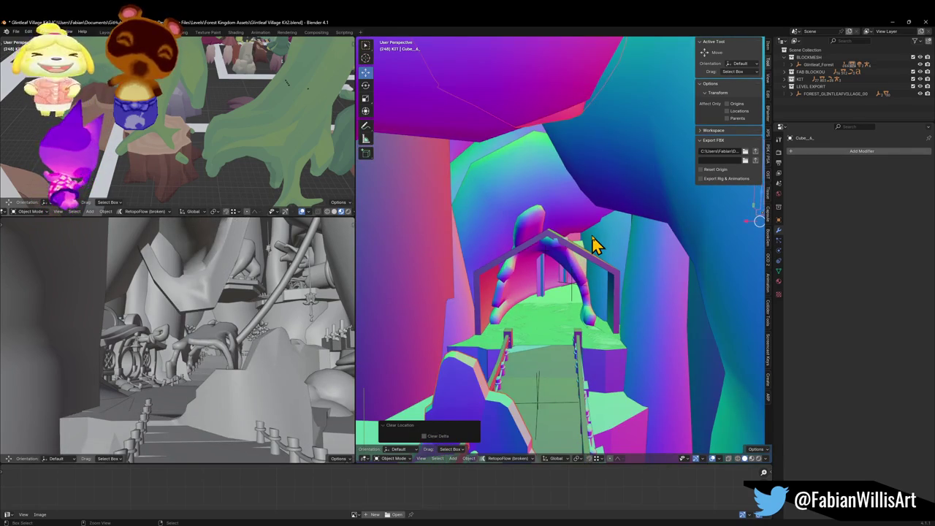
pyautogui.scroll(3, 595, 245)
pyautogui.scroll(-3, 595, 246)
pyautogui.scroll(3, 590, 247)
pyautogui.click(568, 246)
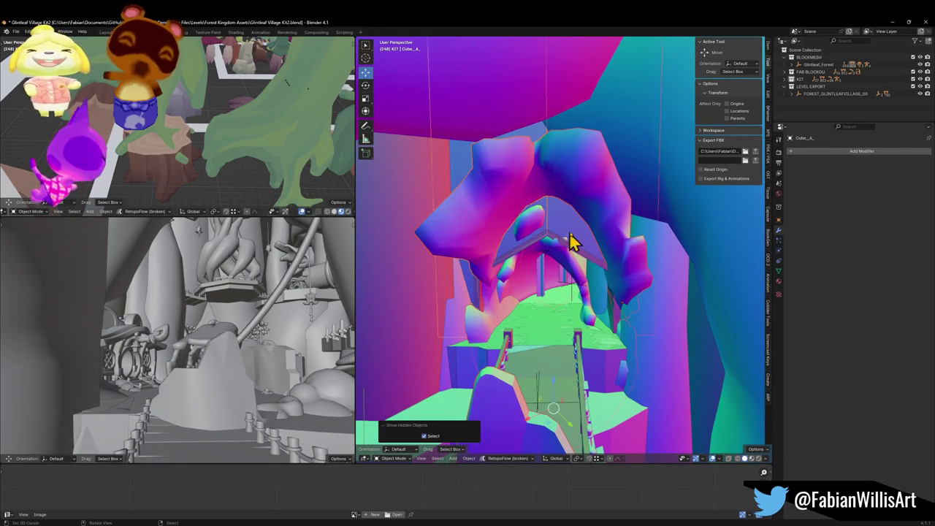
pyautogui.scroll(-3, 588, 212)
pyautogui.scroll(3, 581, 227)
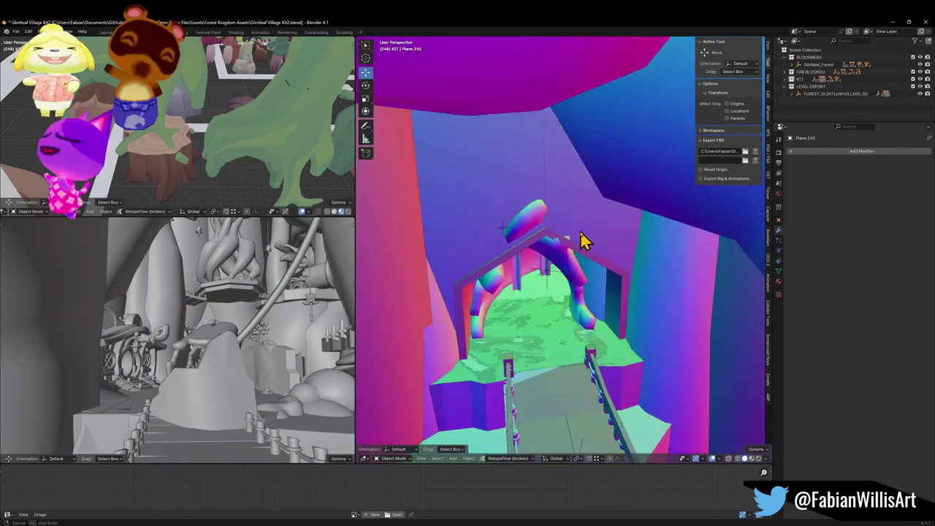
pyautogui.scroll(-5, 595, 220)
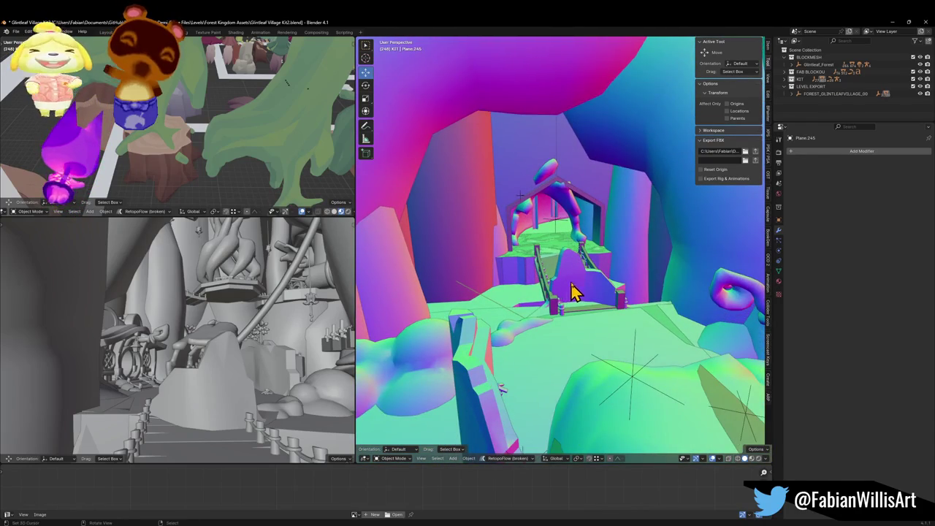
pyautogui.scroll(3, 573, 288)
pyautogui.click(602, 292)
pyautogui.scroll(-3, 593, 271)
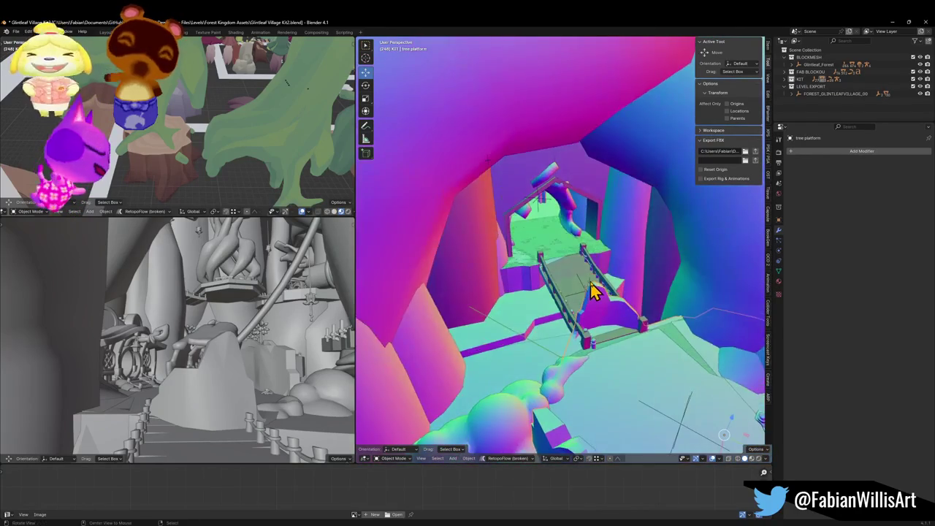
pyautogui.scroll(3, 593, 290)
pyautogui.scroll(-3, 547, 263)
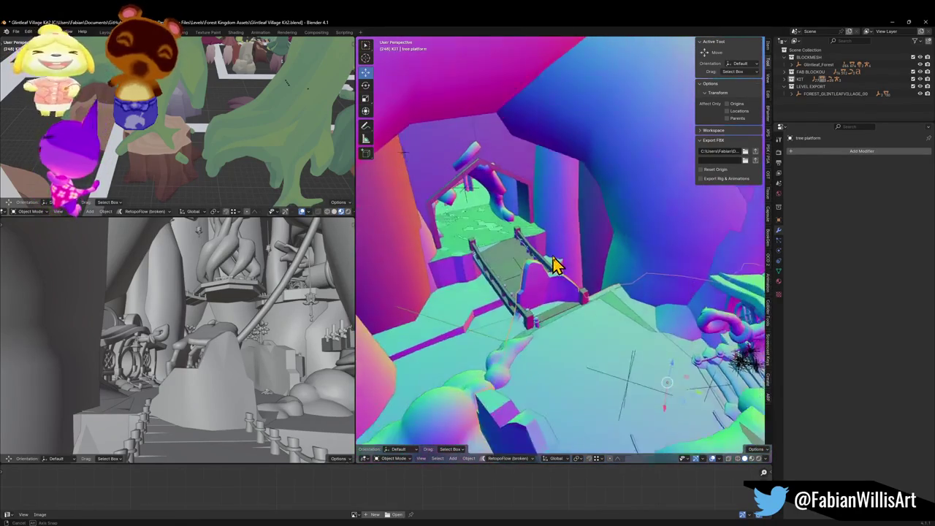
pyautogui.scroll(3, 531, 243)
pyautogui.click(590, 266)
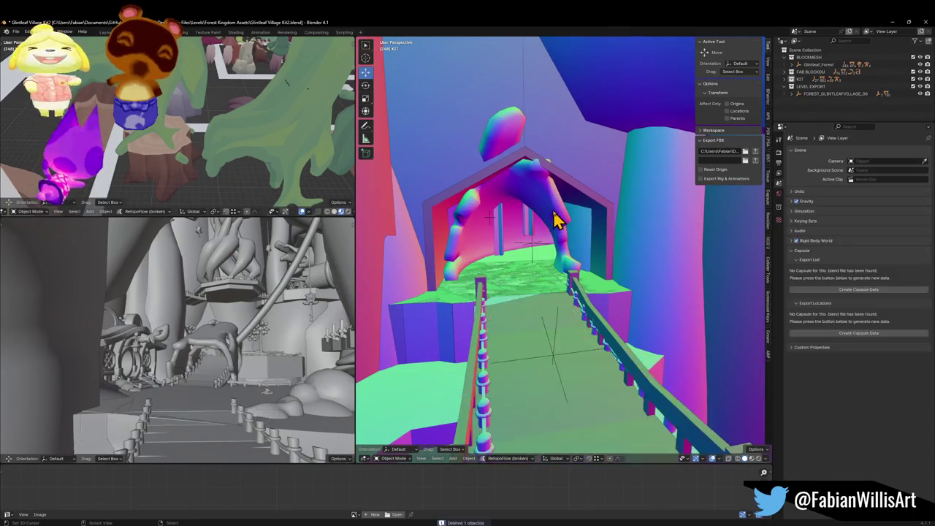
# Delete the posed figure and the boxes blocking the passage above the bridge
pyautogui.press('Delete')
pyautogui.click(549, 162)
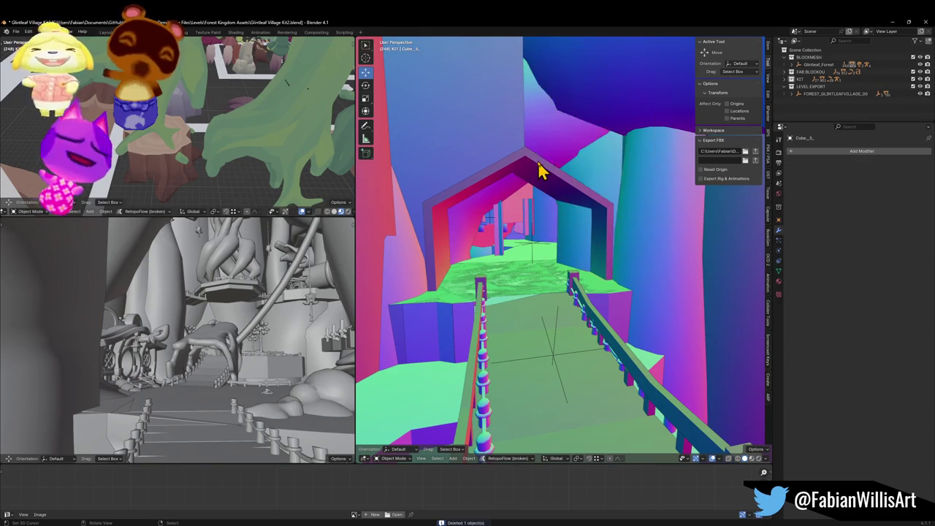
pyautogui.press('Delete')
pyautogui.click(538, 167)
pyautogui.press('Delete')
pyautogui.click(531, 193)
pyautogui.moveTo(531, 194)
pyautogui.mouseDown()
pyautogui.moveTo(521, 181)
pyautogui.moveTo(543, 192)
pyautogui.moveTo(549, 215)
pyautogui.moveTo(547, 190)
pyautogui.mouseUp()
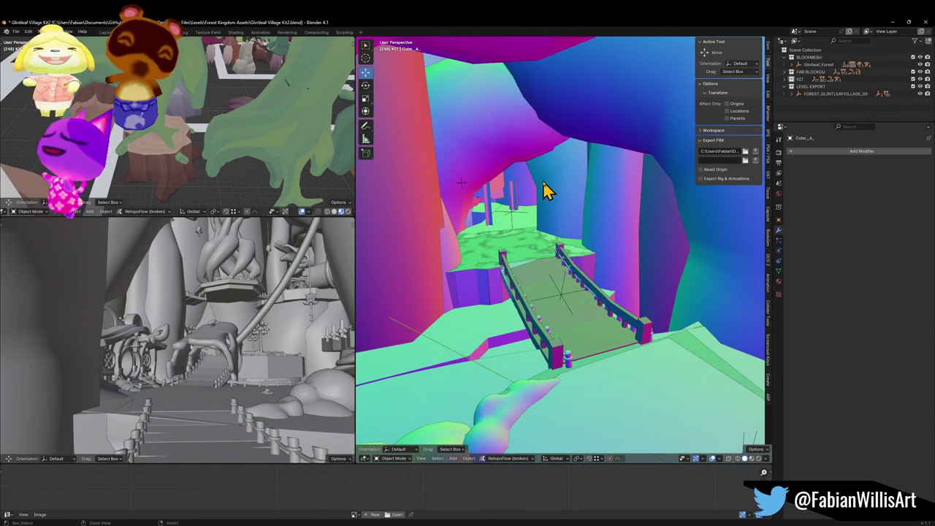
# Inspect the modifier stacks of the arch pieces Cylinder.053, Plane.119 and Plane.018
pyautogui.click(540, 188)
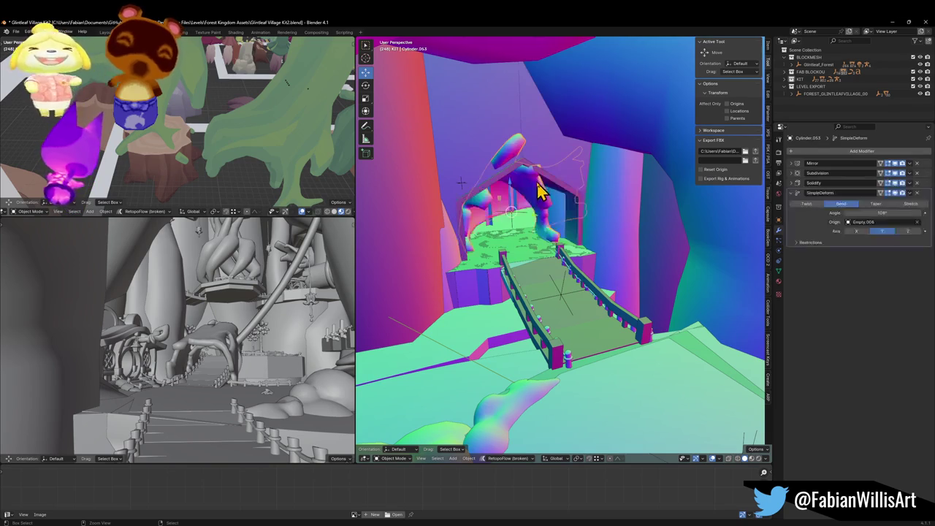
pyautogui.click(537, 183)
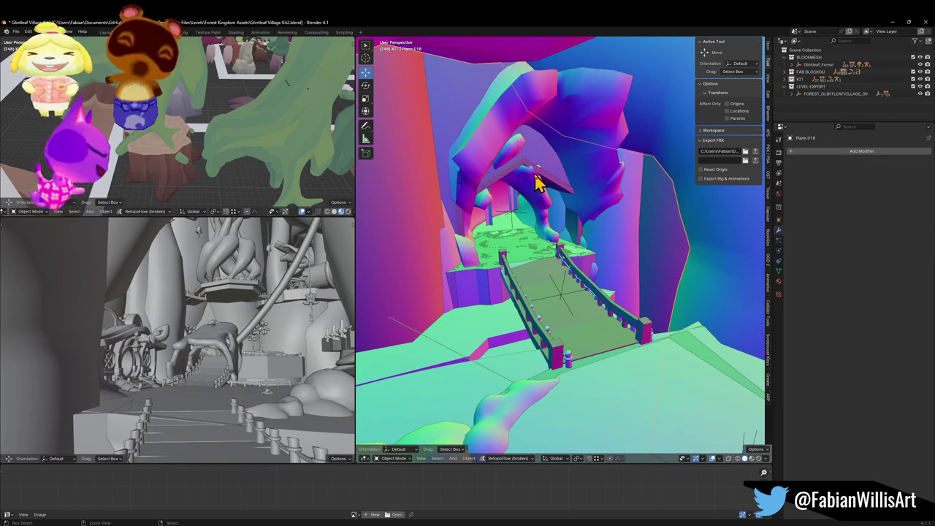
pyautogui.click(537, 182)
pyautogui.press('Tab')
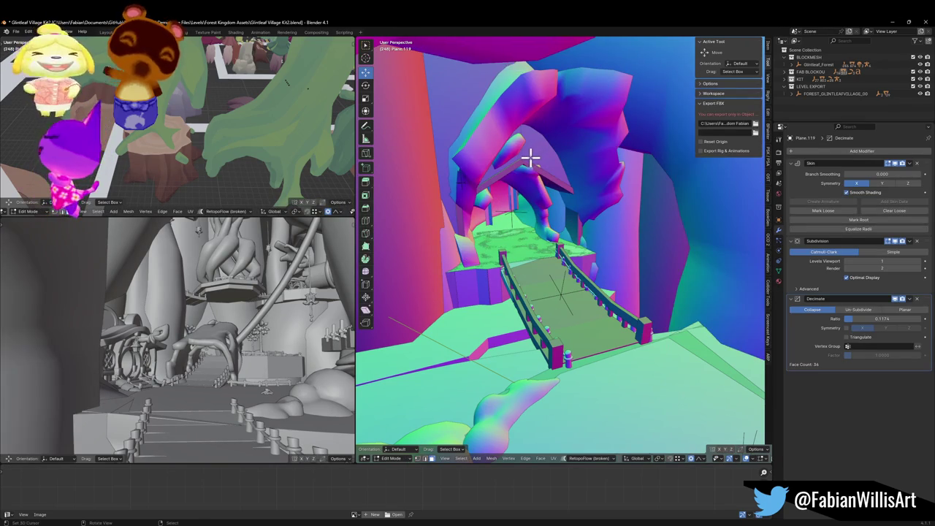
pyautogui.scroll(-3, 538, 151)
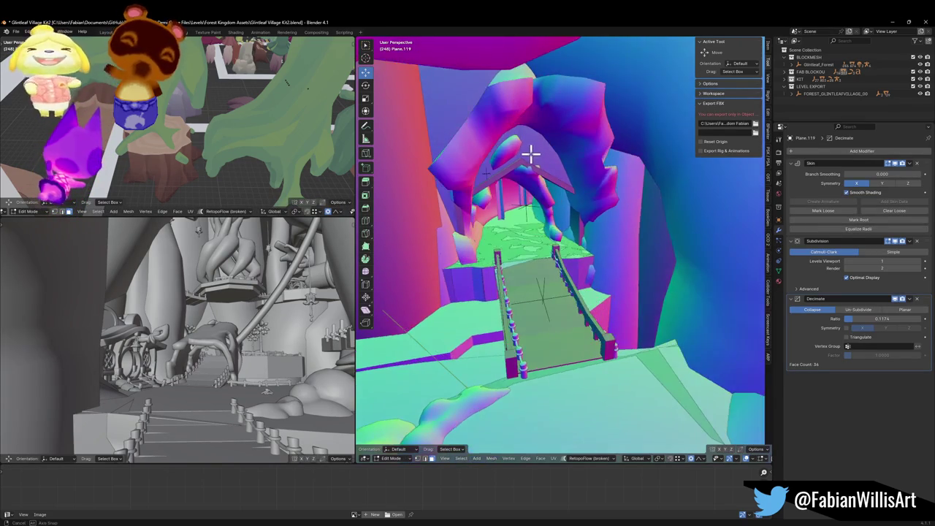
pyautogui.press('Tab')
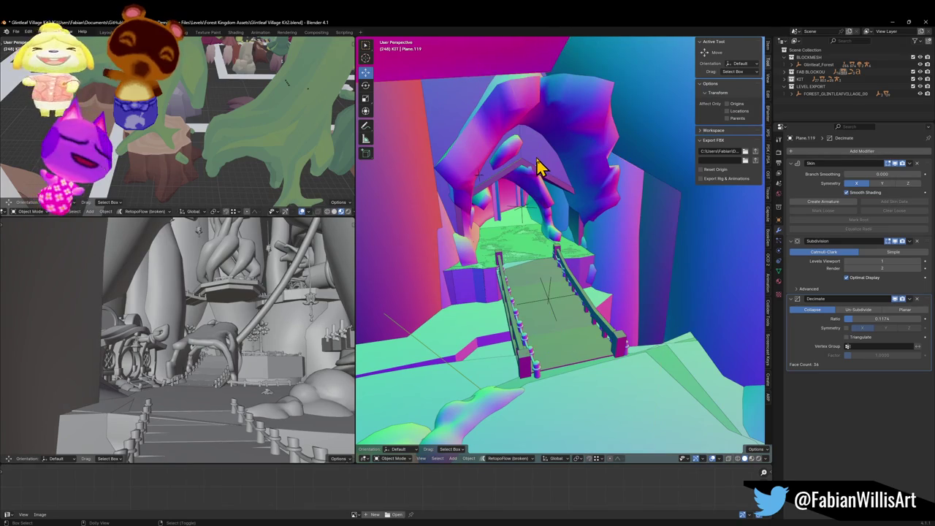
pyautogui.click(538, 166)
pyautogui.click(537, 167)
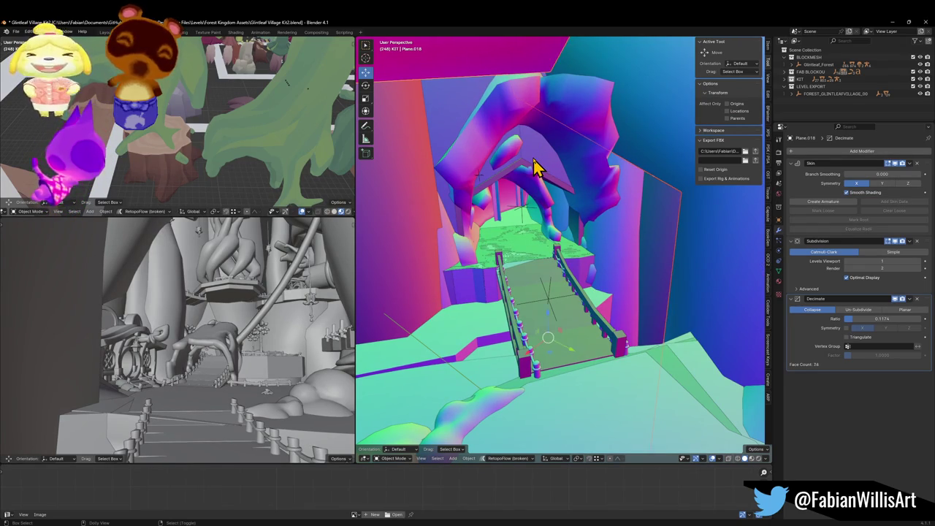
pyautogui.click(536, 166)
# Undo and redo the recent Plane.018 wall changes, then walk forward through the passage
pyautogui.hotkey('ctrl', 'z')
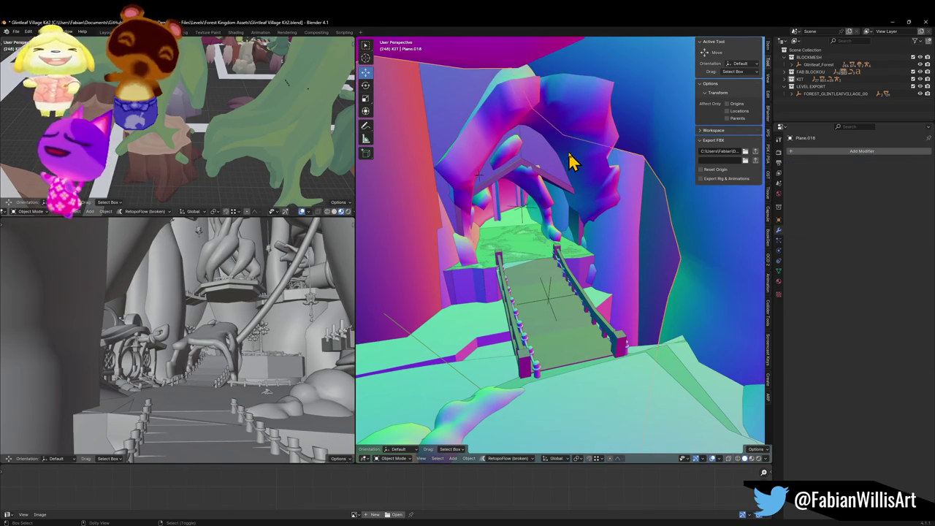
pyautogui.hotkey('ctrl', 'z')
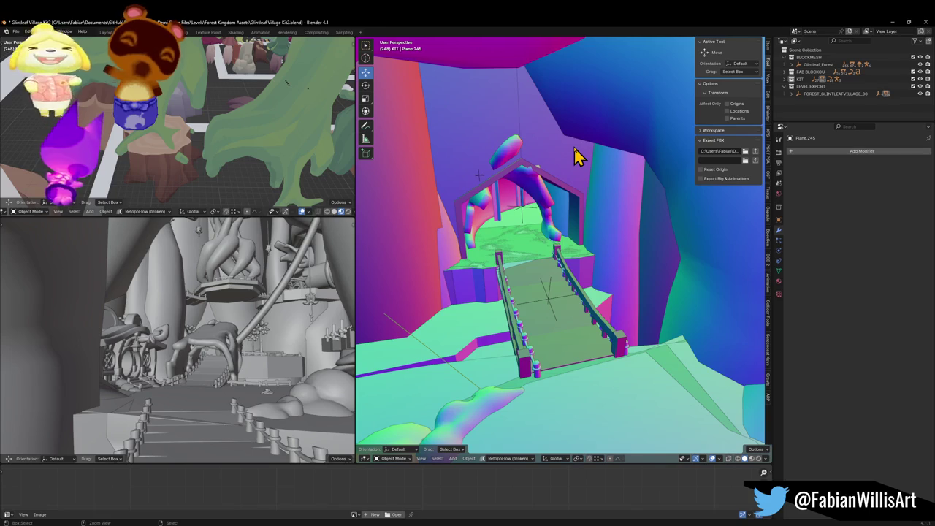
pyautogui.hotkey('ctrl', 'shift', 'z')
pyautogui.scroll(10, 548, 219)
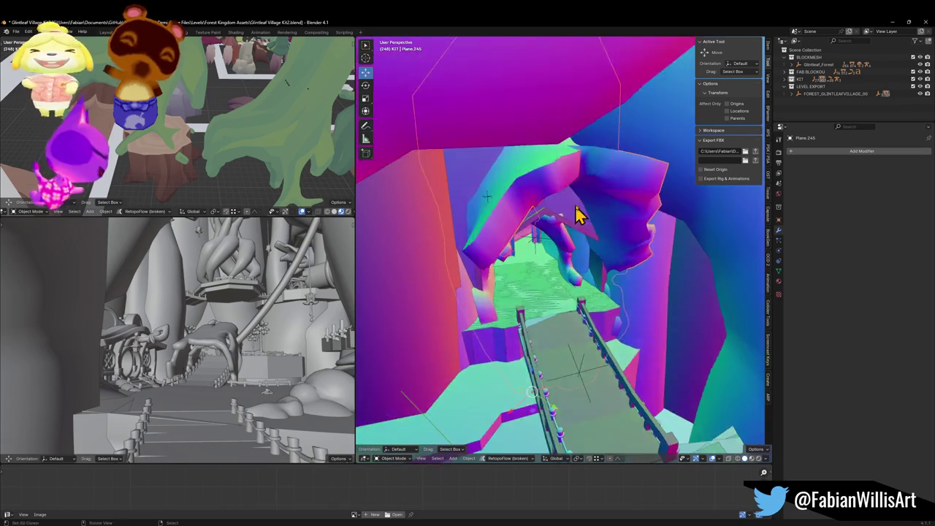
pyautogui.scroll(5, 611, 215)
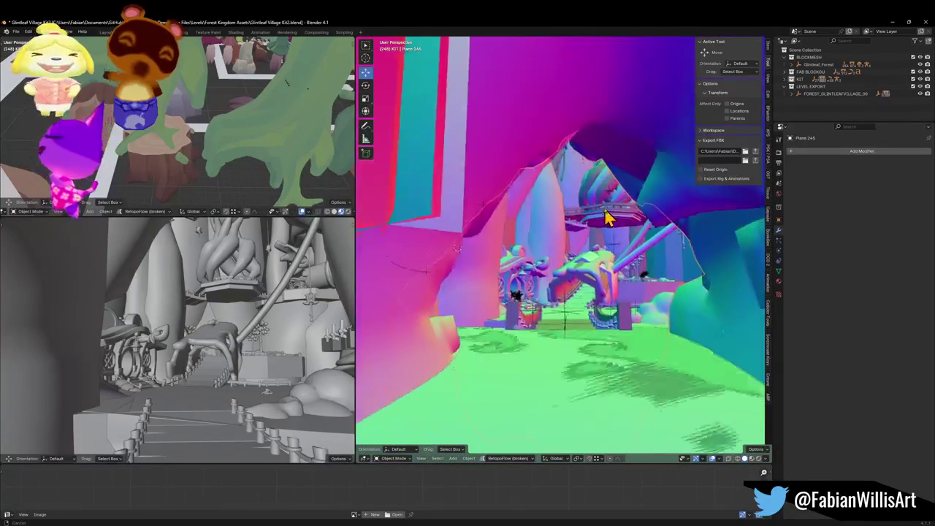
pyautogui.hotkey('shift', '`')
# Hide the overhead mesh blocking the view and walk up toward the arch
pyautogui.press('s')
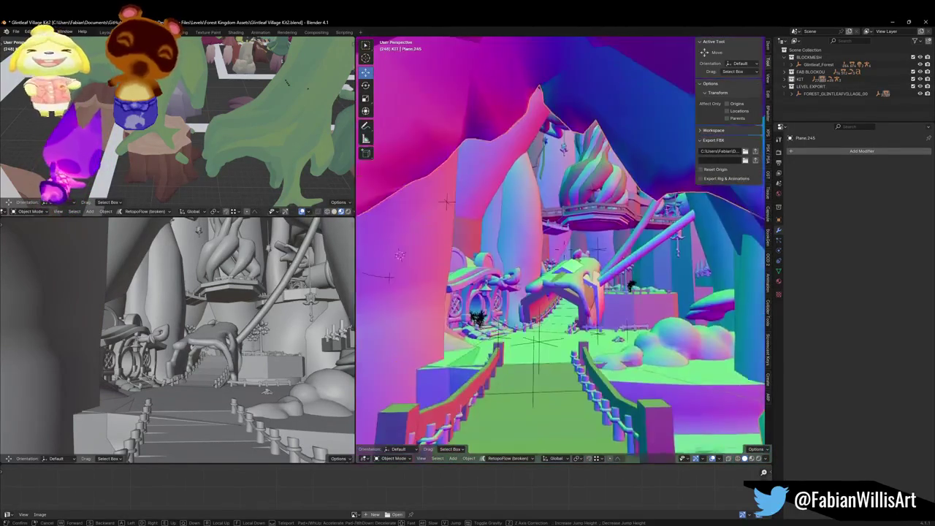
pyautogui.click(612, 207)
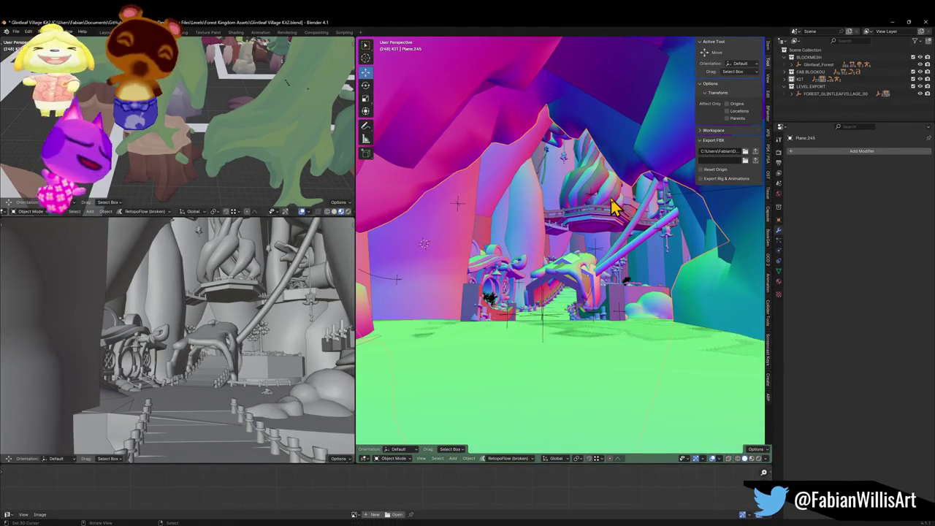
pyautogui.press('h')
pyautogui.hotkey('shift', '`')
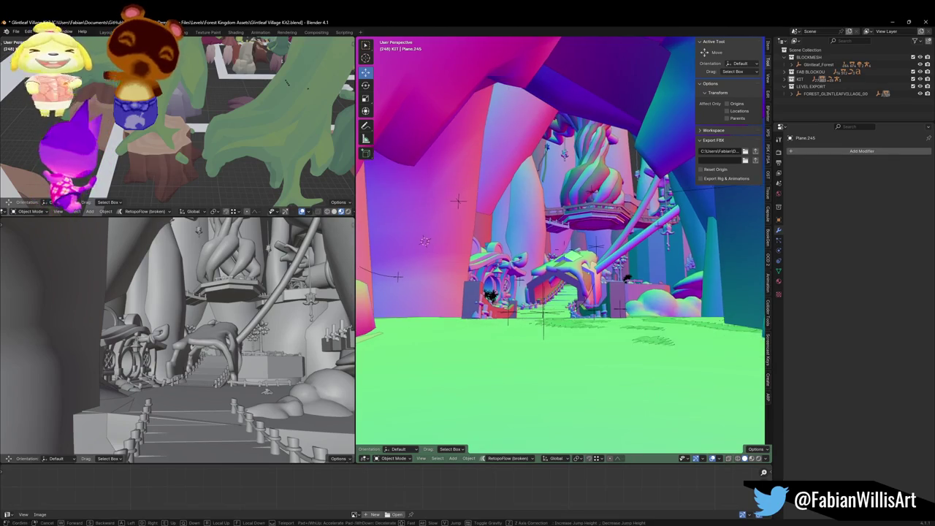
pyautogui.press('w')
pyautogui.press('s')
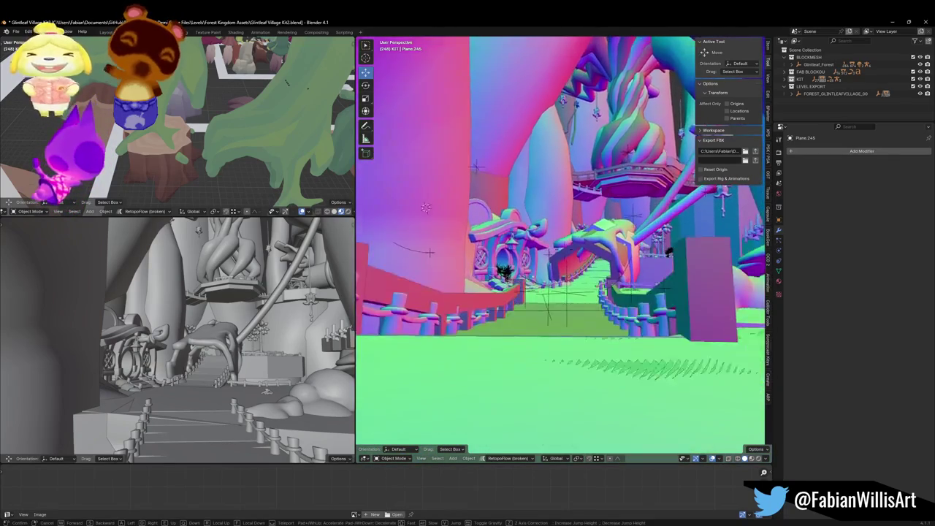
pyautogui.press('w')
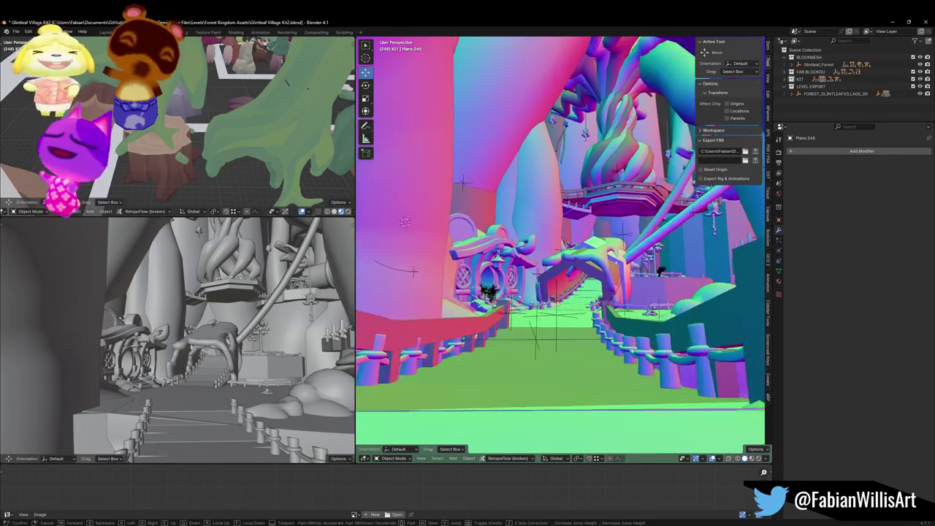
pyautogui.click(600, 204)
# Unhide all hidden objects and delete the Plane.245 rock blocking the arch
pyautogui.hotkey('alt', 'h')
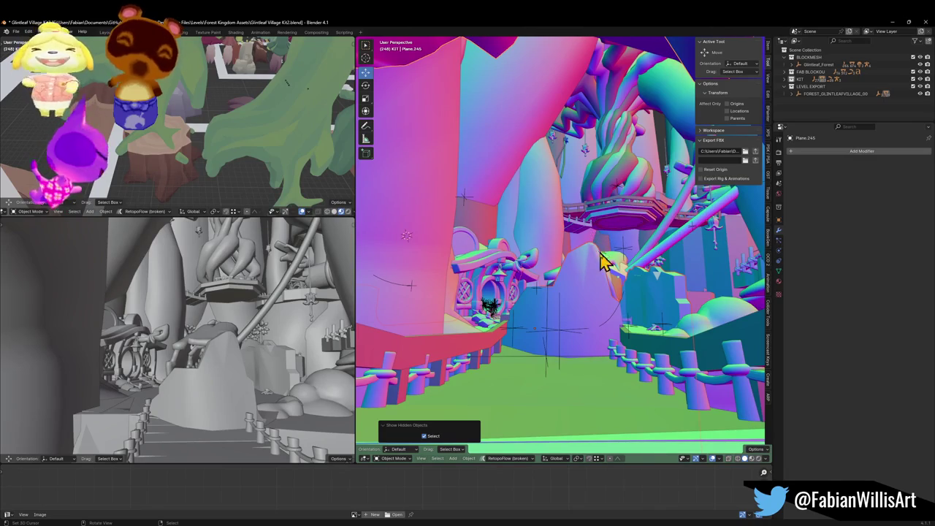
pyautogui.hotkey('ctrl', 'z')
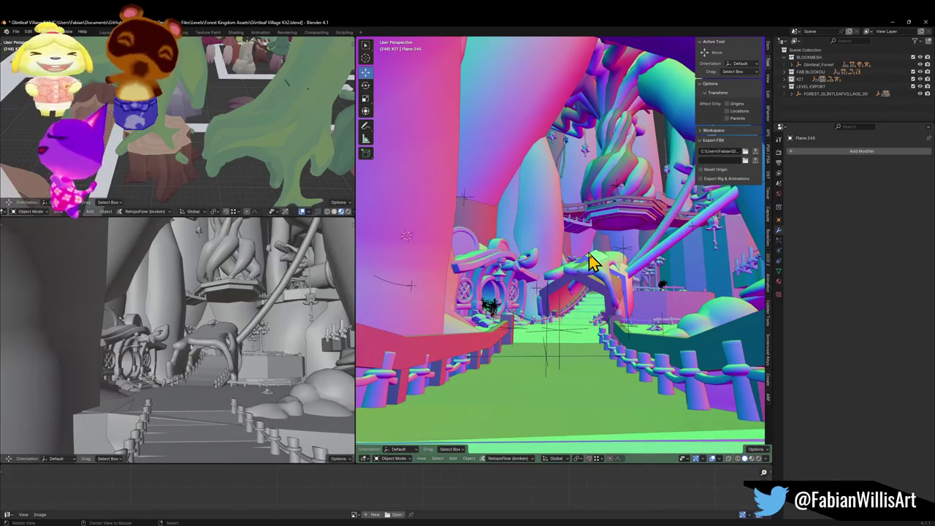
pyautogui.hotkey('alt', 'h')
pyautogui.press('Delete')
# Walk onto the bridge, bring the top-left view to the kit props, and select Forest_Bridge_00.001
pyautogui.hotkey('shift', '`')
pyautogui.press('w')
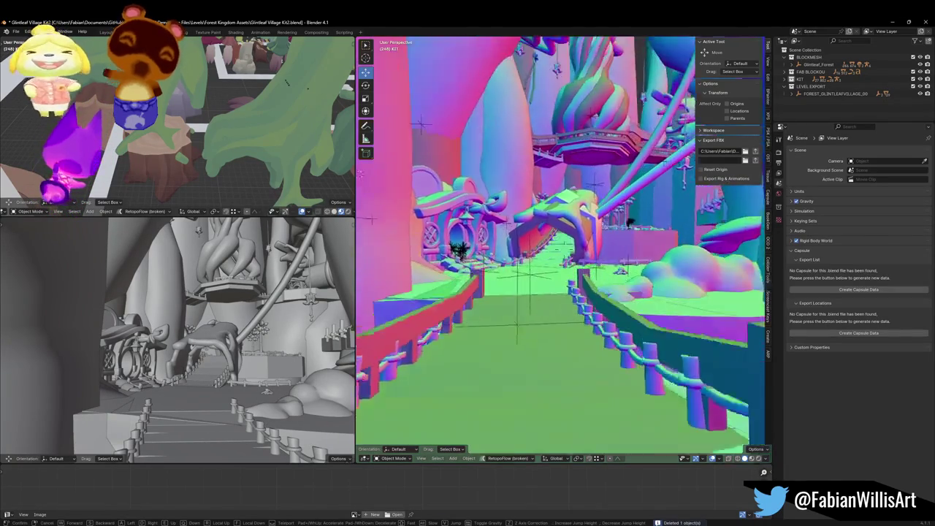
pyautogui.click(579, 287)
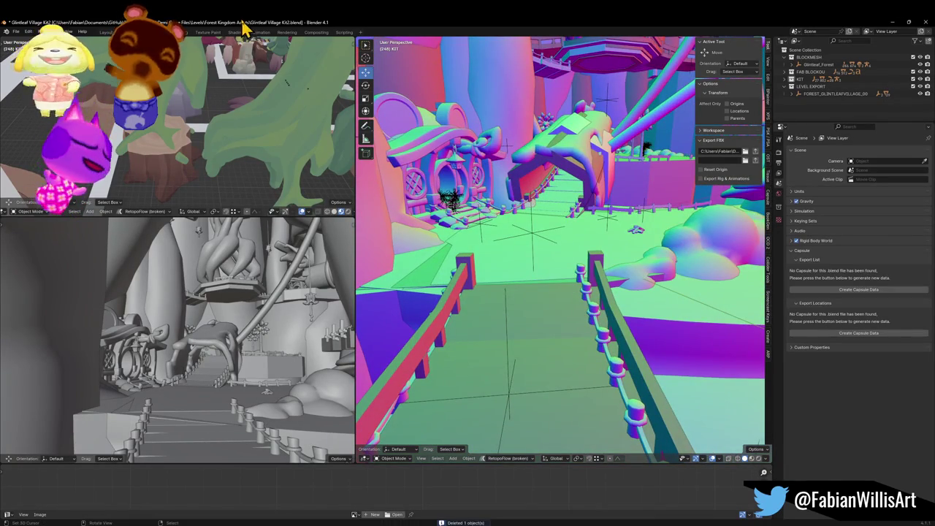
pyautogui.hotkey('shift', '`')
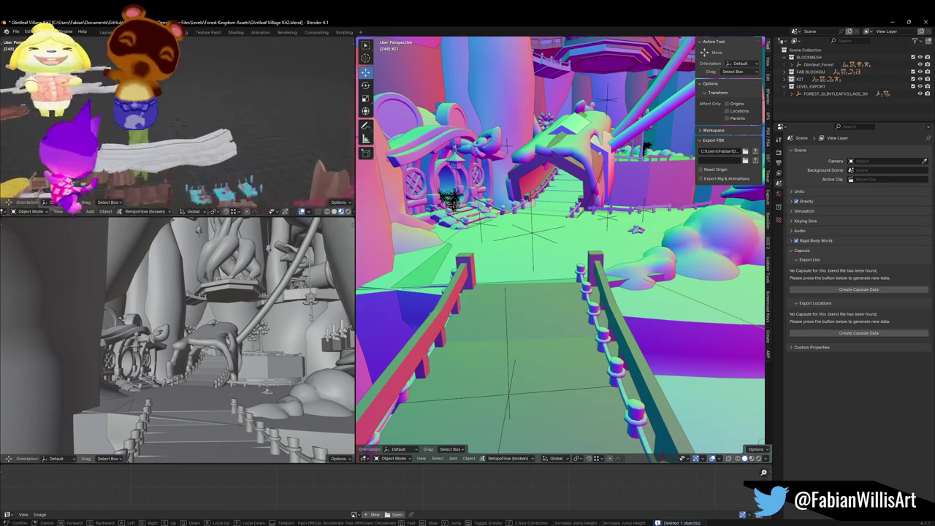
pyautogui.click(231, 150)
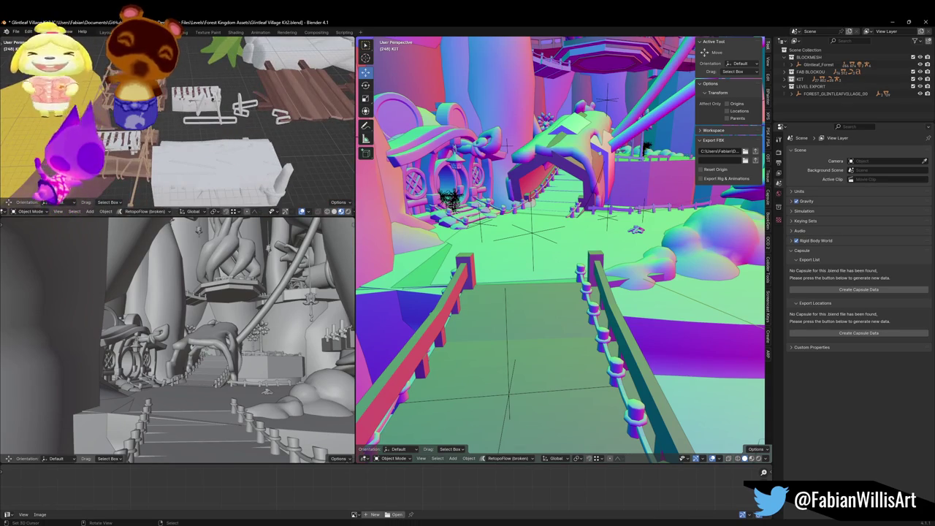
pyautogui.click(173, 119)
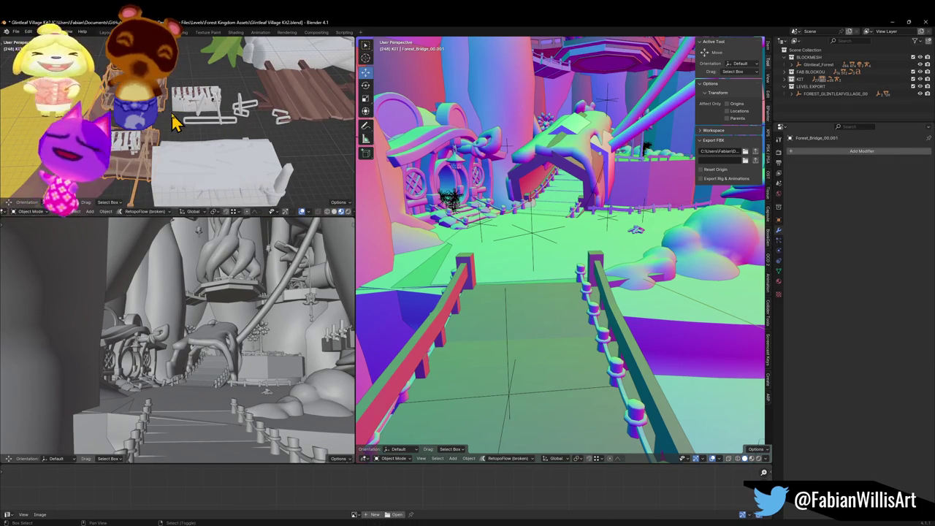
# Snap the bridge section to the 3D cursor and fly the view in close to the bridge
pyautogui.hotkey('shift', 's')
pyautogui.click(524, 295)
pyautogui.hotkey('shift', '`')
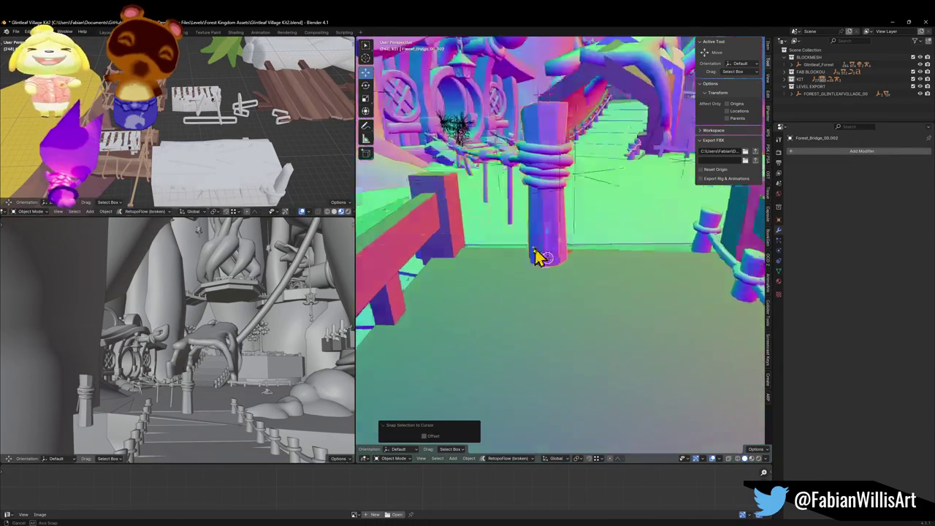
pyautogui.click(491, 241)
pyautogui.hotkey('shift', '`')
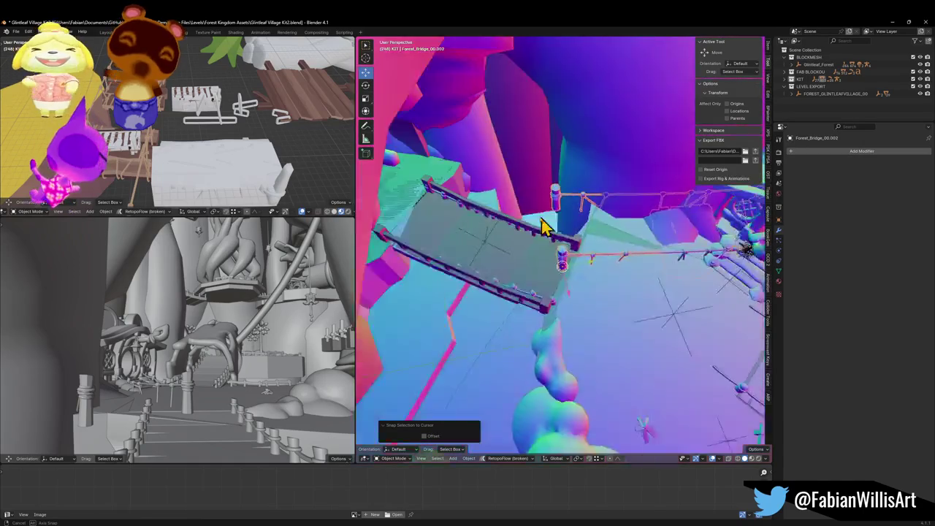
pyautogui.click(526, 208)
pyautogui.hotkey('shift', '`')
pyautogui.click(491, 232)
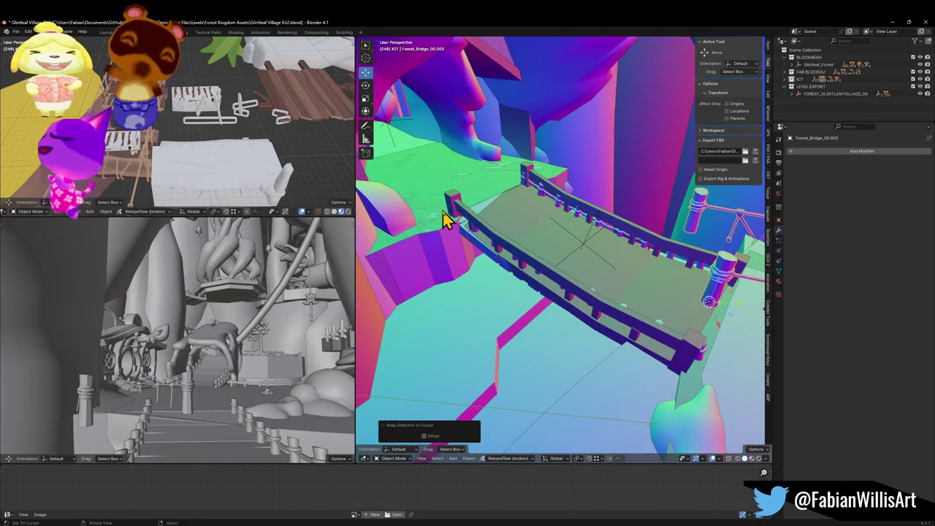
pyautogui.hotkey('shift', '`')
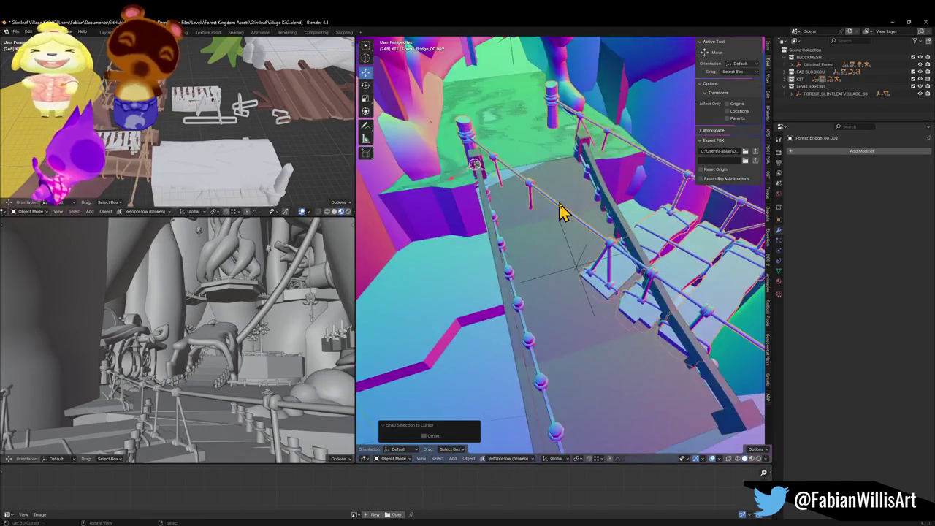
pyautogui.click(577, 209)
# Rotate the bridge about Z to about -27.1° so it follows the path
pyautogui.press('r')
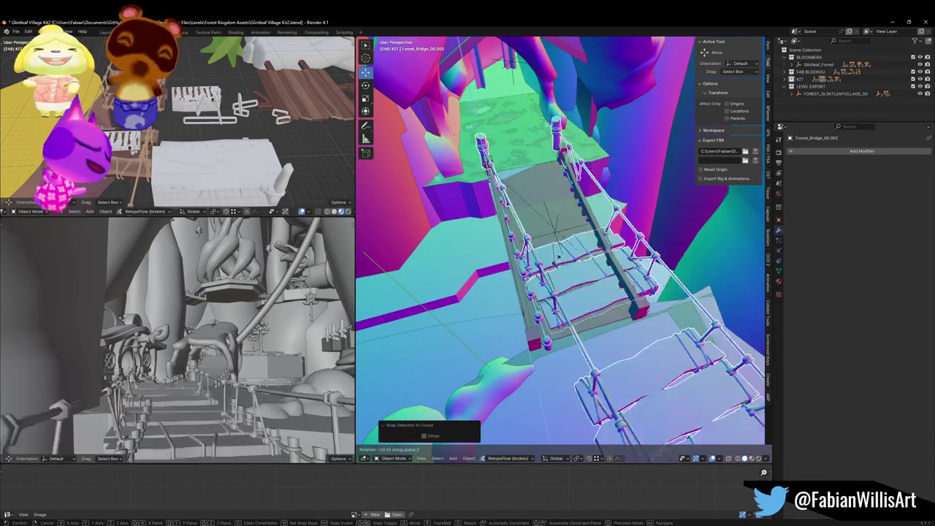
pyautogui.click(568, 267)
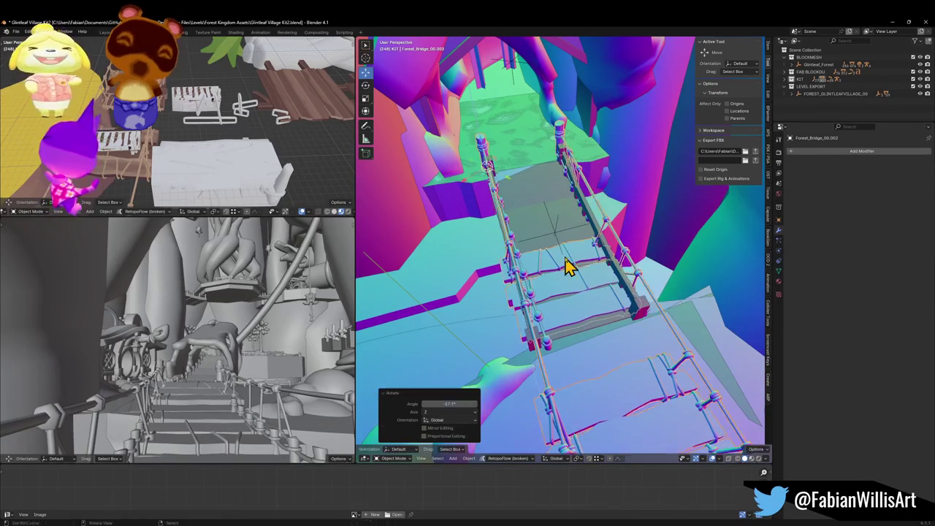
pyautogui.press('r')
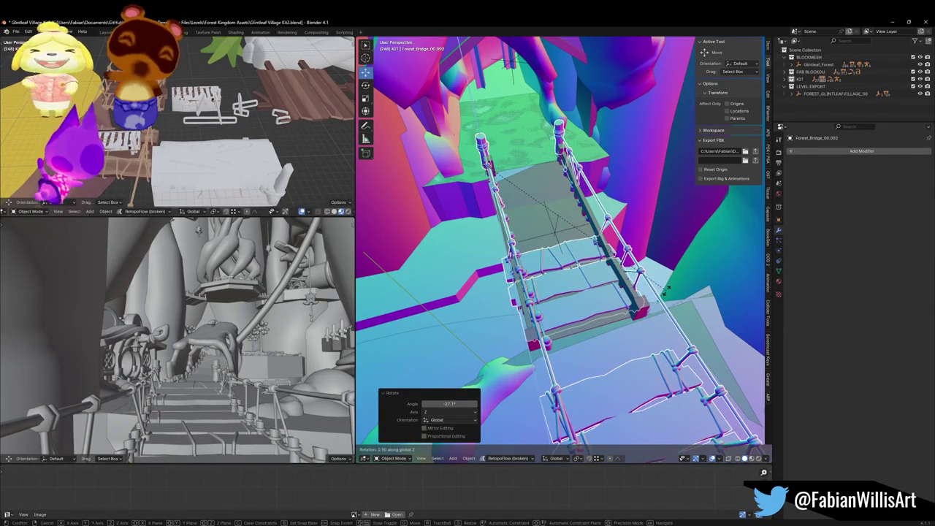
pyautogui.click(669, 302)
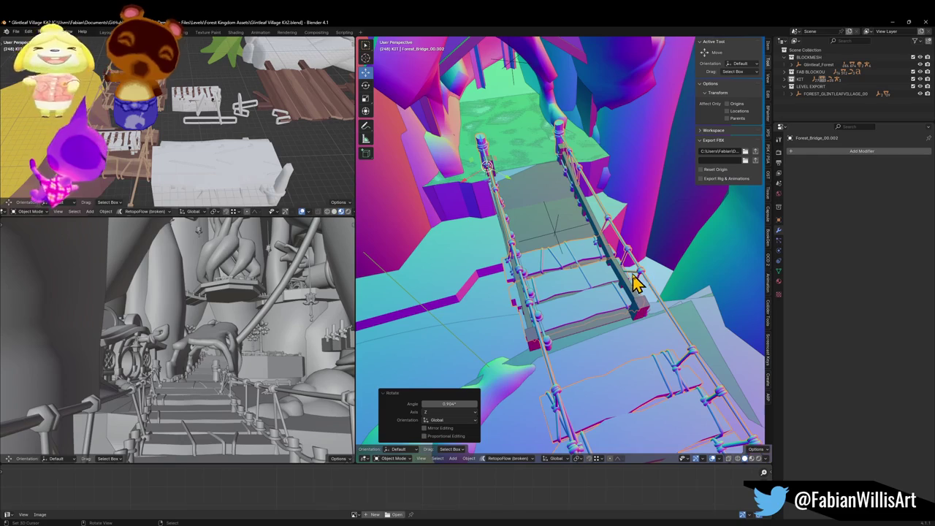
# In Edit Mode, box-select the plank UVs and move them to a new spot on the palette texture
pyautogui.moveTo(538, 206)
pyautogui.mouseDown()
pyautogui.moveTo(620, 225)
pyautogui.moveTo(595, 256)
pyautogui.mouseUp()
pyautogui.press('Tab')
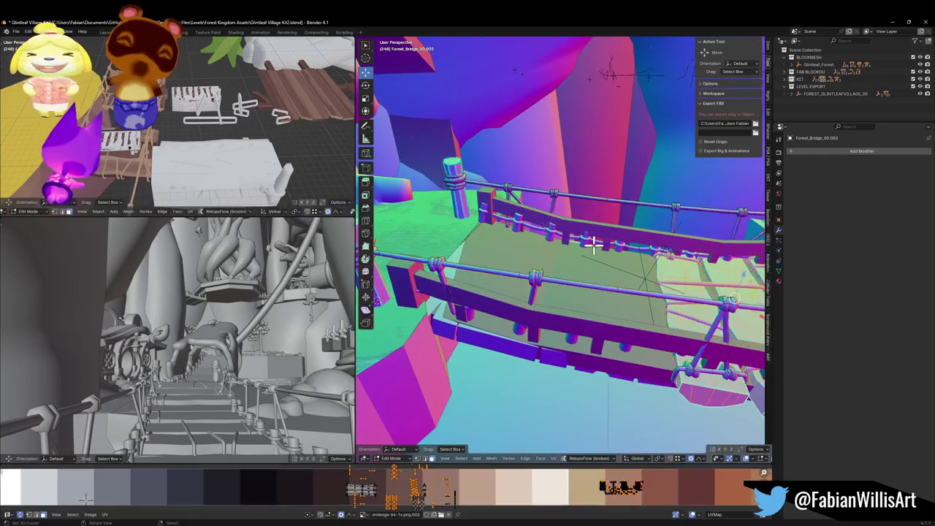
pyautogui.click(471, 486)
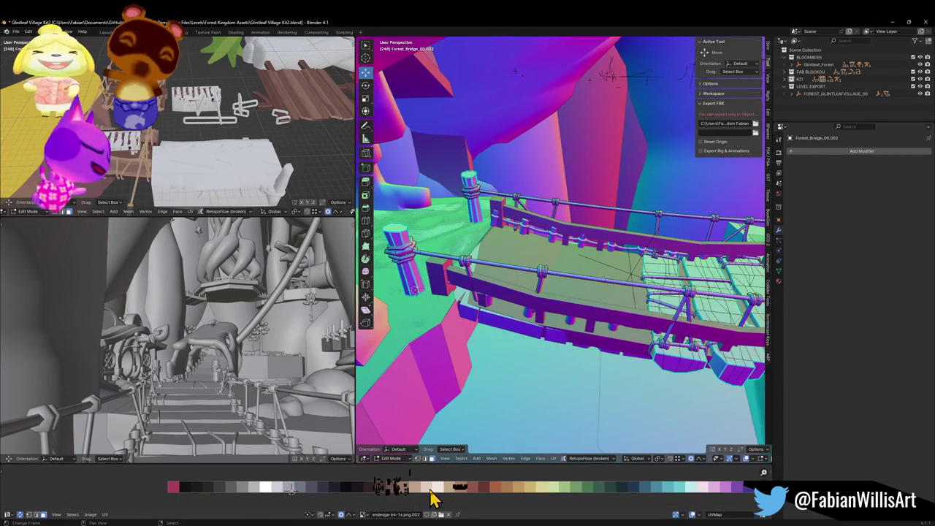
pyautogui.moveTo(364, 469); pyautogui.dragTo(422, 509)
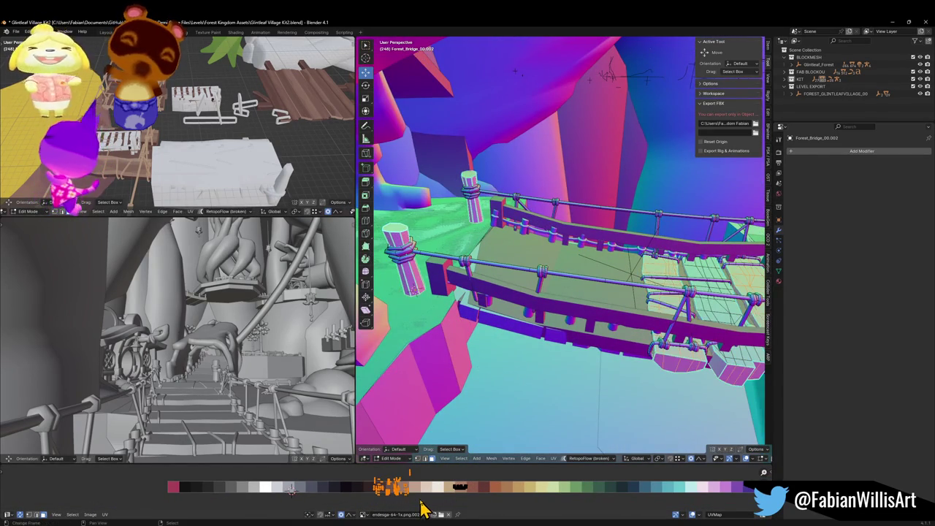
pyautogui.moveTo(549, 309); pyautogui.dragTo(446, 315)
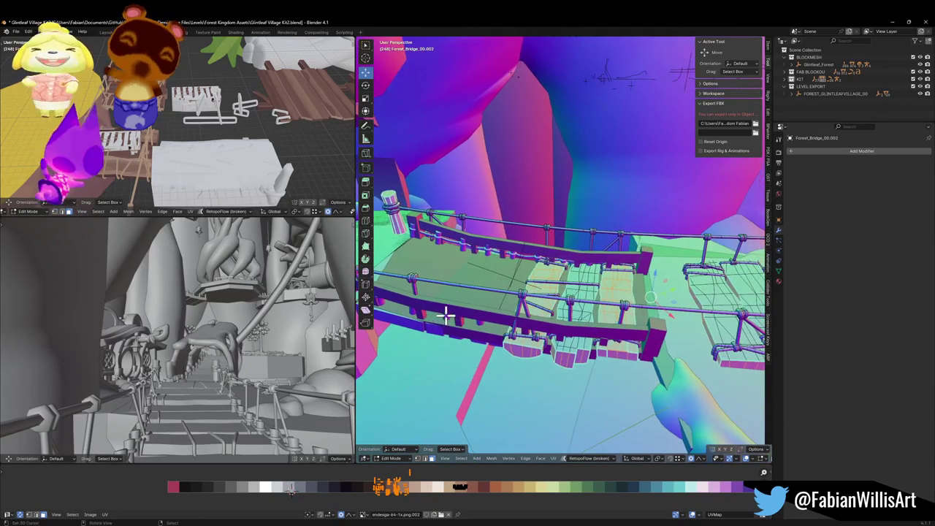
pyautogui.moveTo(565, 335)
pyautogui.mouseDown()
pyautogui.moveTo(536, 352)
pyautogui.moveTo(541, 343)
pyautogui.mouseUp()
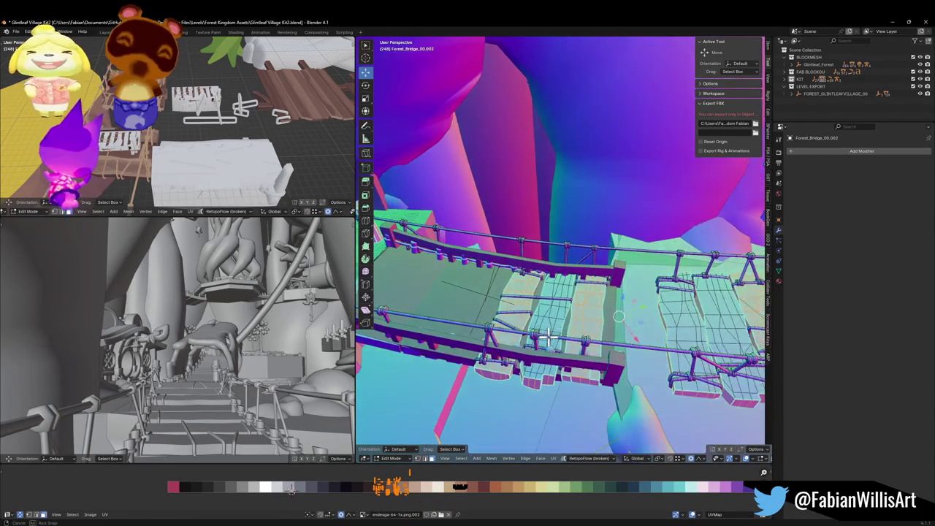
pyautogui.press('g')
pyautogui.click(431, 487)
# Check the recoloured planks and the Wood.002 material, then deselect and return to Object Mode
pyautogui.moveTo(597, 324)
pyautogui.mouseDown()
pyautogui.moveTo(578, 328)
pyautogui.moveTo(685, 316)
pyautogui.mouseUp()
pyautogui.click(778, 281)
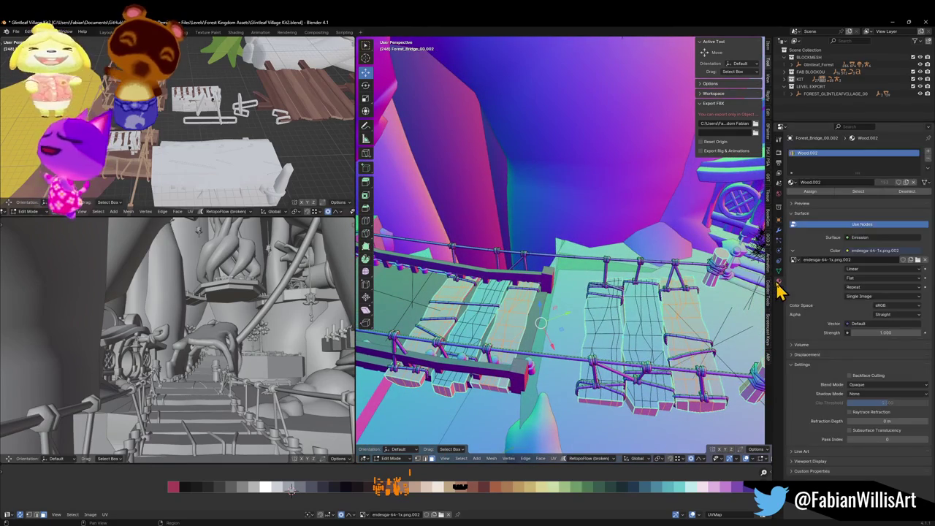
pyautogui.moveTo(597, 298)
pyautogui.mouseDown()
pyautogui.moveTo(604, 304)
pyautogui.moveTo(626, 295)
pyautogui.mouseUp()
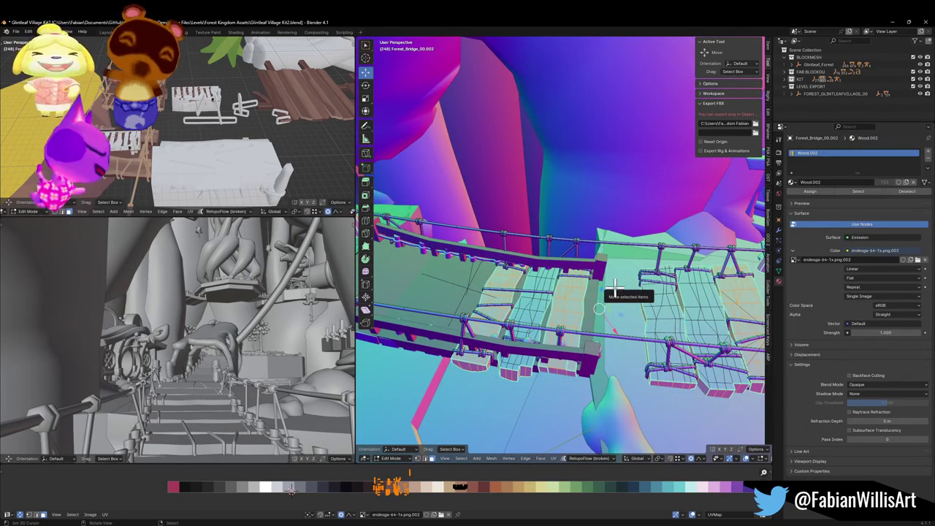
pyautogui.scroll(10, 489, 295)
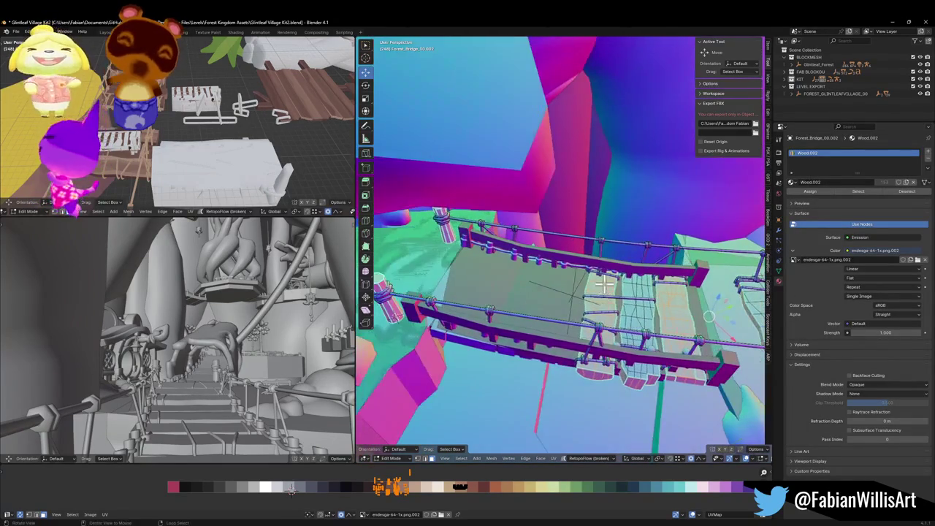
pyautogui.scroll(-5, 603, 279)
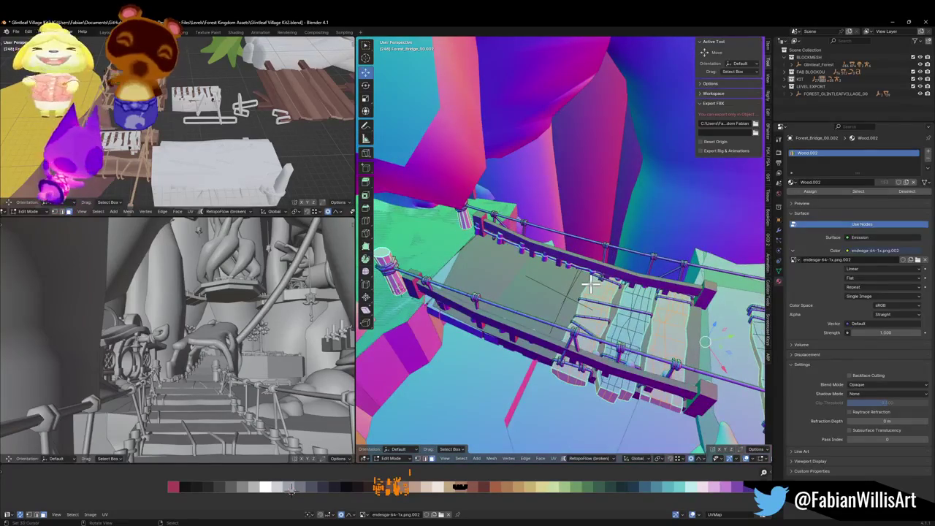
pyautogui.click(557, 307)
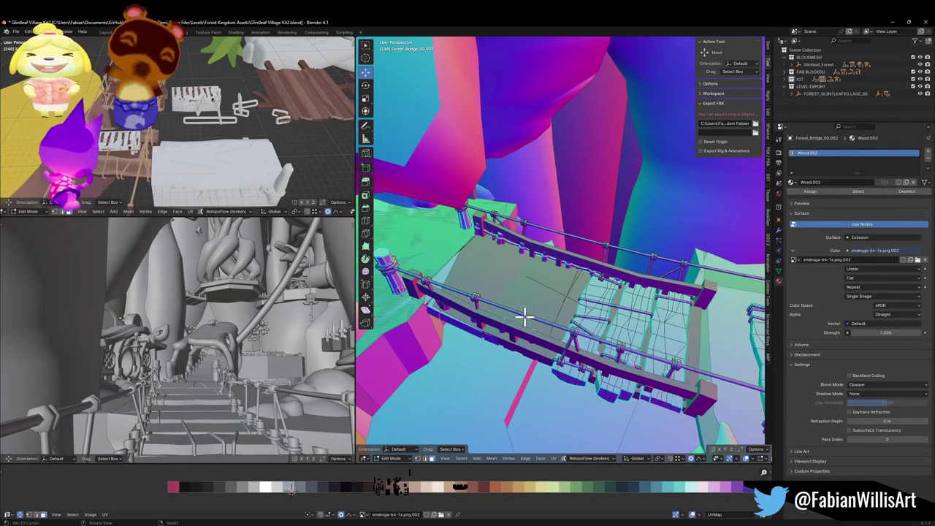
pyautogui.scroll(5, 601, 309)
pyautogui.moveTo(601, 309)
pyautogui.mouseDown()
pyautogui.moveTo(641, 280)
pyautogui.moveTo(505, 300)
pyautogui.moveTo(680, 309)
pyautogui.moveTo(656, 292)
pyautogui.moveTo(570, 309)
pyautogui.mouseUp()
pyautogui.press('Tab')
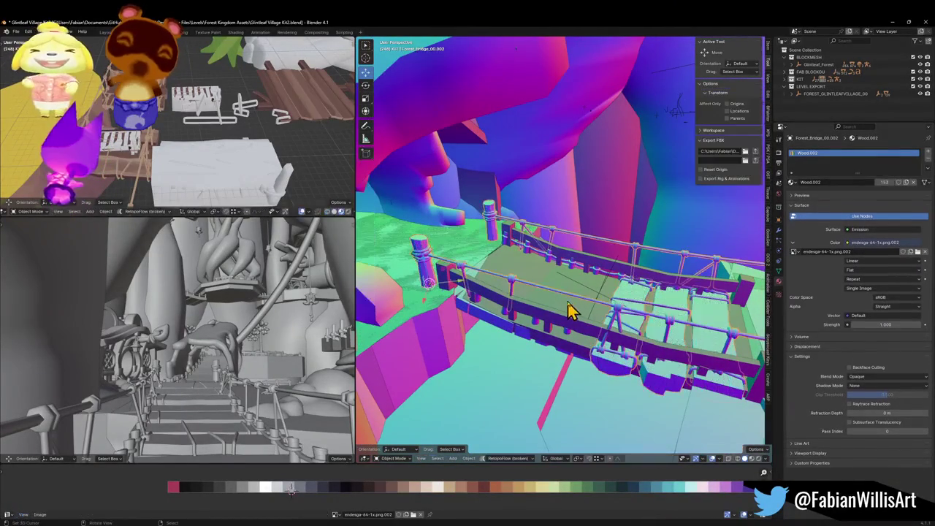
# Select Forest_Bridge_00.002, enter Edit Mode and select its linked plank faces
pyautogui.click(547, 310)
pyautogui.moveTo(572, 296)
pyautogui.mouseDown()
pyautogui.moveTo(536, 306)
pyautogui.moveTo(549, 285)
pyautogui.moveTo(553, 296)
pyautogui.moveTo(526, 273)
pyautogui.moveTo(630, 308)
pyautogui.moveTo(584, 280)
pyautogui.moveTo(643, 278)
pyautogui.mouseUp()
pyautogui.click(553, 296)
pyautogui.click(638, 309)
pyautogui.press('Tab')
pyautogui.press('l')
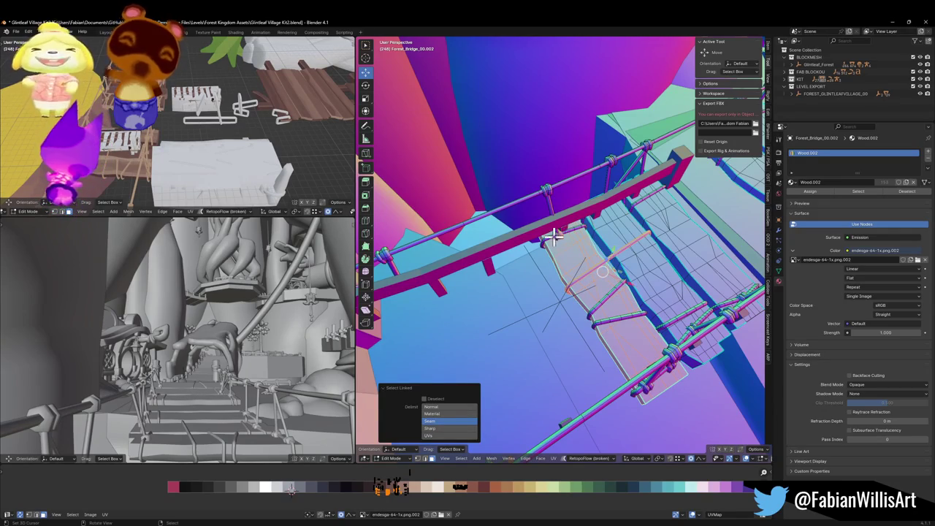
# Isolate the section in Local View, reveal its hidden geometry, and clear the selection
pyautogui.press('KP_Divide')
pyautogui.scroll(5, 560, 236)
pyautogui.scroll(-3, 559, 236)
pyautogui.moveTo(560, 236)
pyautogui.mouseDown()
pyautogui.moveTo(623, 246)
pyautogui.moveTo(594, 272)
pyautogui.moveTo(618, 247)
pyautogui.moveTo(541, 273)
pyautogui.moveTo(632, 274)
pyautogui.mouseUp()
pyautogui.hotkey('alt', 'h')
pyautogui.click(643, 271)
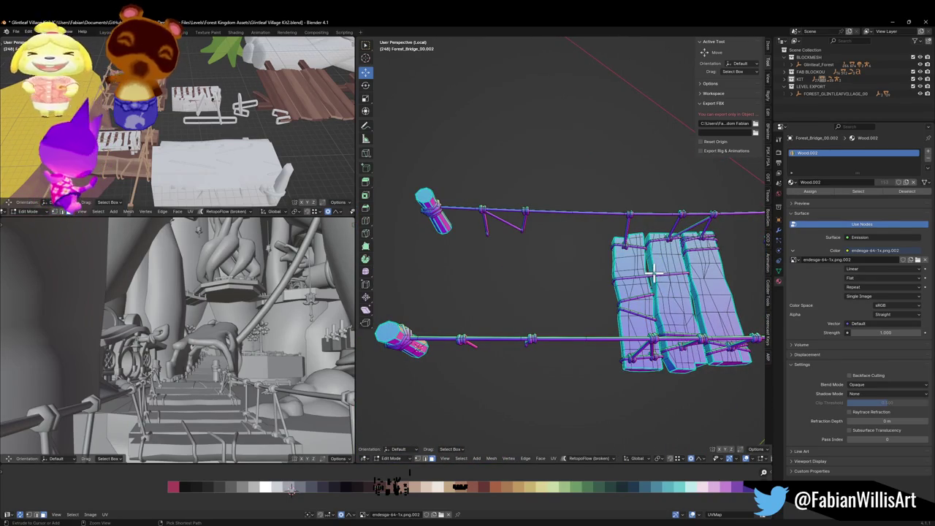
# Back in Object Mode, move Forest_Bridge_00.001 and then delete it
pyautogui.press('Tab')
pyautogui.click(166, 99)
pyautogui.press('g')
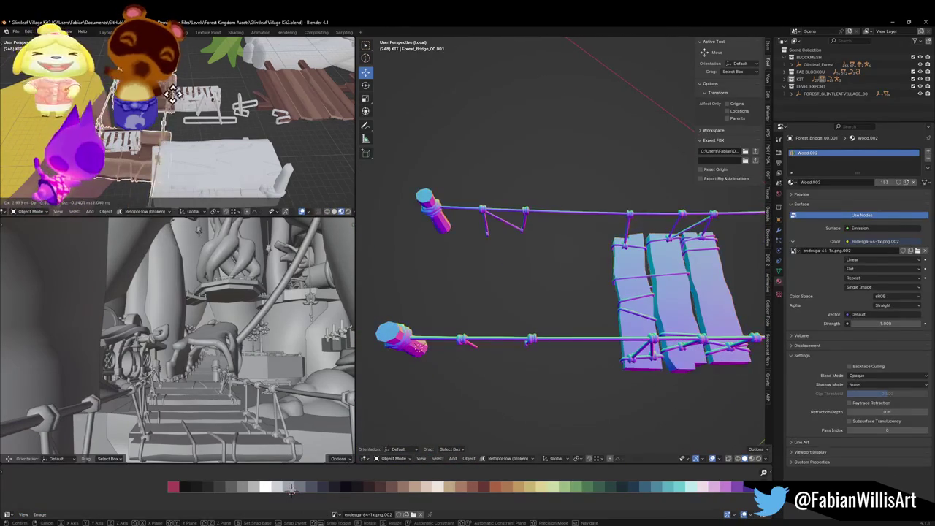
pyautogui.click(175, 131)
pyautogui.scroll(-3, 179, 133)
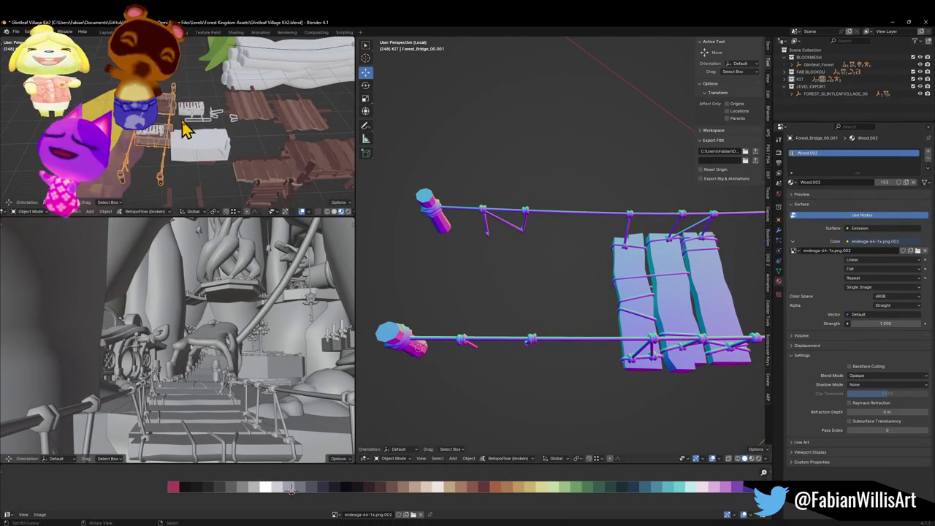
pyautogui.press('Delete')
# Copy the Forest_Bridge_00 object from the kit and paste it into the scene
pyautogui.hotkey('shift', '`')
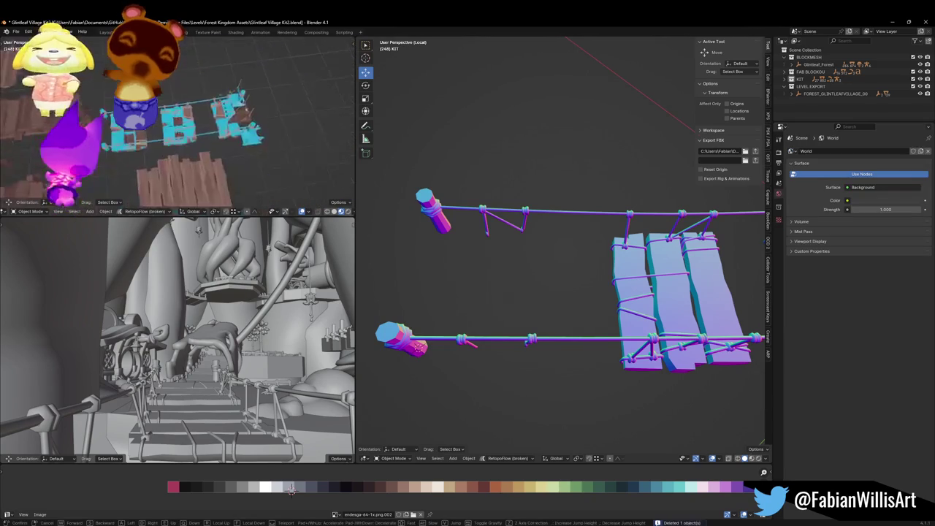
pyautogui.click(193, 124)
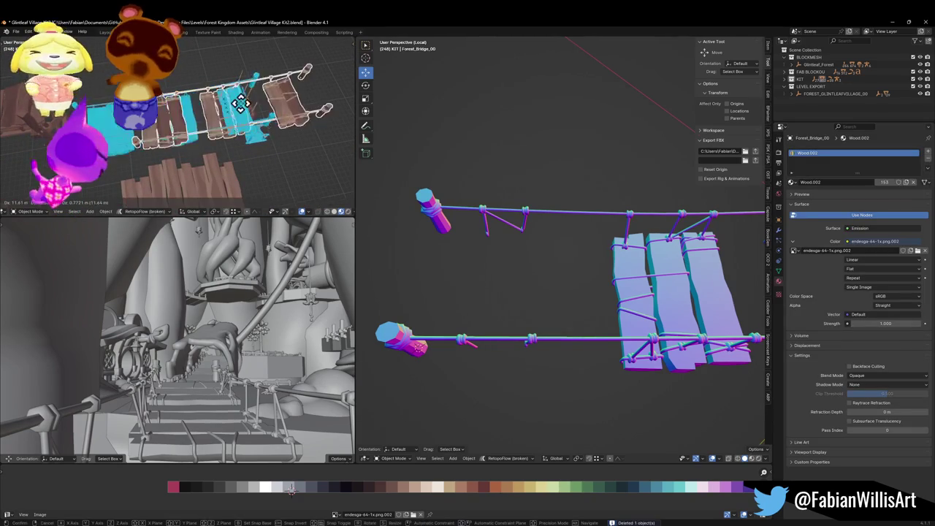
pyautogui.rightClick(223, 124)
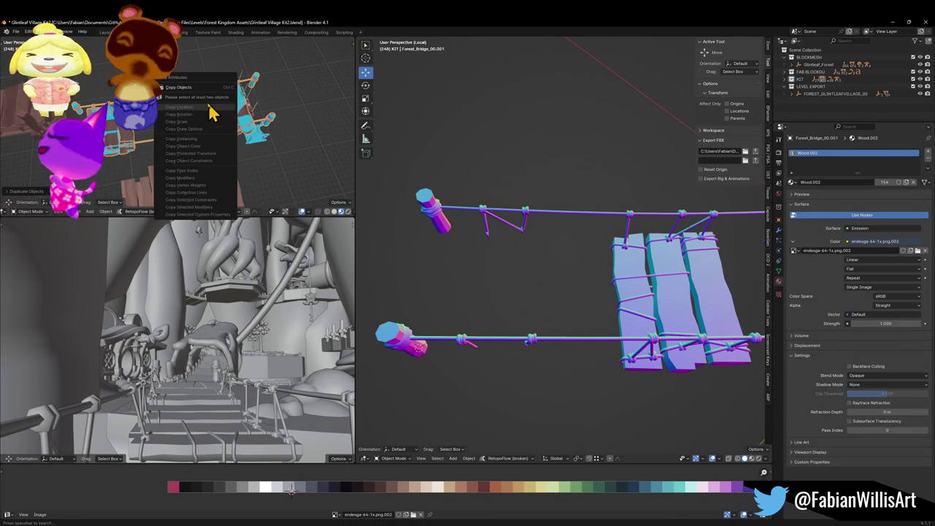
pyautogui.click(214, 102)
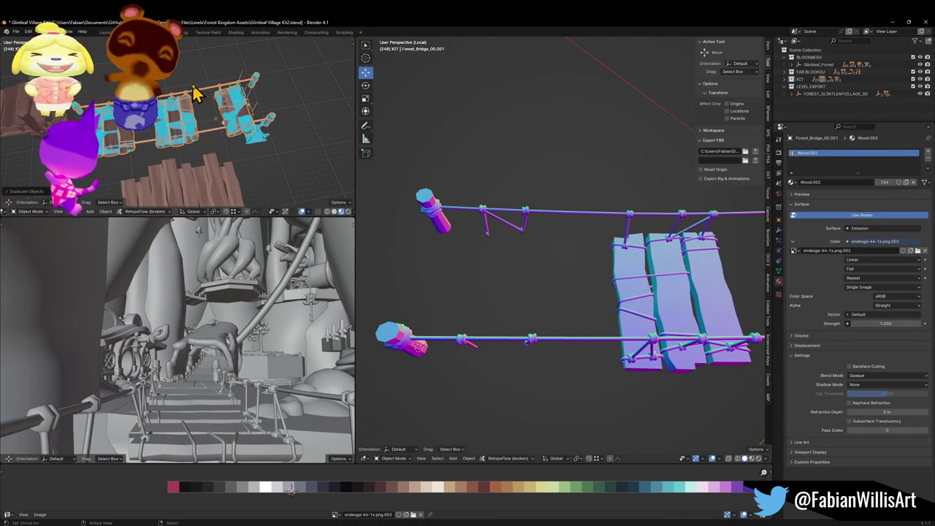
pyautogui.click(644, 304)
pyautogui.press('Delete')
pyautogui.hotkey('ctrl', 'v')
# Snap the pasted bridge to the 3D cursor, redoing the paste after an undo
pyautogui.hotkey('shift', 's')
pyautogui.click(654, 333)
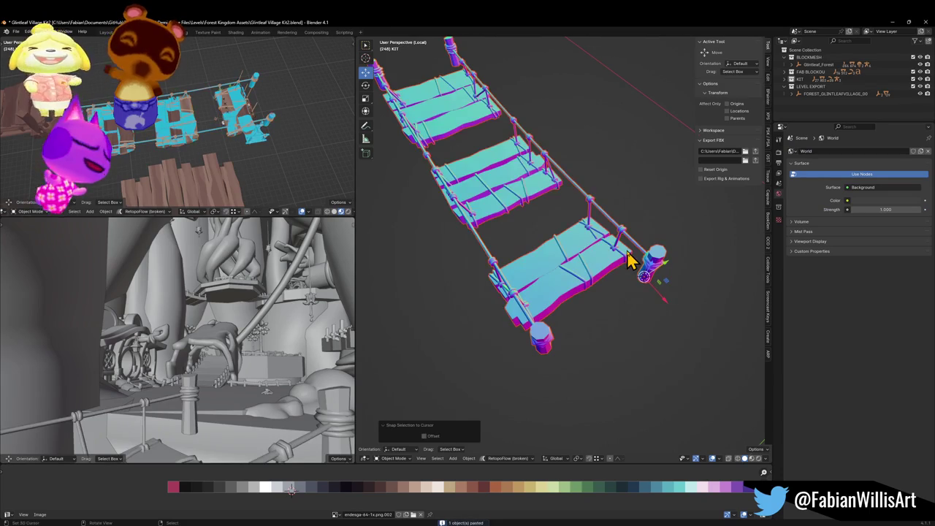
pyautogui.hotkey('ctrl', 'z')
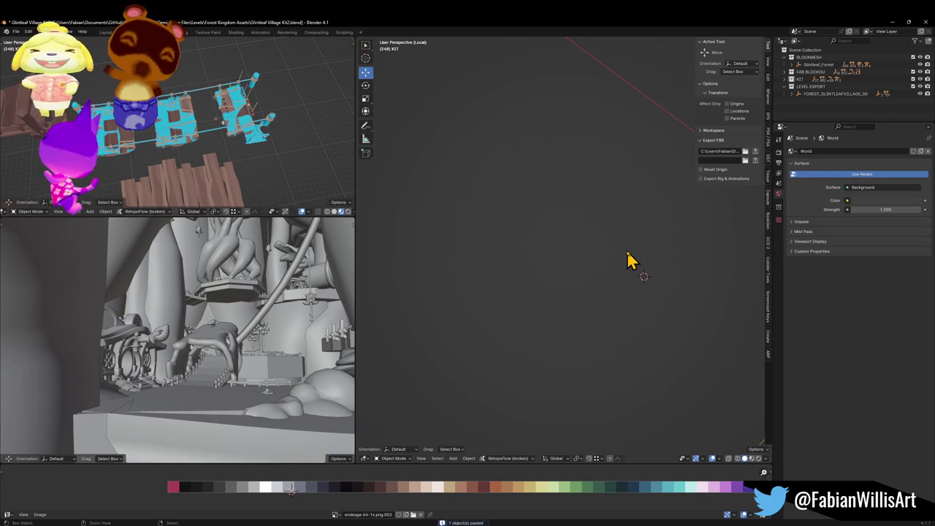
pyautogui.hotkey('ctrl', 'z')
pyautogui.hotkey('ctrl', 'v')
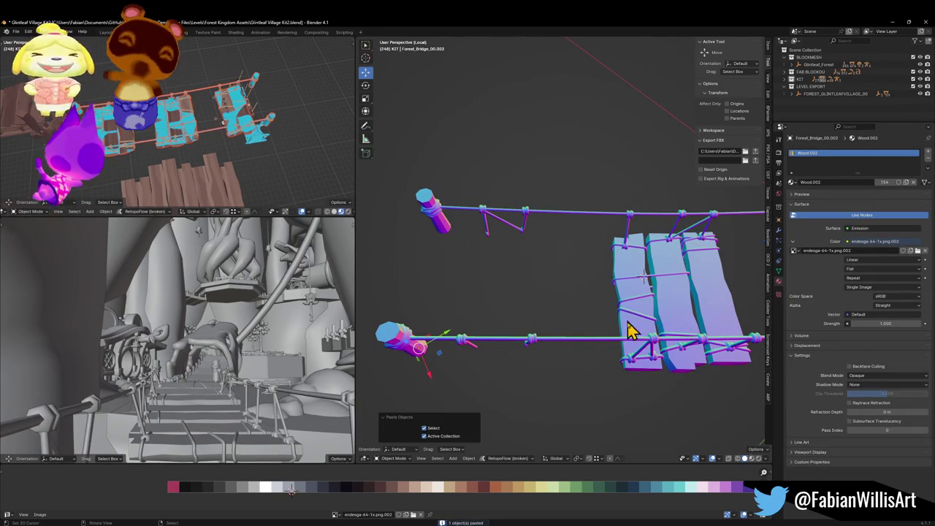
pyautogui.hotkey('shift', 's')
pyautogui.click(627, 307)
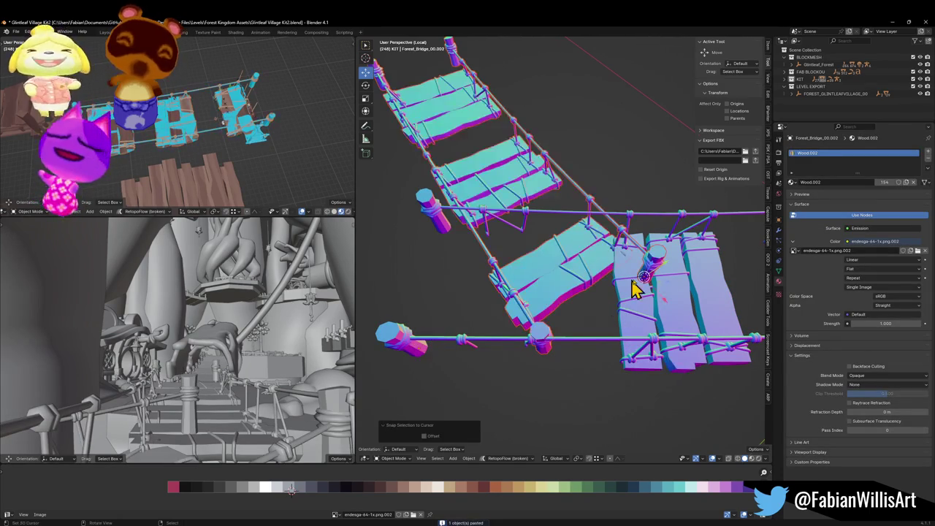
# Give the pasted bridge the active bridge's rotation and location with Copy Attributes
pyautogui.hotkey('ctrl', 'c')
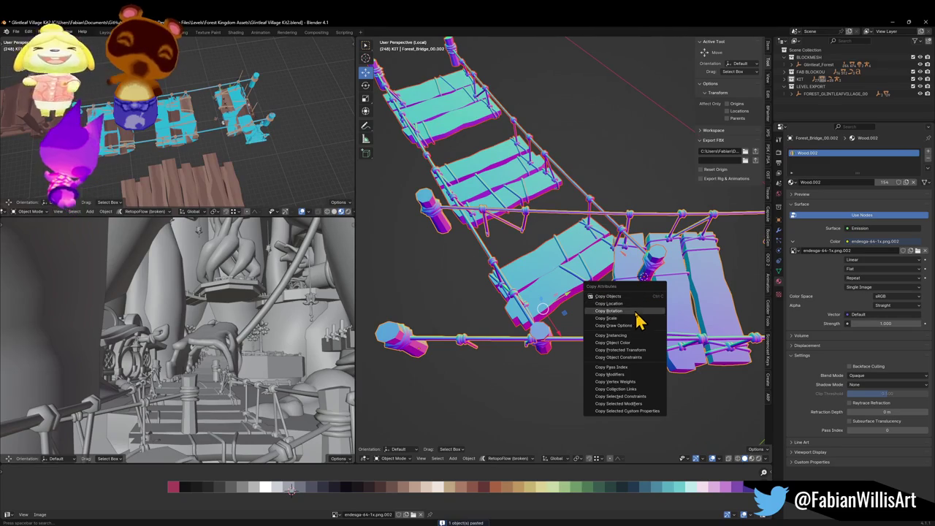
pyautogui.click(633, 311)
pyautogui.hotkey('ctrl', 'c')
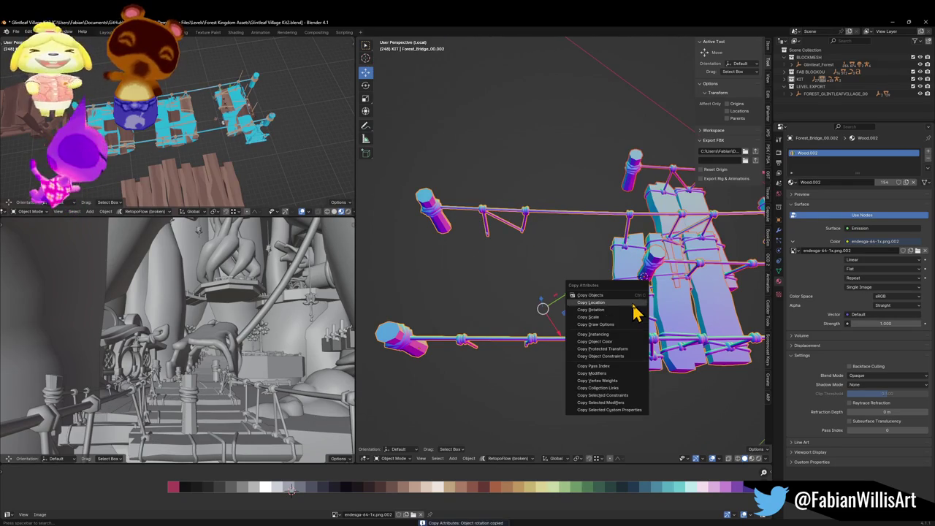
pyautogui.press('l')
pyautogui.scroll(-3, 633, 311)
# Delete the duplicate bridge copy and open the remaining bridge in Edit Mode
pyautogui.click(542, 282)
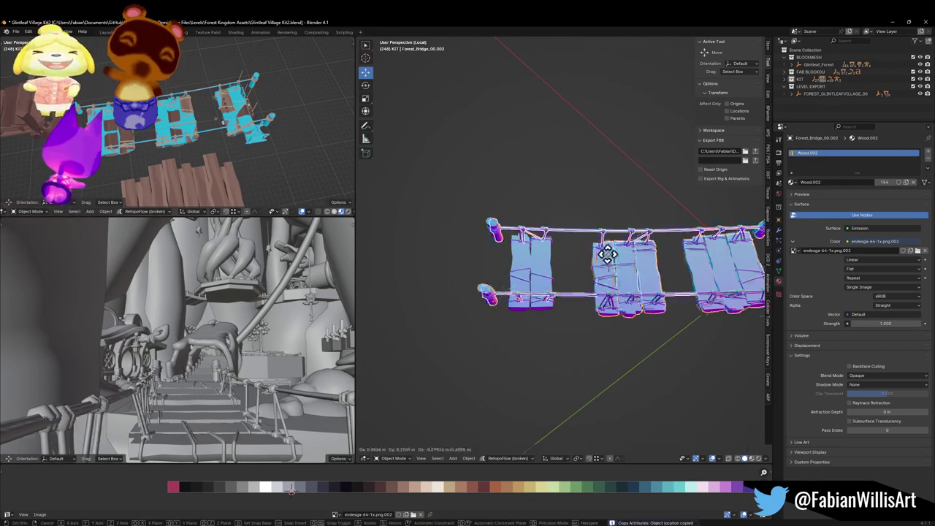
pyautogui.press('Delete')
pyautogui.click(629, 276)
pyautogui.press('Tab')
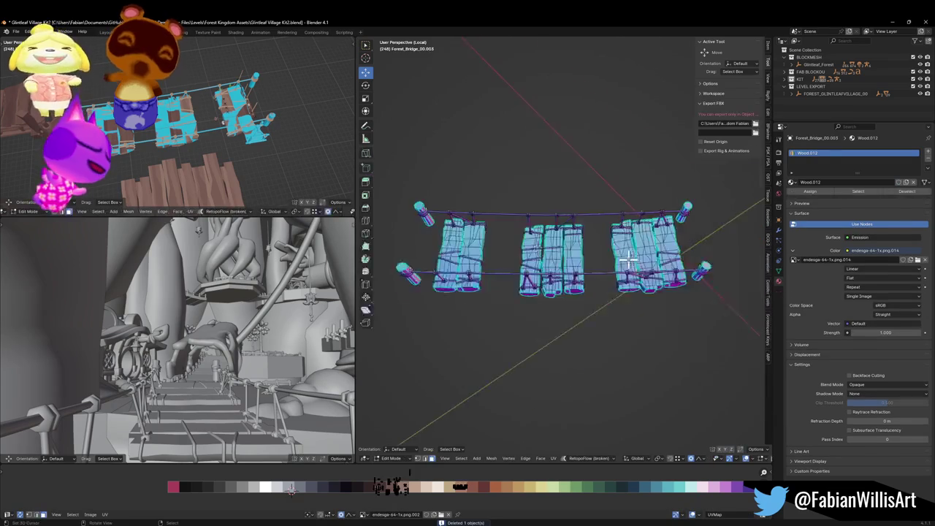
# Link-select the lower plank, rope posts, middle plank and neighbouring plank geometry
pyautogui.scroll(5, 578, 252)
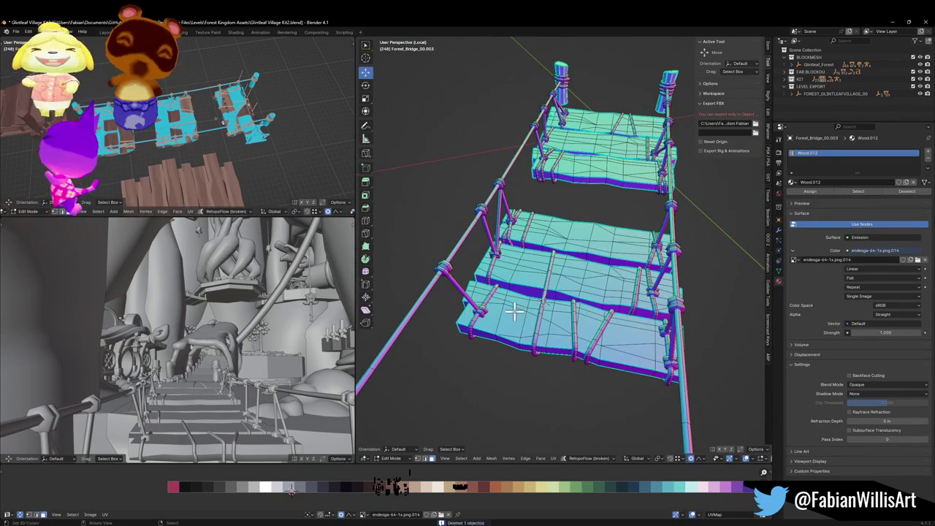
pyautogui.press('l')
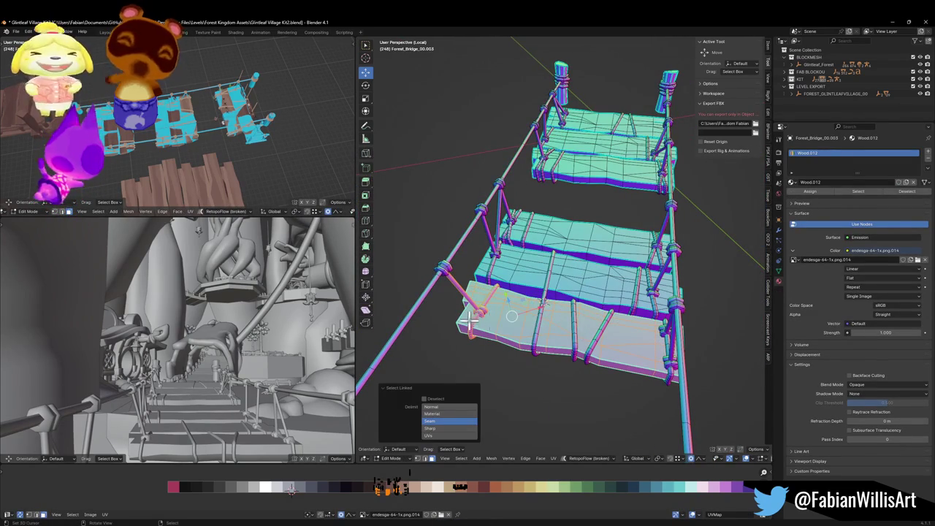
pyautogui.press('l')
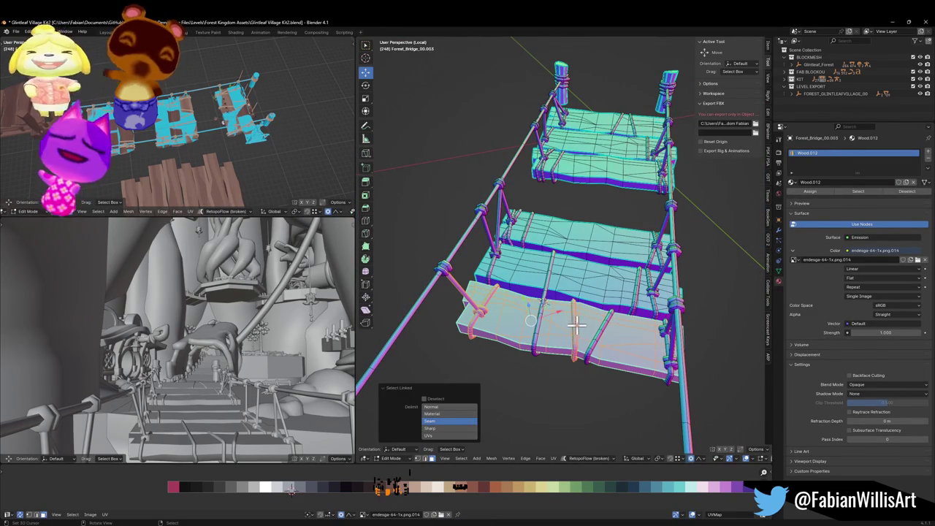
pyautogui.press('l')
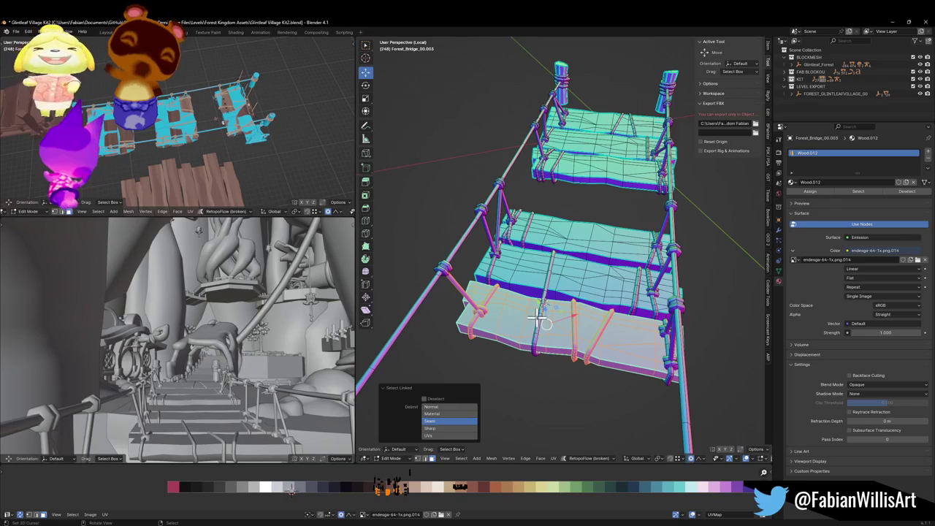
pyautogui.press('l')
pyautogui.press('l')
pyautogui.press('l')
pyautogui.press('l')
pyautogui.moveTo(515, 232); pyautogui.dragTo(507, 209)
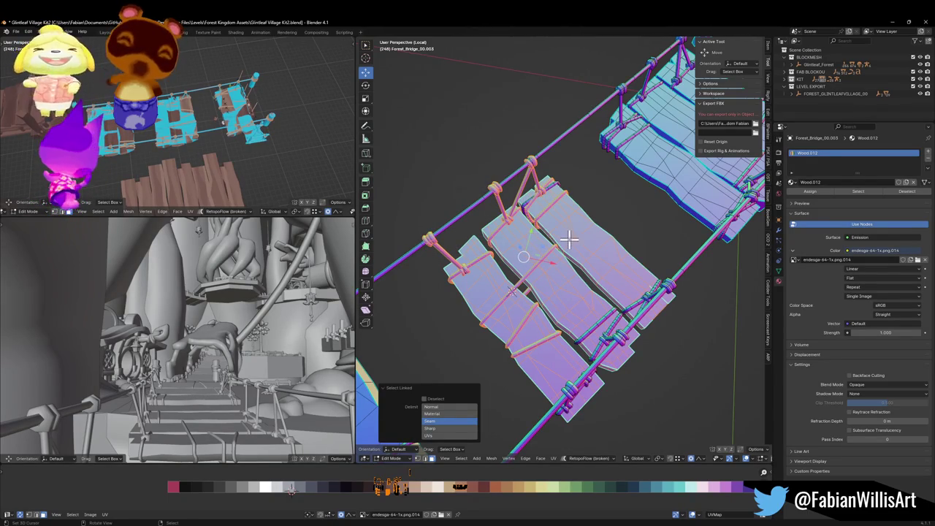
pyautogui.scroll(5, 549, 194)
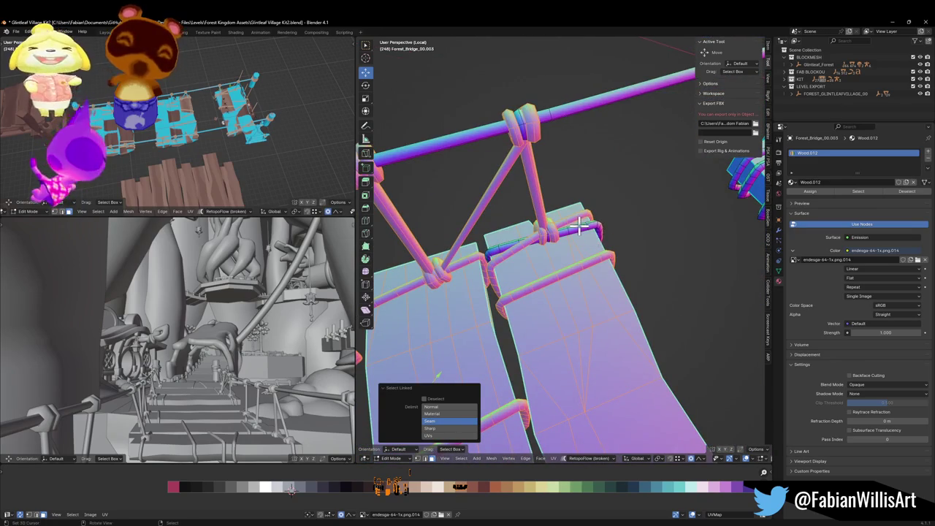
pyautogui.press('l')
# From top view, duplicate the middle planks and place them down-left along the bridge
pyautogui.scroll(-2, 577, 298)
pyautogui.moveTo(574, 300)
pyautogui.mouseDown()
pyautogui.moveTo(603, 306)
pyautogui.moveTo(620, 244)
pyautogui.moveTo(605, 260)
pyautogui.moveTo(503, 285)
pyautogui.mouseUp()
pyautogui.scroll(2, 617, 241)
pyautogui.scroll(3, 617, 241)
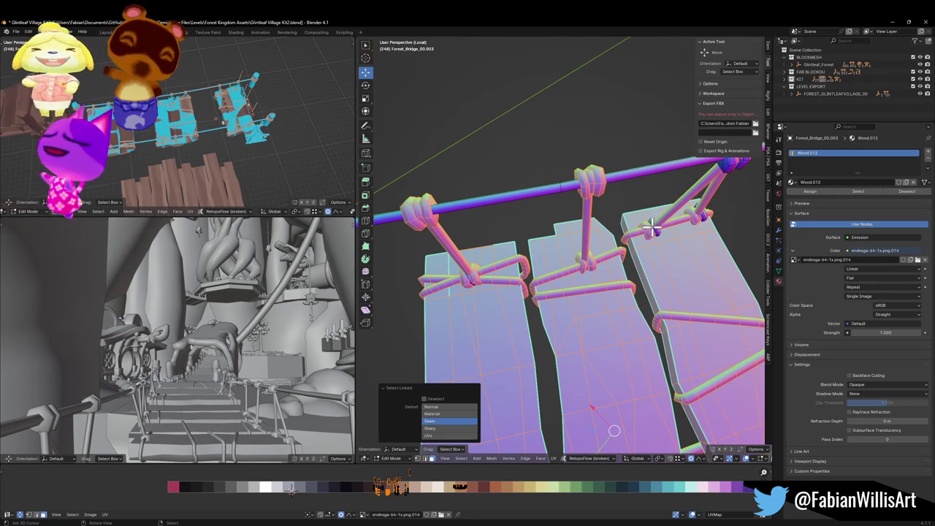
pyautogui.moveTo(648, 221)
pyautogui.mouseDown()
pyautogui.moveTo(663, 225)
pyautogui.moveTo(672, 197)
pyautogui.mouseUp()
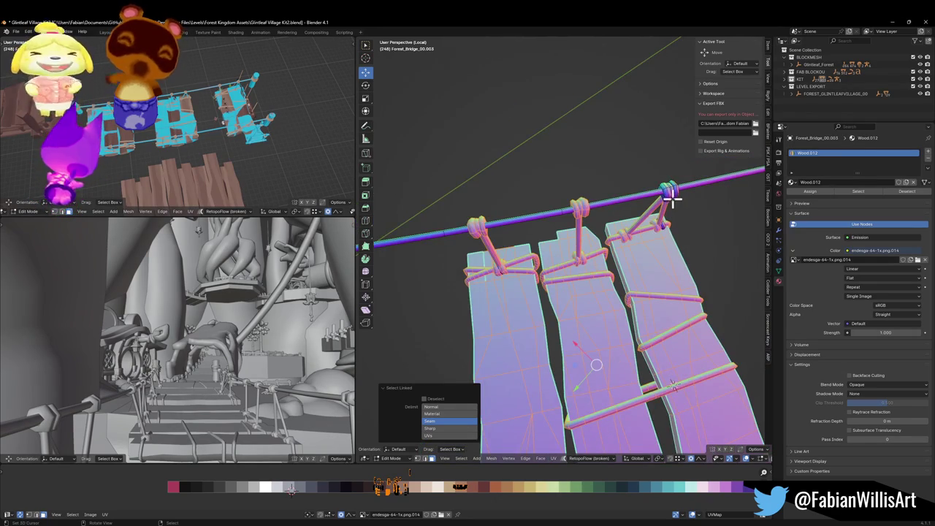
pyautogui.moveTo(666, 234); pyautogui.dragTo(636, 221)
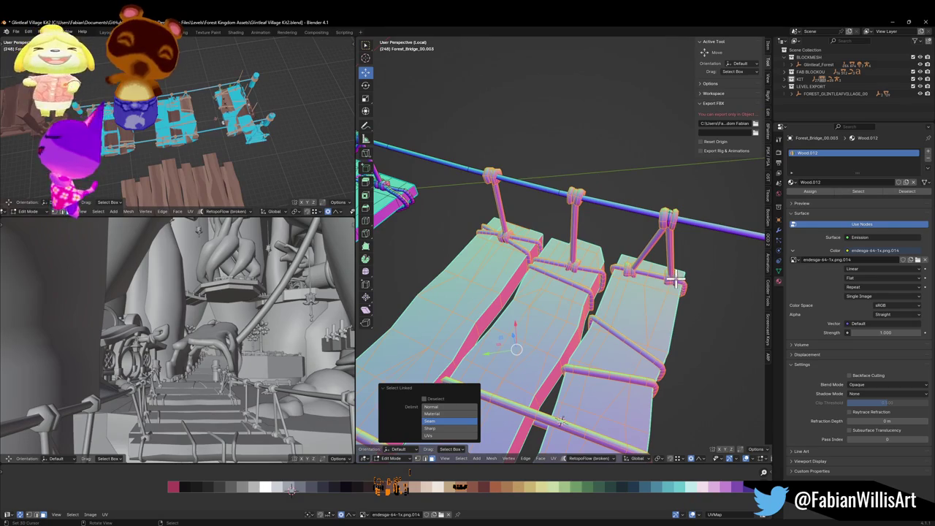
pyautogui.scroll(-10, 675, 281)
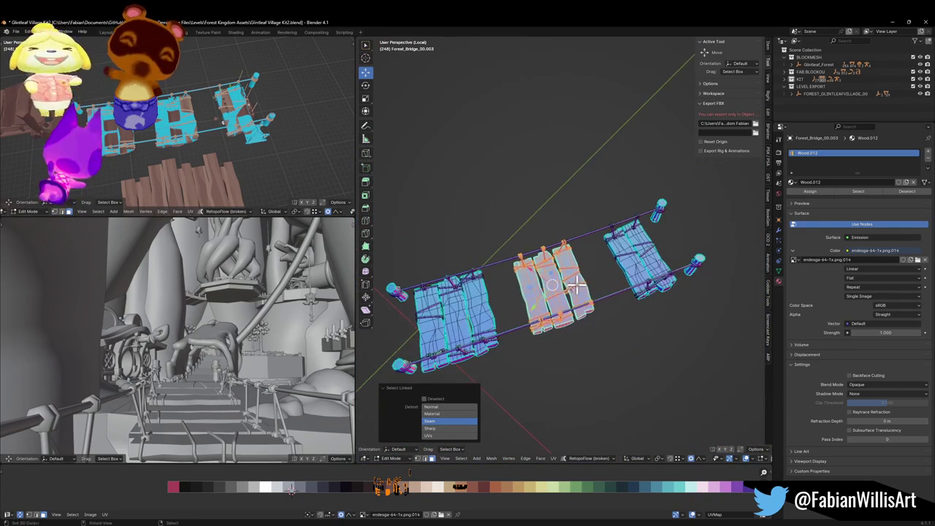
pyautogui.moveTo(577, 285); pyautogui.dragTo(566, 289)
pyautogui.press('KP_7')
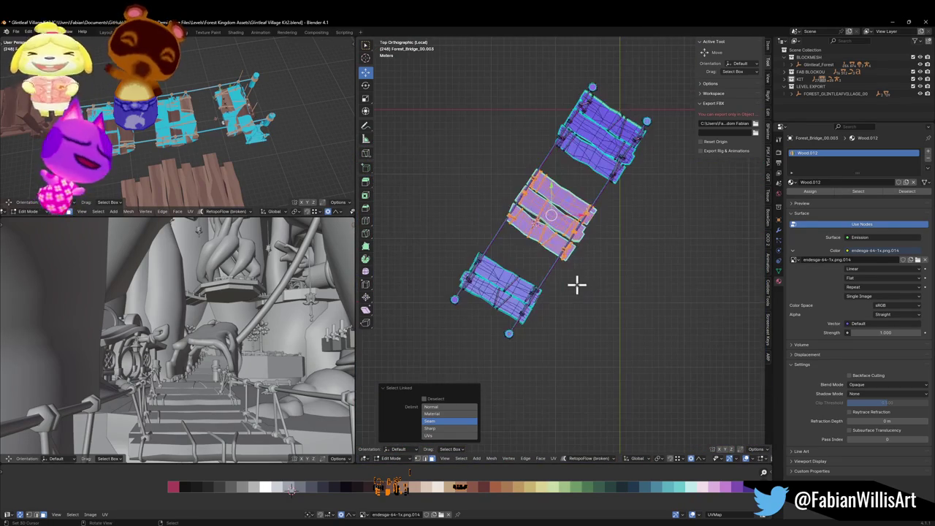
pyautogui.press('g')
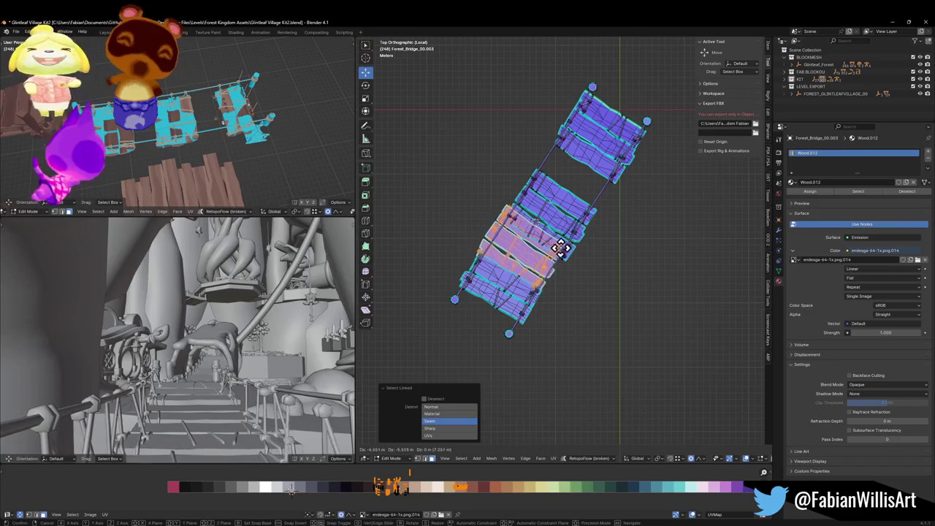
pyautogui.click(560, 251)
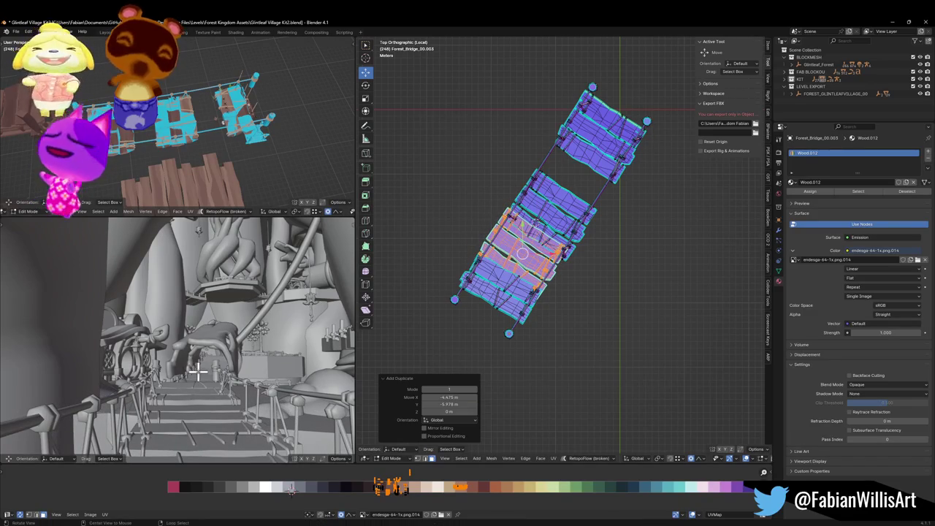
# Show textured materials in the lower-left viewport and walk it to a side view of the bridge
pyautogui.press('z')
pyautogui.click(215, 381)
pyautogui.hotkey('shift', '`')
pyautogui.press('w')
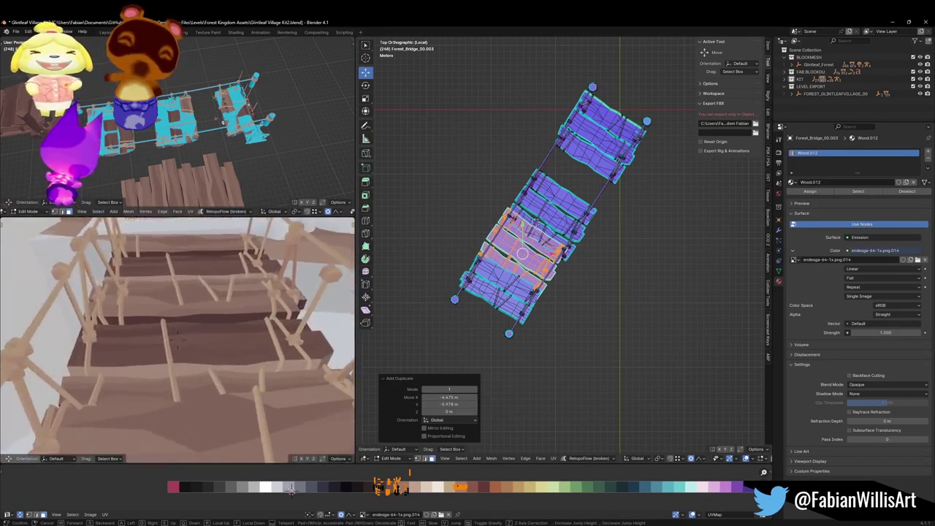
pyautogui.click(210, 370)
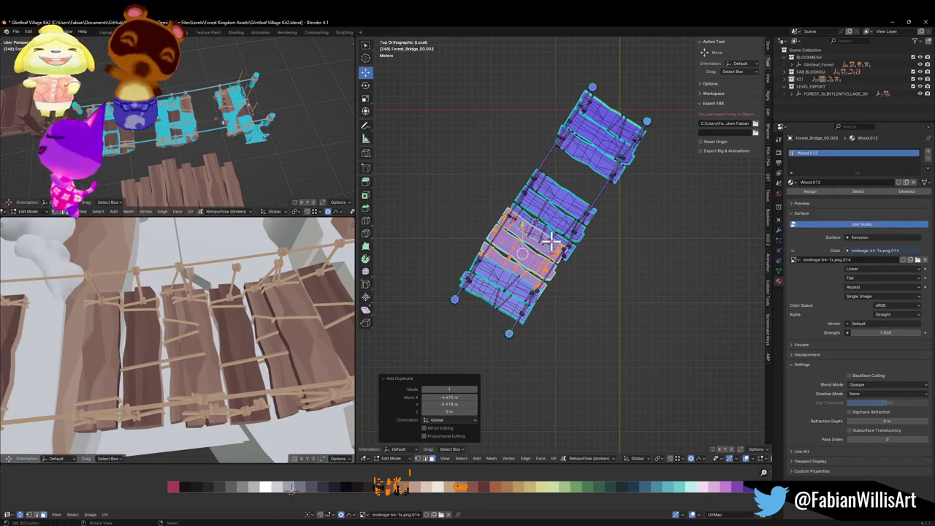
# Try moving the selected planks with soft falloff, cancel, and link-select a single plank
pyautogui.press('g')
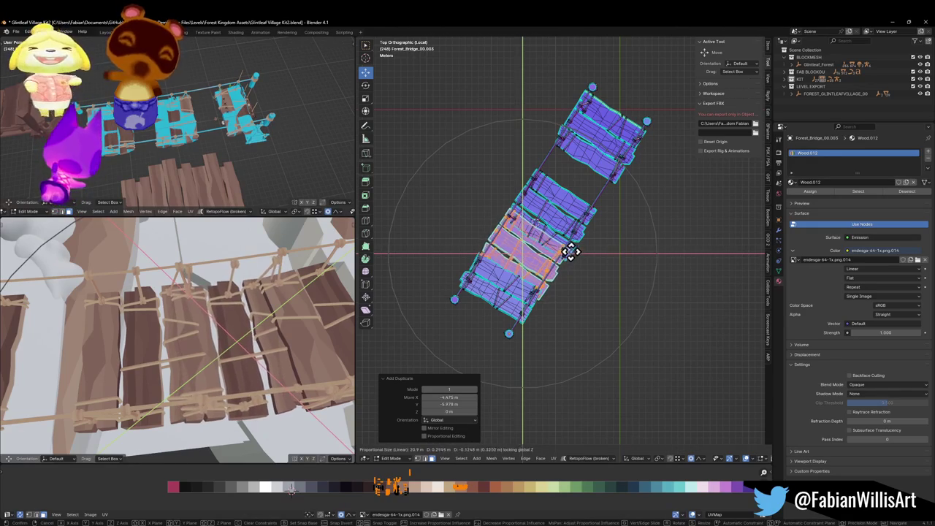
pyautogui.scroll(10, 566, 256)
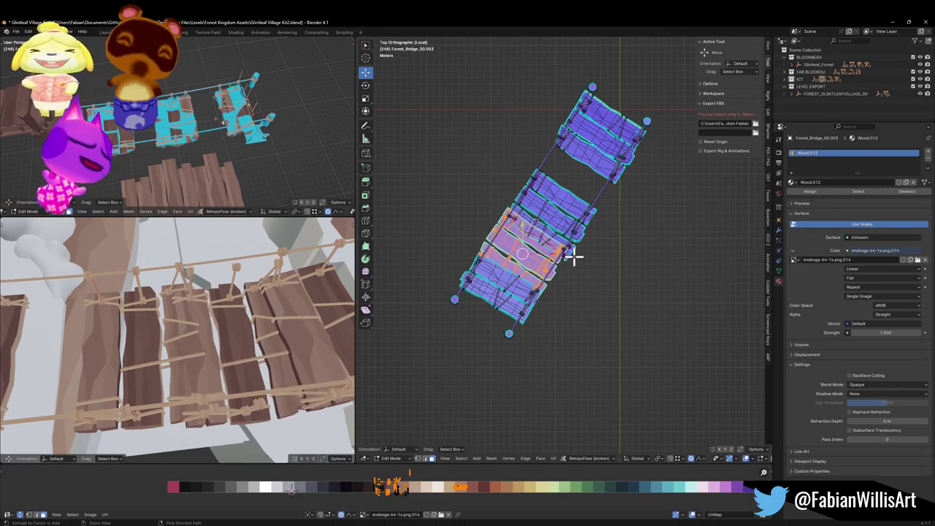
pyautogui.scroll(-6, 573, 247)
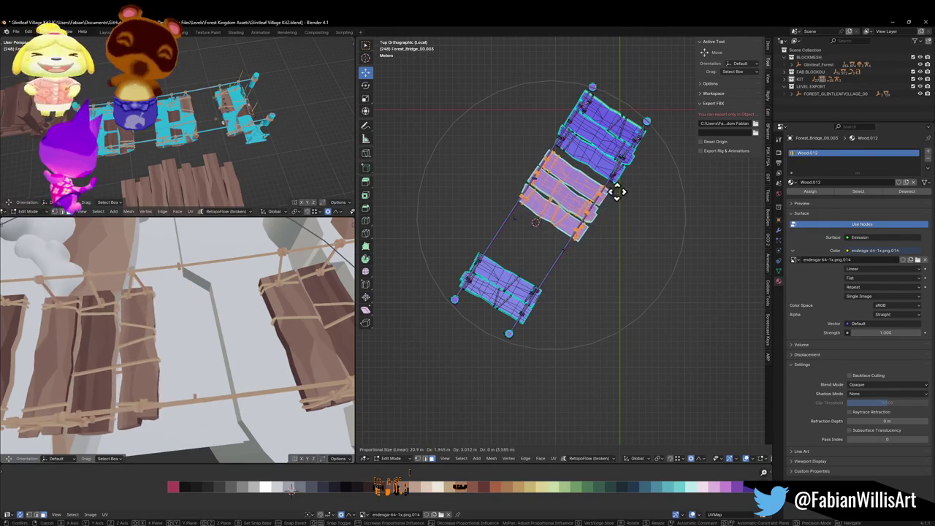
pyautogui.rightClick(622, 176)
pyautogui.scroll(6, 555, 182)
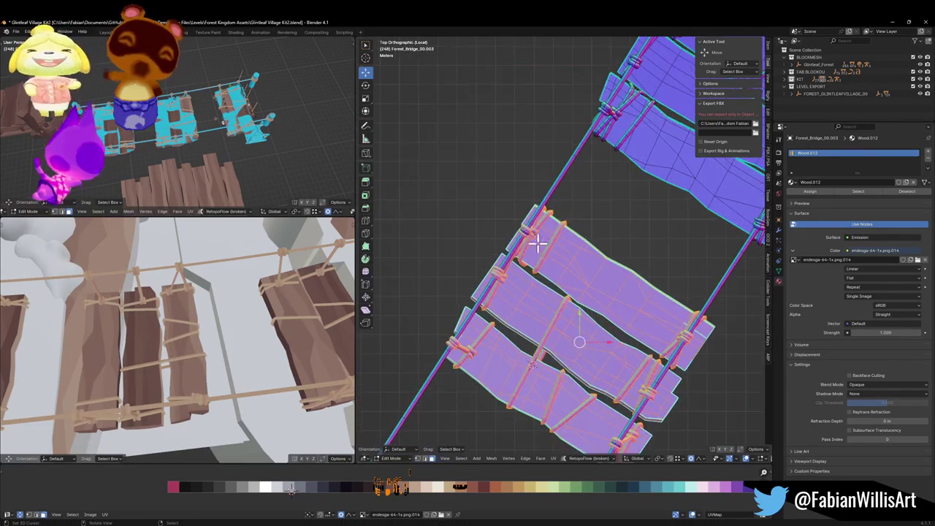
pyautogui.scroll(3, 522, 232)
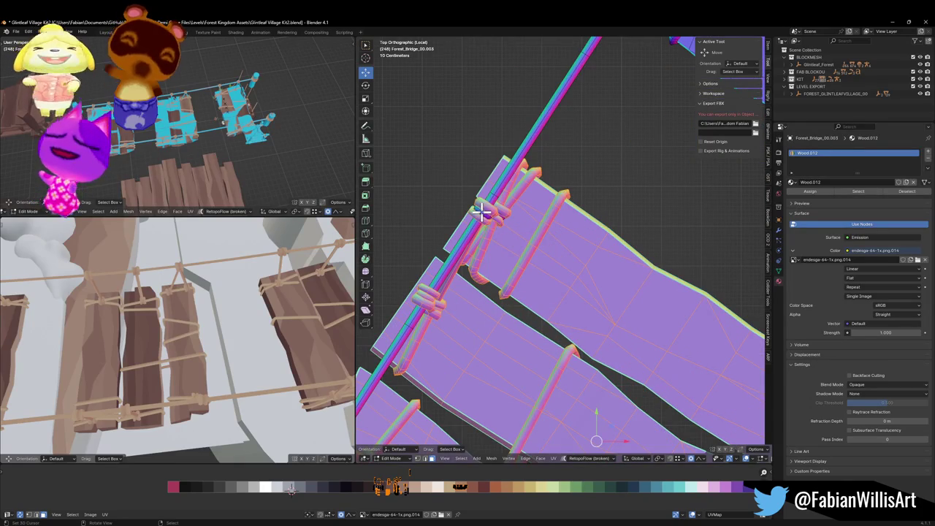
pyautogui.press('l')
pyautogui.scroll(-5, 577, 256)
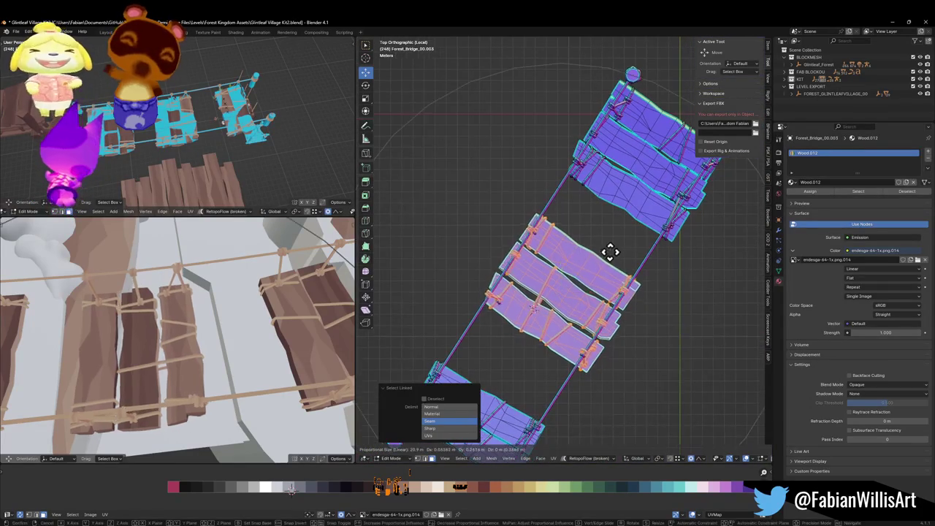
# Narrow the selection to one plank, try a constrained move, then cancel and undo
pyautogui.press('a')
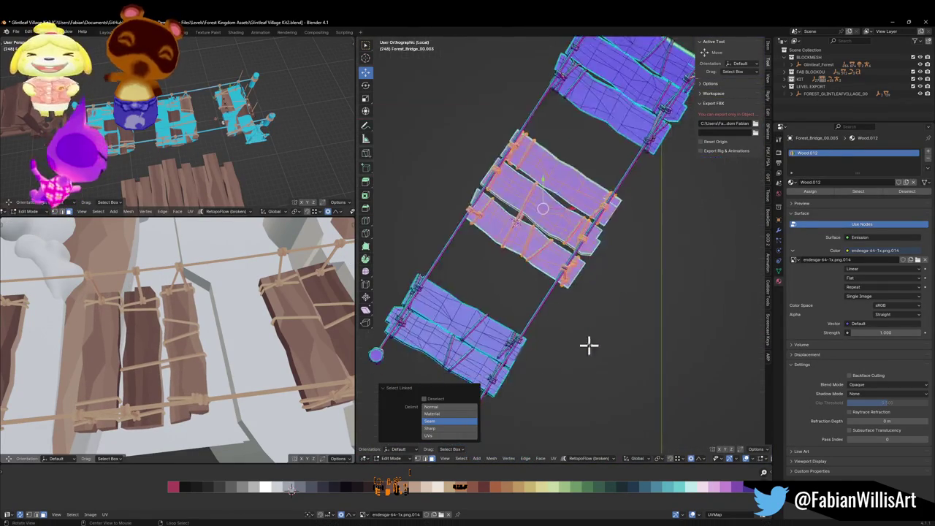
pyautogui.scroll(5, 537, 250)
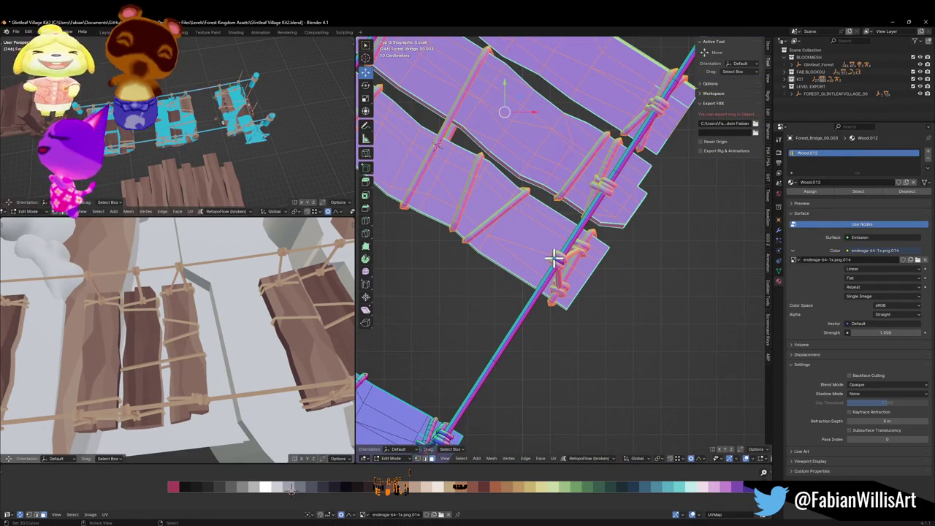
pyautogui.hotkey('alt', 'a')
pyautogui.press('l')
pyautogui.scroll(-5, 595, 246)
pyautogui.press('g')
pyautogui.hotkey('shift', 'z')
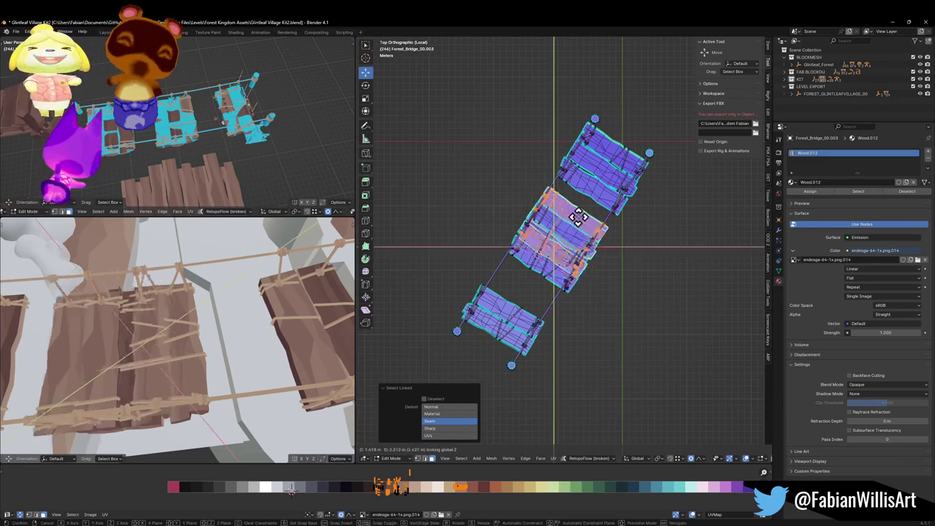
pyautogui.rightClick(588, 228)
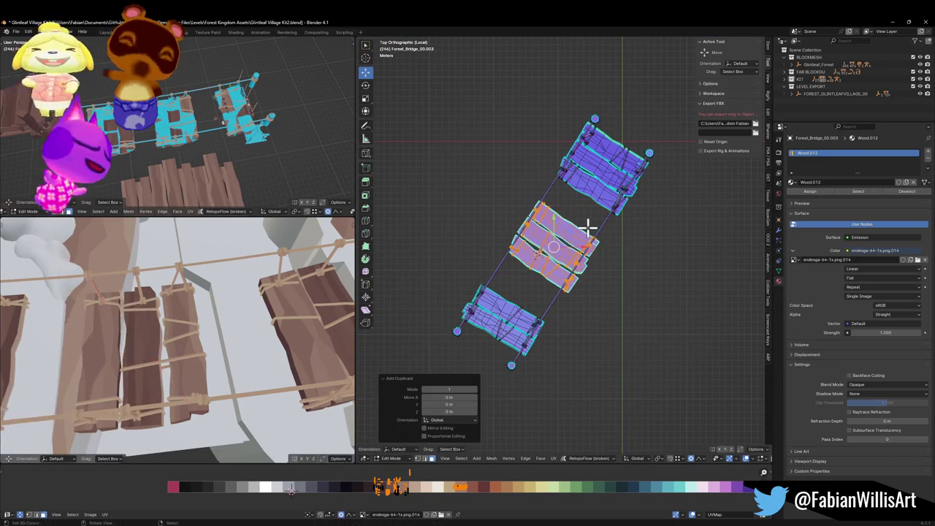
pyautogui.hotkey('ctrl', 'z')
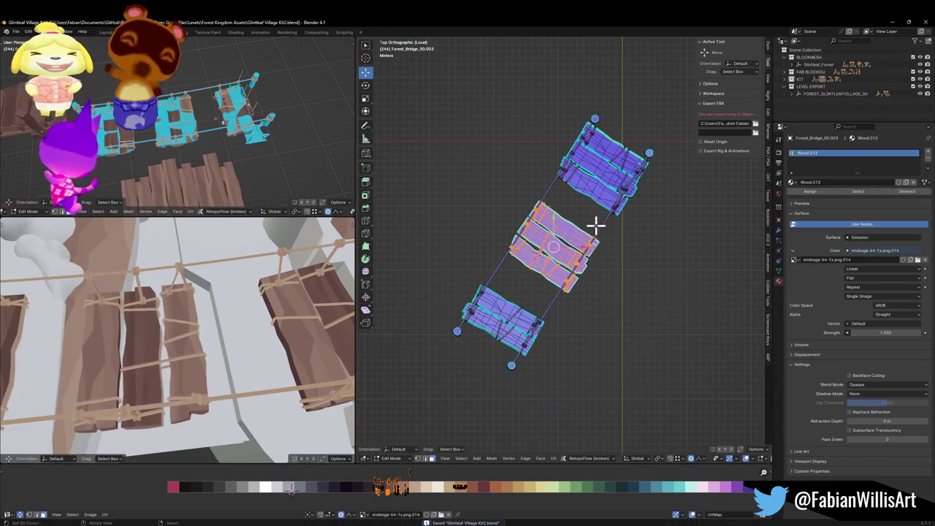
# Separate the selected middle plank into its own object
pyautogui.click(590, 228)
pyautogui.press('Tab')
pyautogui.click(570, 248)
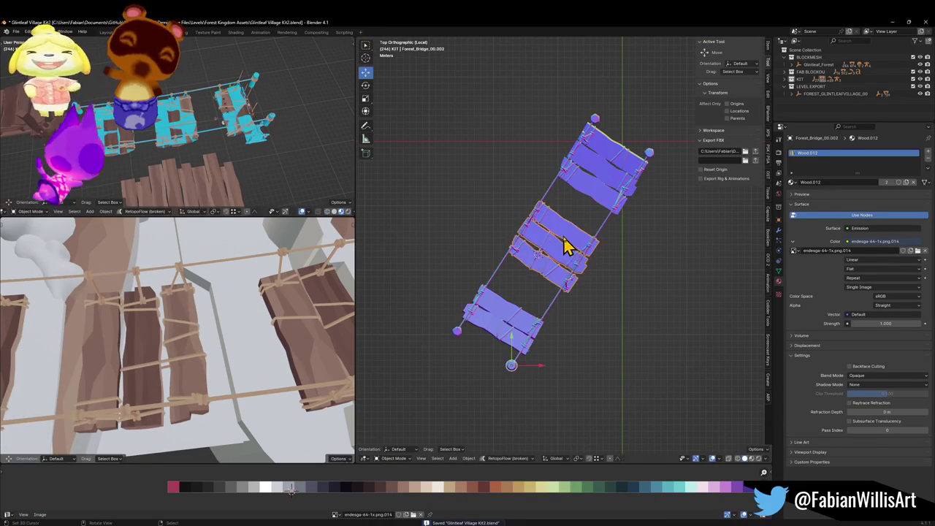
# Try proportional moves on the separated plank section's planks, cancel both, and leave Edit Mode
pyautogui.press('Tab')
pyautogui.press('g')
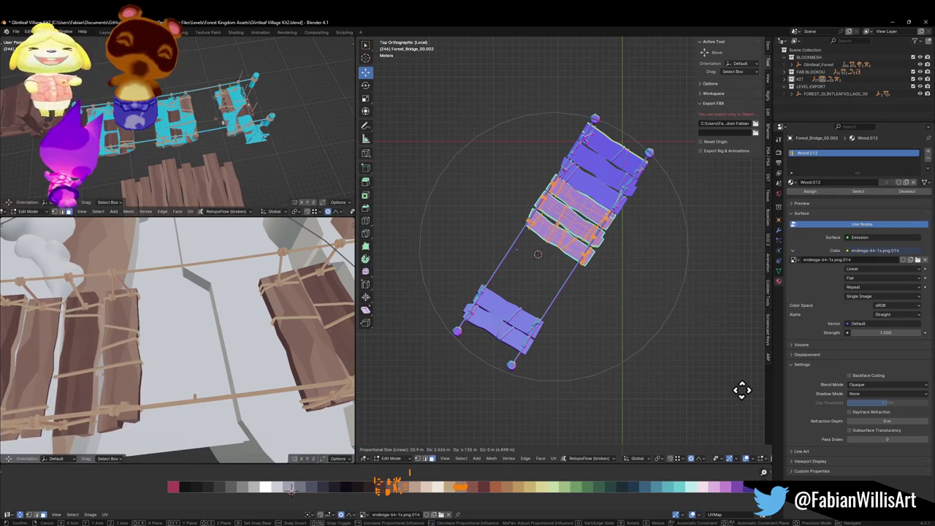
pyautogui.press('Escape')
pyautogui.scroll(5, 587, 255)
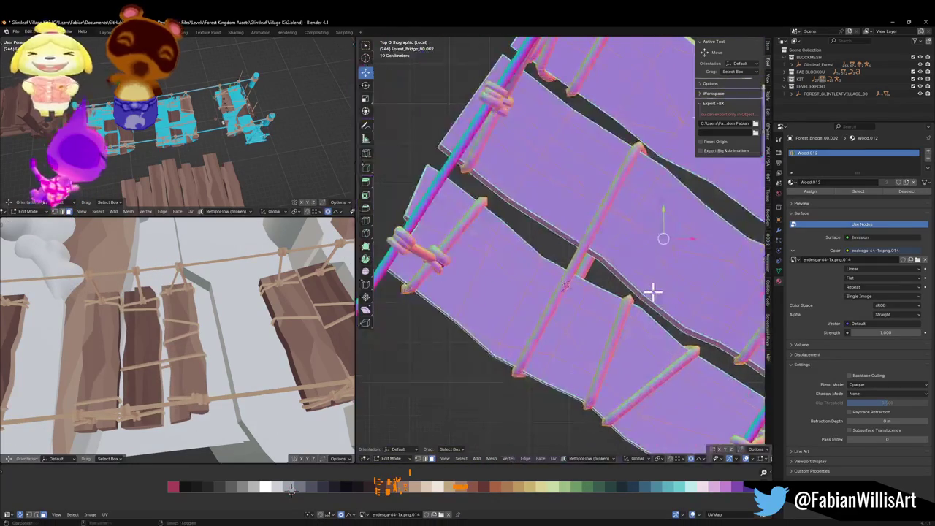
pyautogui.scroll(-5, 579, 316)
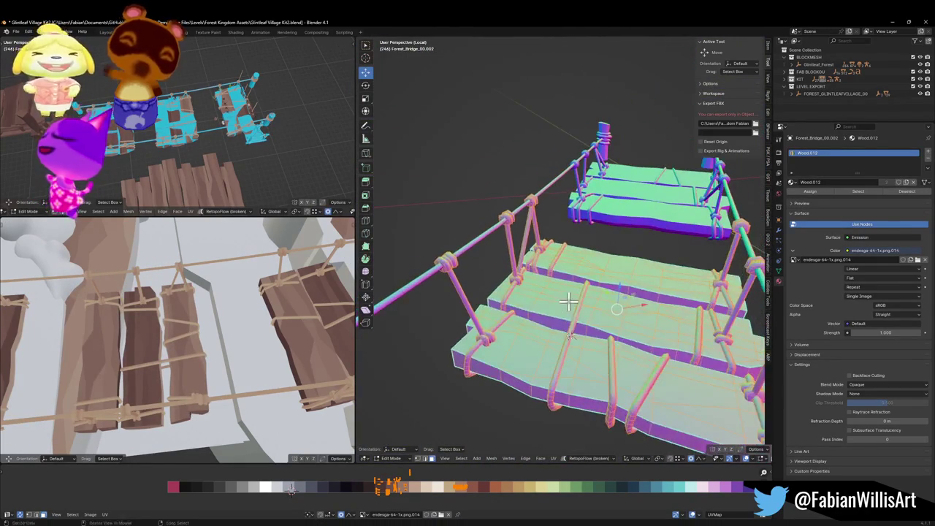
pyautogui.press('g')
pyautogui.press('Escape')
pyautogui.press('Tab')
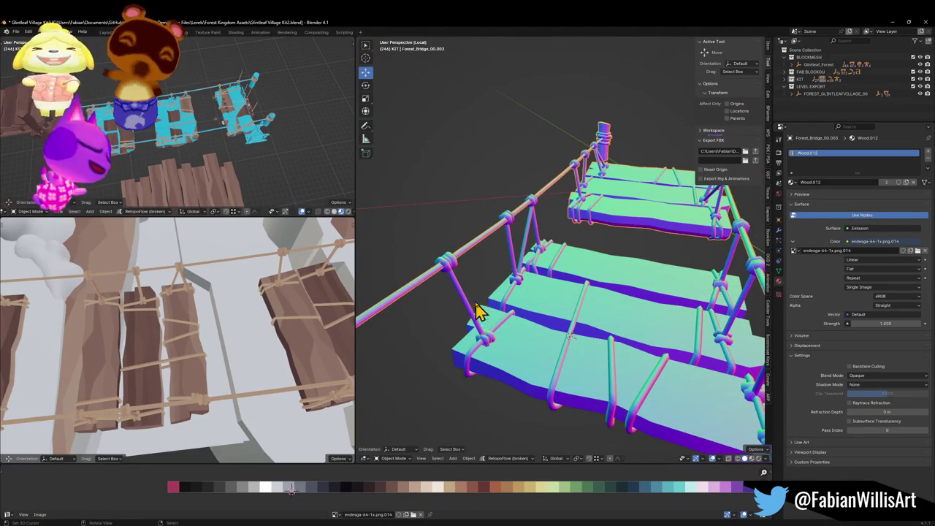
# In Edit Mode on Forest_Bridge_00.003, circle-select the rope end vertices
pyautogui.click(475, 309)
pyautogui.press('Tab')
pyautogui.press('c')
pyautogui.moveTo(493, 319)
pyautogui.mouseDown()
pyautogui.moveTo(532, 226)
pyautogui.moveTo(698, 296)
pyautogui.mouseUp()
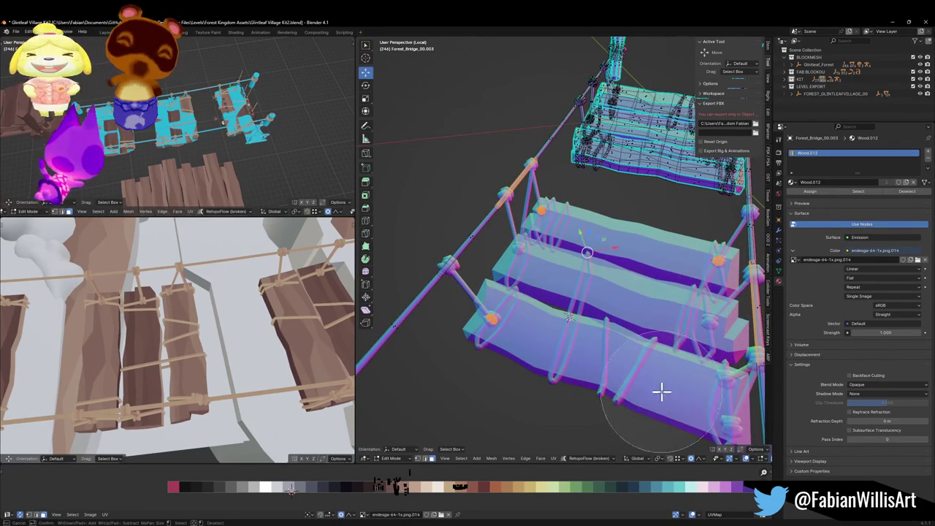
pyautogui.moveTo(610, 323); pyautogui.dragTo(565, 370)
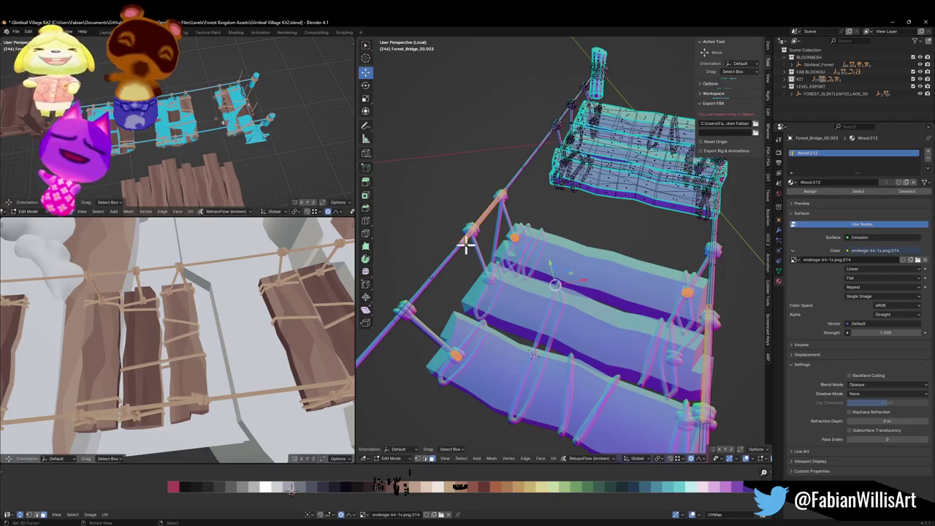
pyautogui.press('c')
pyautogui.press('Escape')
pyautogui.moveTo(694, 215)
pyautogui.mouseDown()
pyautogui.moveTo(651, 233)
pyautogui.moveTo(674, 219)
pyautogui.mouseUp()
# Move the selected rope vertices with proportional falloff and return to Object Mode
pyautogui.press('c')
pyautogui.press('Escape')
pyautogui.moveTo(716, 271); pyautogui.dragTo(675, 292)
pyautogui.press('g')
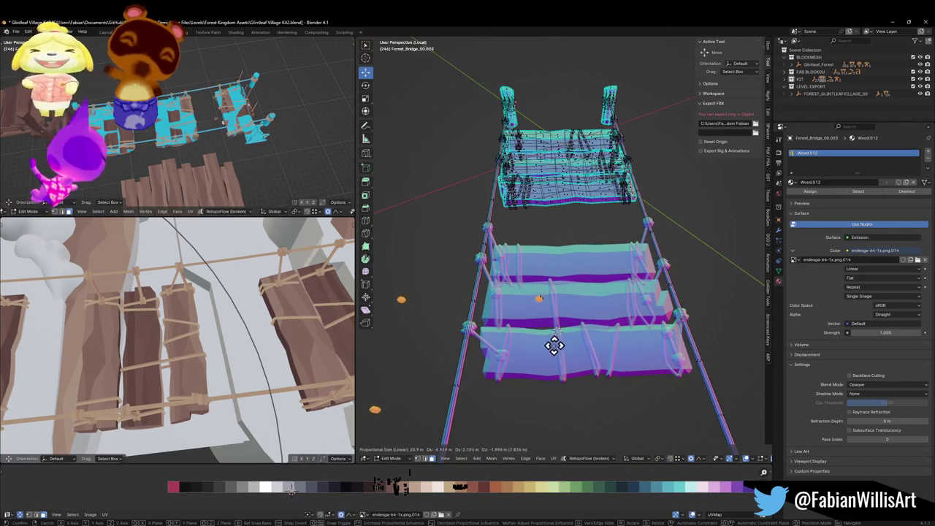
pyautogui.moveTo(557, 294)
pyautogui.mouseDown()
pyautogui.moveTo(519, 284)
pyautogui.moveTo(564, 326)
pyautogui.mouseUp()
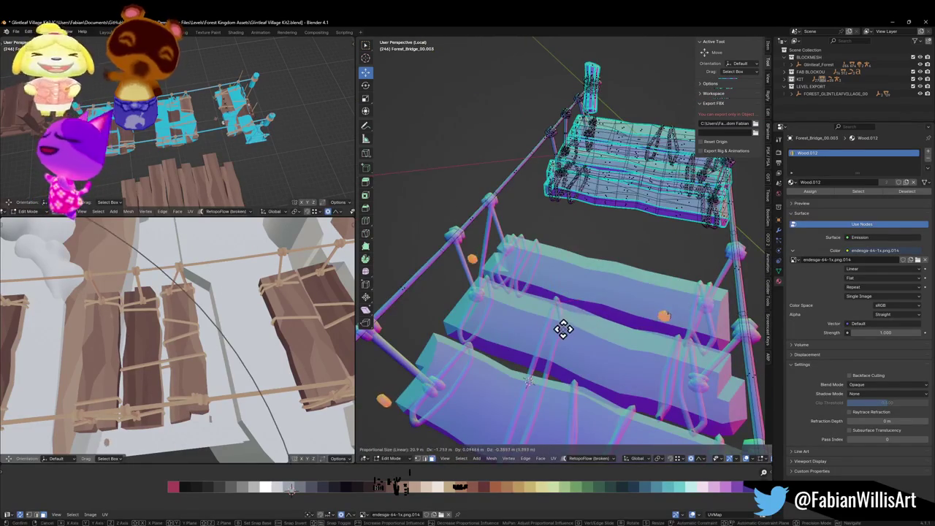
pyautogui.click(510, 245)
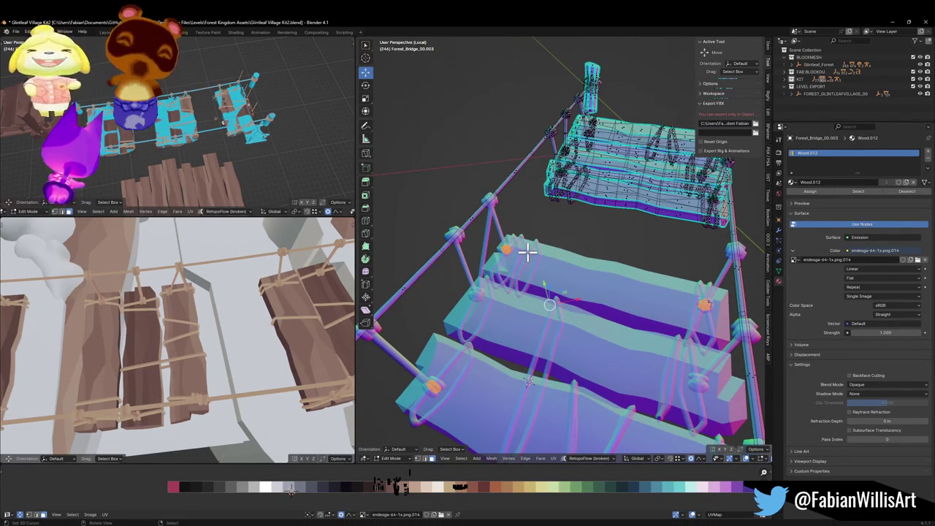
pyautogui.press('Tab')
# Select the middle plank section Forest_Bridge_00.002 and enter its Edit Mode
pyautogui.click(502, 261)
pyautogui.click(529, 291)
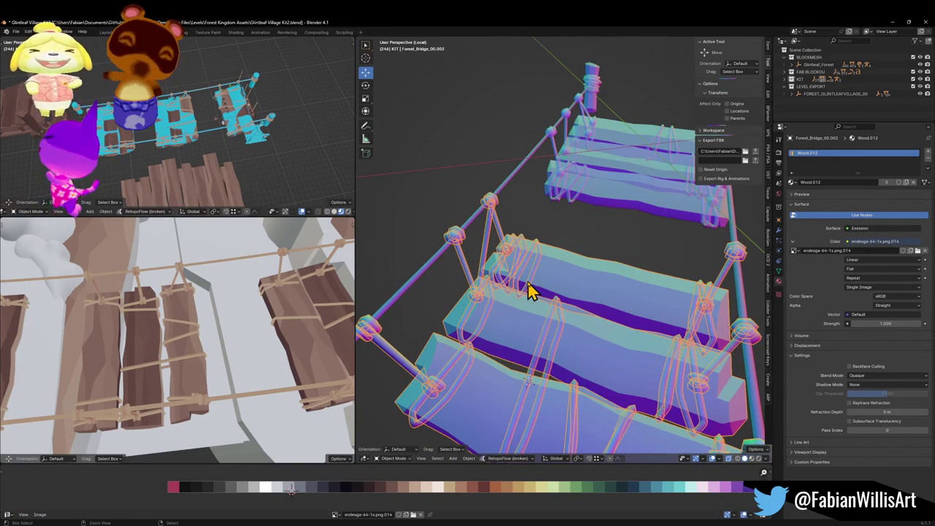
pyautogui.scroll(-3, 578, 296)
pyautogui.press('Tab')
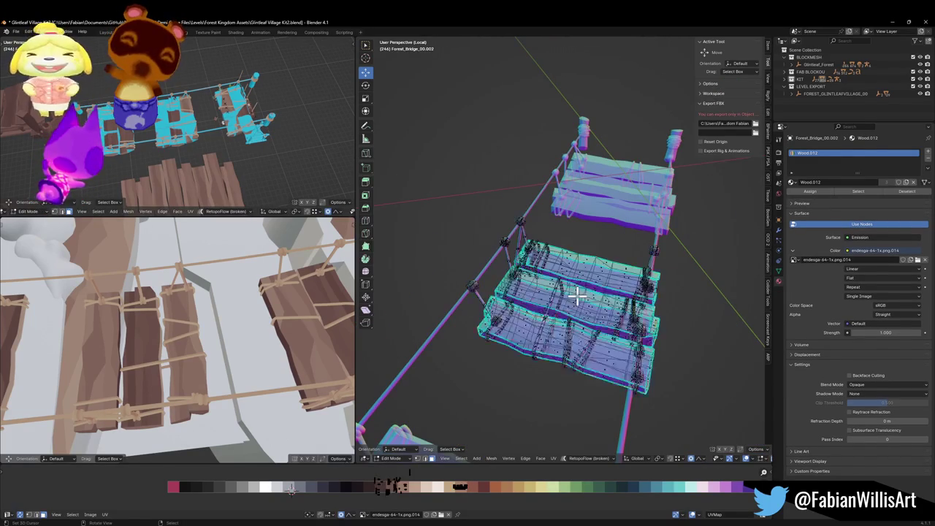
# In top view, slide all of Forest_Bridge_00.002's planks along the ropes with proportional falloff
pyautogui.press('a')
pyautogui.press('KP_7')
pyautogui.press('KP_Decimal')
pyautogui.scroll(-3, 577, 301)
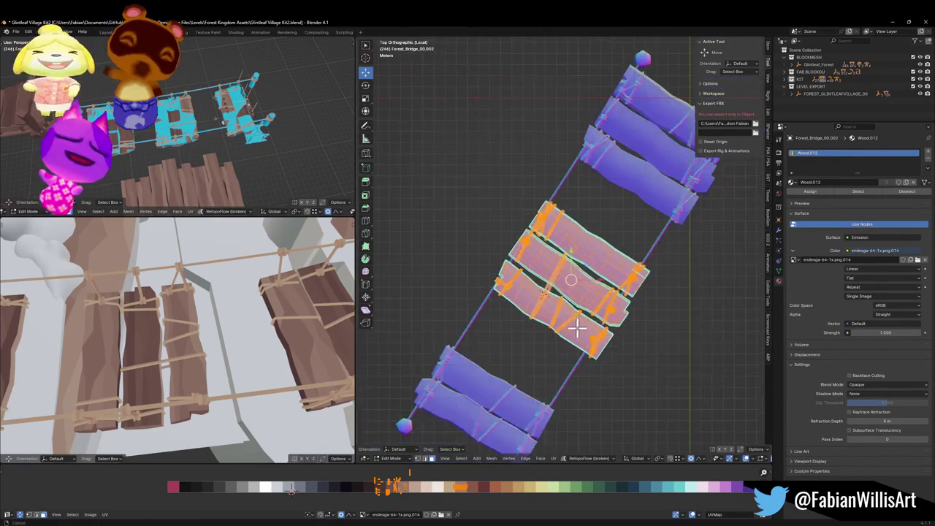
pyautogui.press('g')
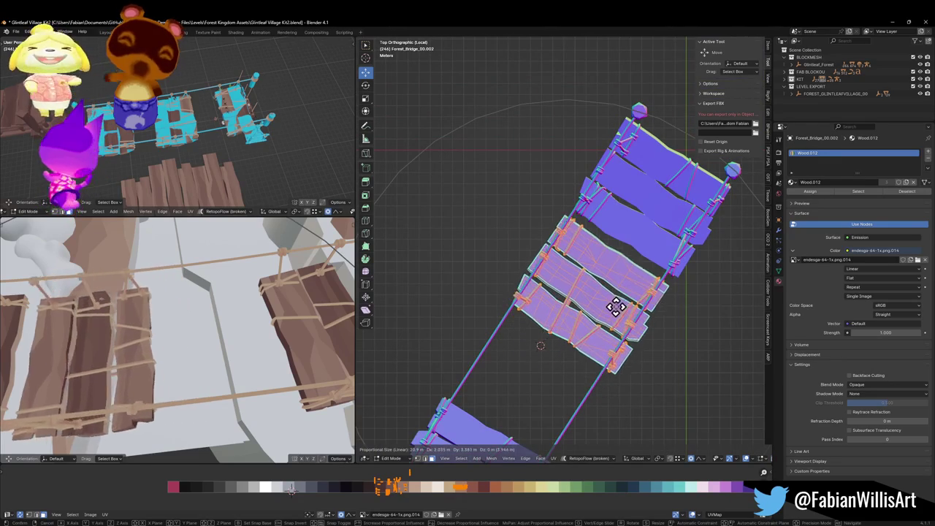
pyautogui.click(619, 376)
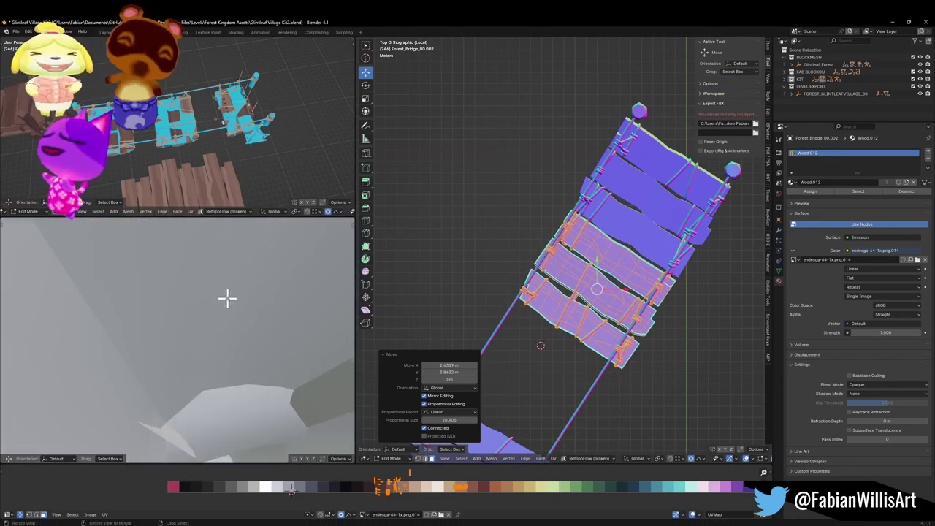
# Duplicate the selected planks and place the copies in the bridge gap
pyautogui.click(556, 317)
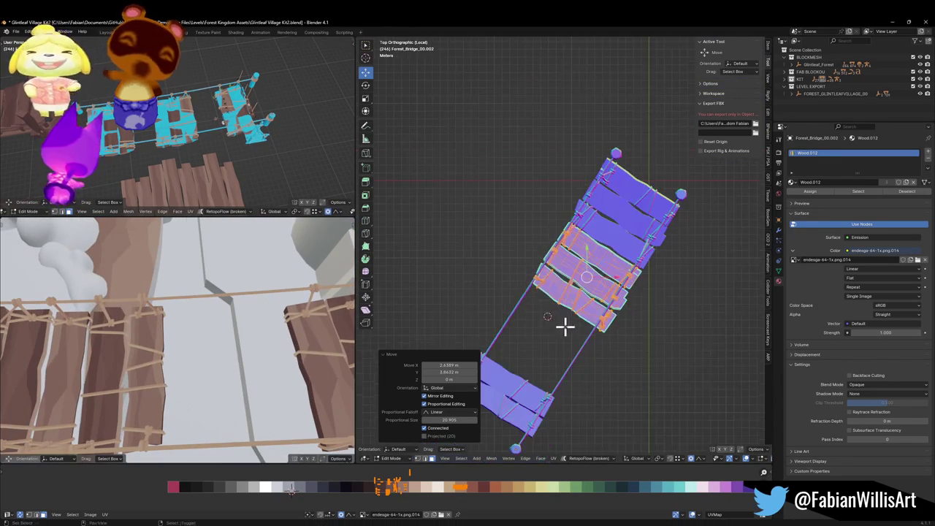
pyautogui.press('g')
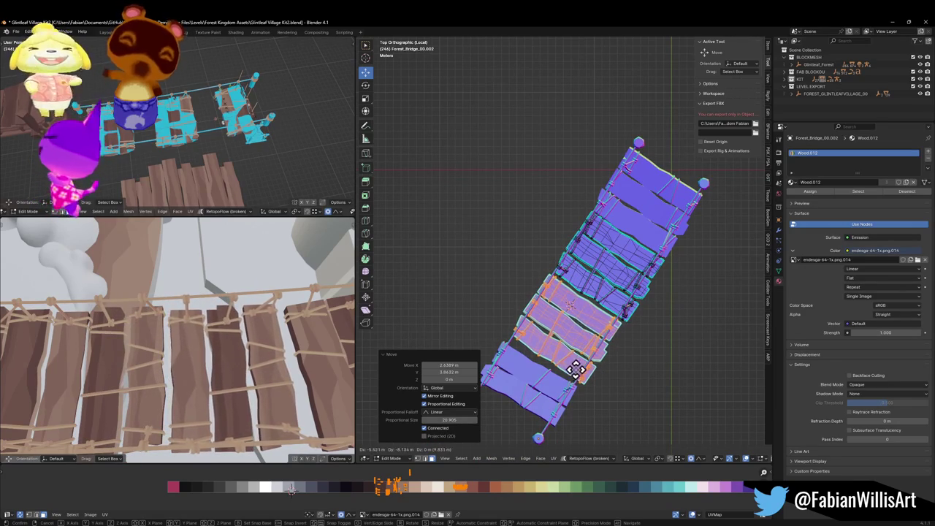
pyautogui.click(579, 371)
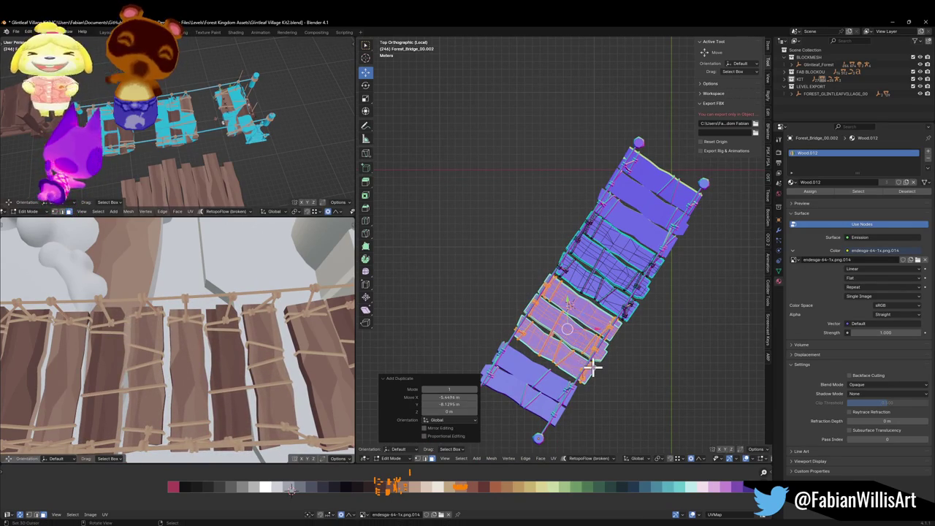
pyautogui.scroll(5, 592, 328)
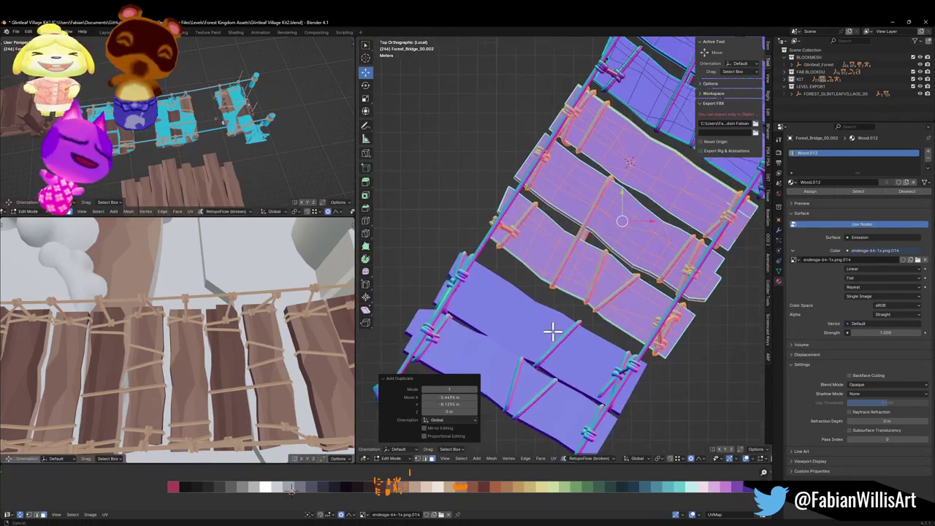
pyautogui.scroll(-3, 613, 272)
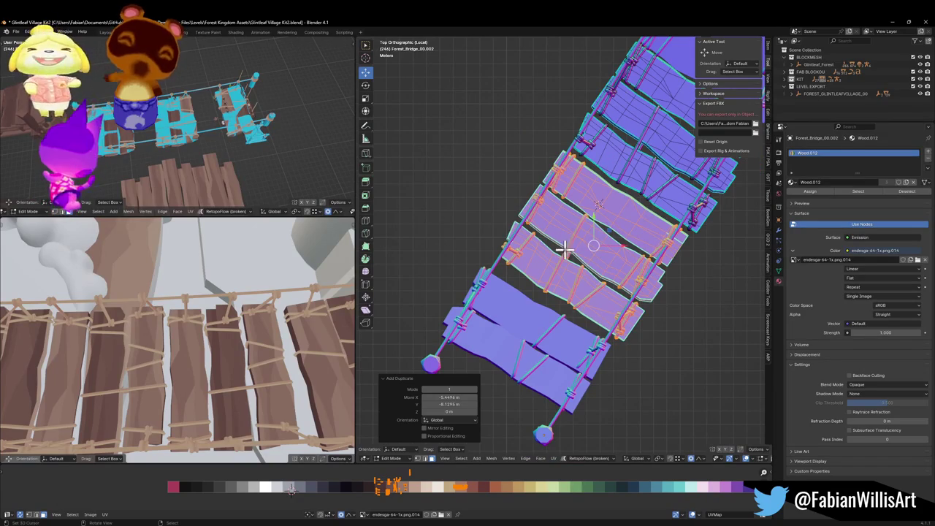
pyautogui.scroll(3, 585, 267)
# Try scaling the planks with Z excluded, cancel it, and clear the duplicate operator's settings
pyautogui.press('KP_2')
pyautogui.press('KP_2')
pyautogui.press('KP_2')
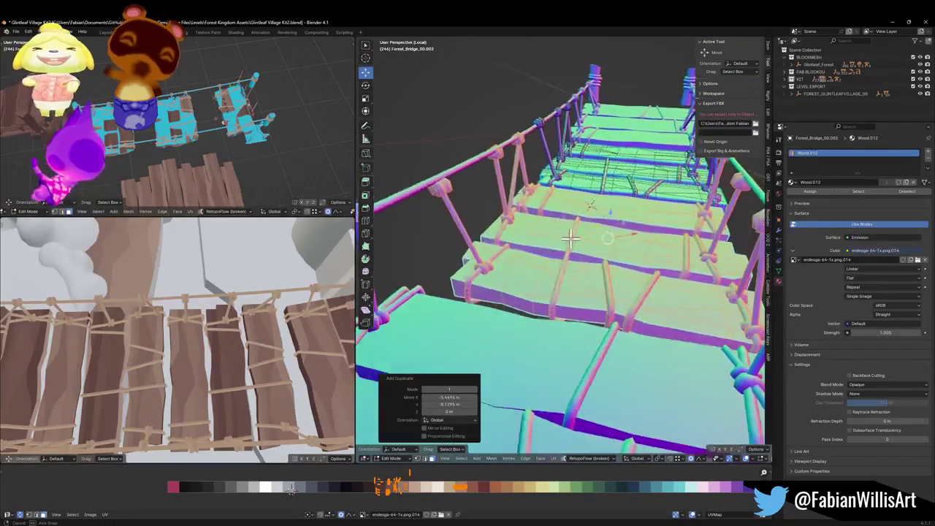
pyautogui.press('KP_4')
pyautogui.press('KP_8')
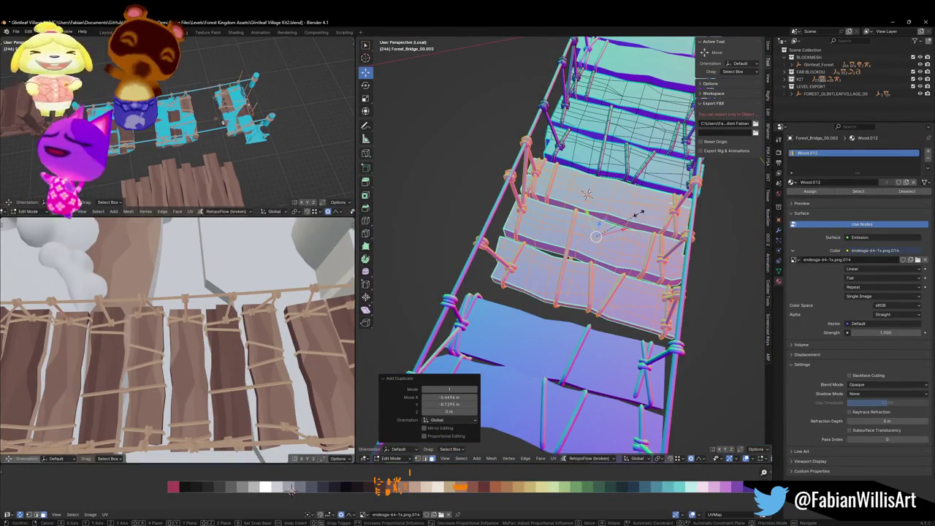
pyautogui.press('s')
pyautogui.hotkey('shift', 'z')
pyautogui.rightClick(637, 213)
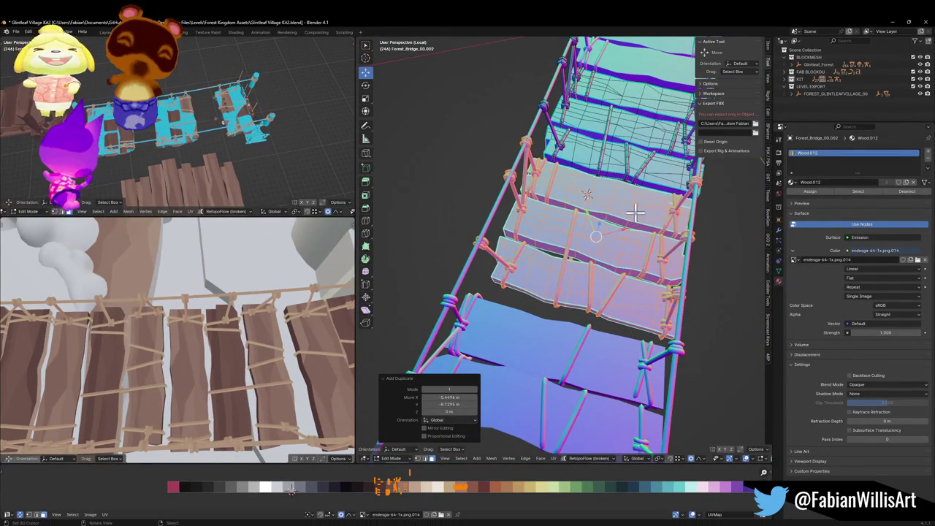
pyautogui.keyDown('shift'); pyautogui.click(581, 283); pyautogui.keyUp('shift')
pyautogui.hotkey('shift', 's')
# Snap the 3D cursor to the selected face and set the transform orientation to Normal
pyautogui.click(585, 328)
pyautogui.press(',')
pyautogui.click(585, 368)
pyautogui.moveTo(502, 283)
pyautogui.mouseDown()
pyautogui.moveTo(599, 255)
pyautogui.moveTo(626, 234)
pyautogui.moveTo(593, 250)
pyautogui.mouseUp()
# Widen the duplicated planks to 1.092 along X and shift them about 0.445 m, Z excluded
pyautogui.press('s')
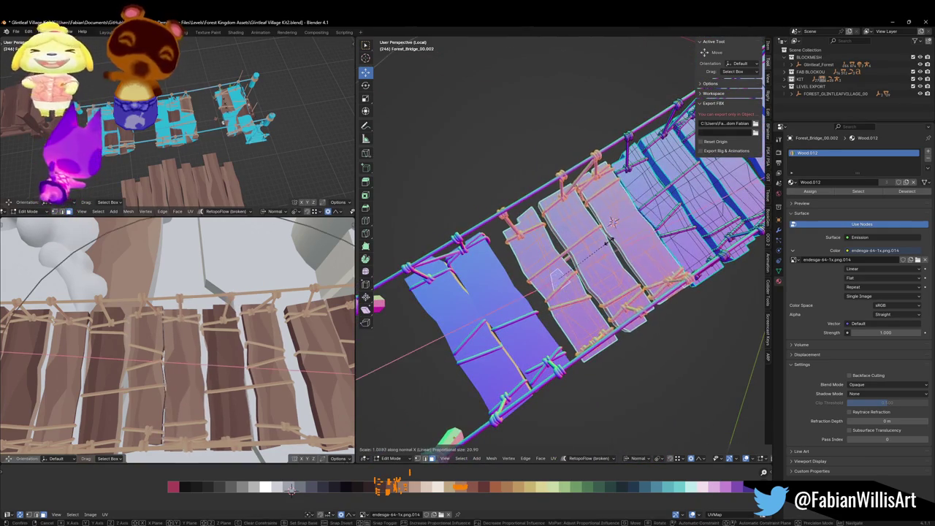
pyautogui.click(610, 239)
pyautogui.press('g')
pyautogui.press('z')
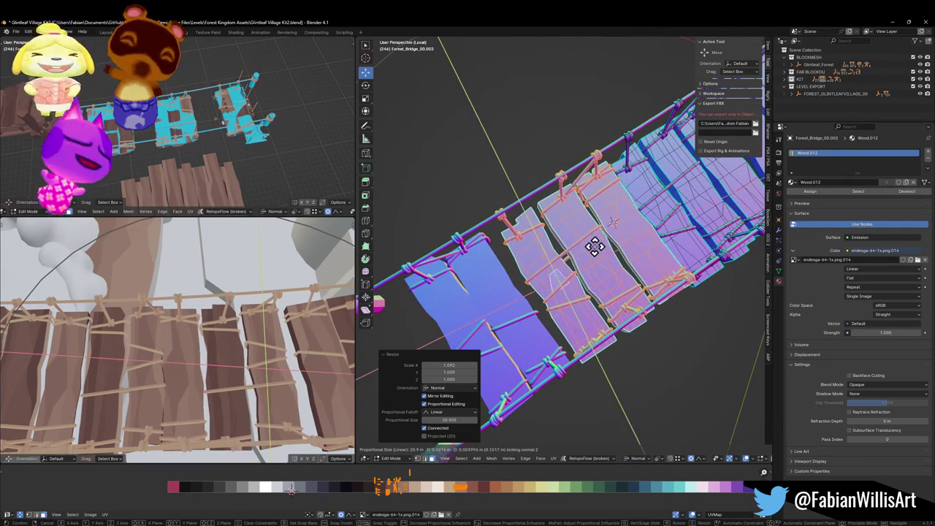
pyautogui.click(523, 285)
pyautogui.moveTo(109, 373); pyautogui.dragTo(199, 348)
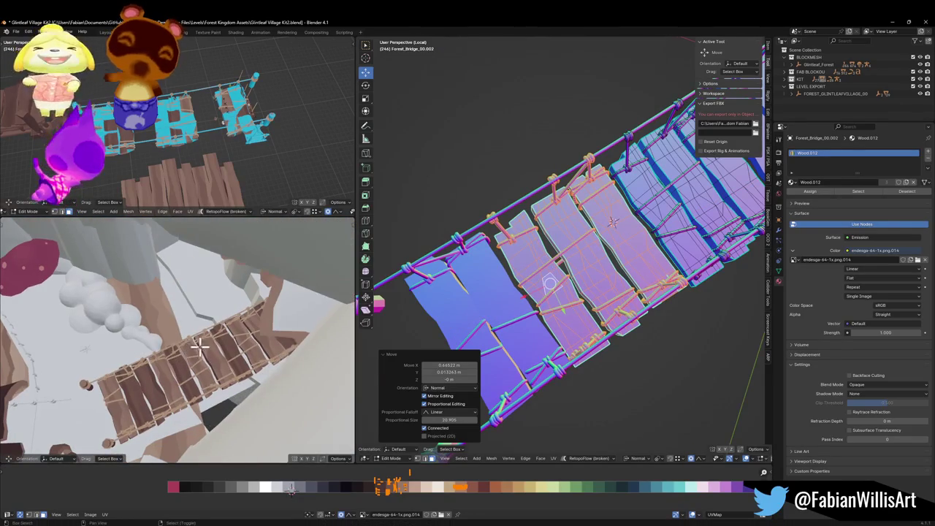
pyautogui.moveTo(563, 231)
pyautogui.mouseDown()
pyautogui.moveTo(606, 203)
pyautogui.moveTo(572, 276)
pyautogui.mouseUp()
pyautogui.scroll(-5, 571, 276)
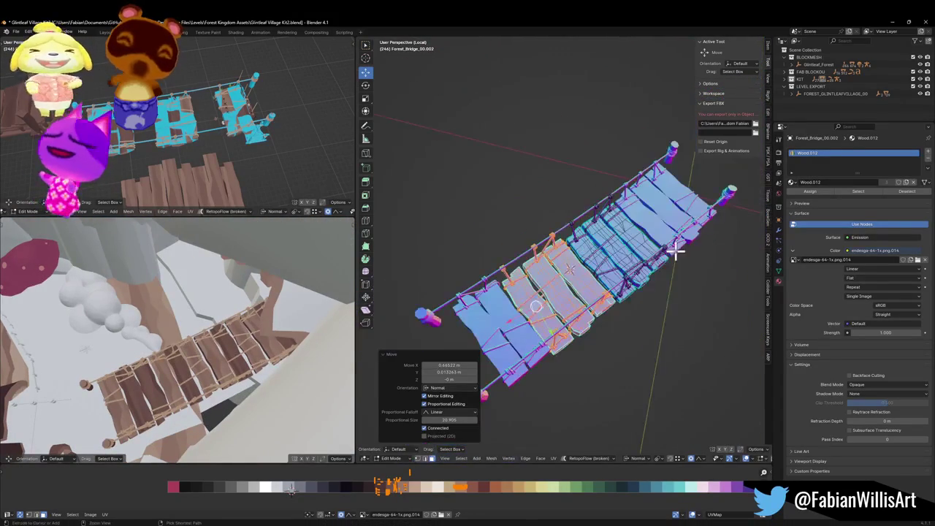
pyautogui.scroll(2, 583, 274)
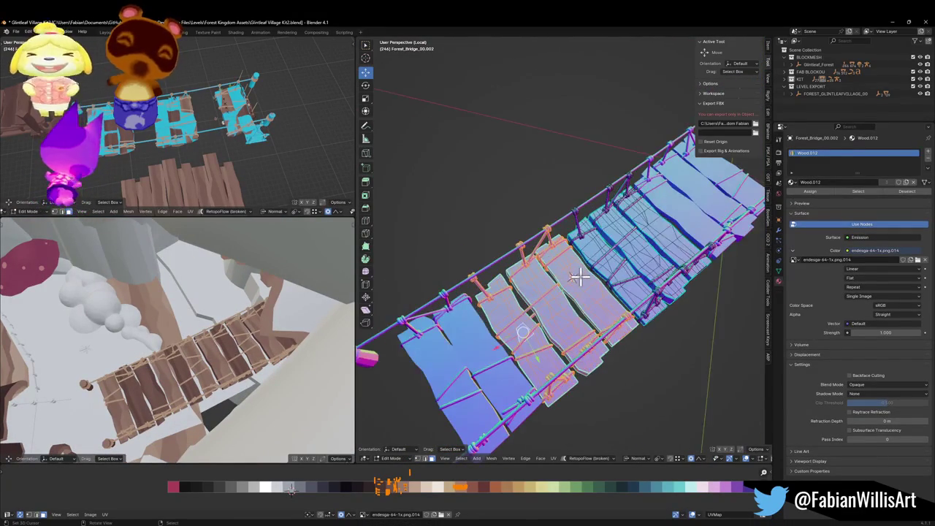
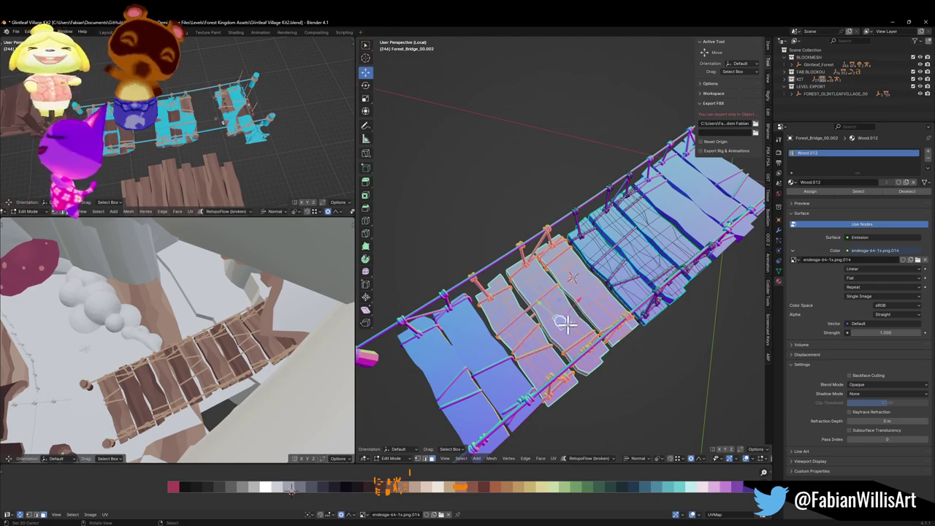
# Mirror the whole bridge mesh across the Y axis and flip its normals
pyautogui.scroll(4, 564, 324)
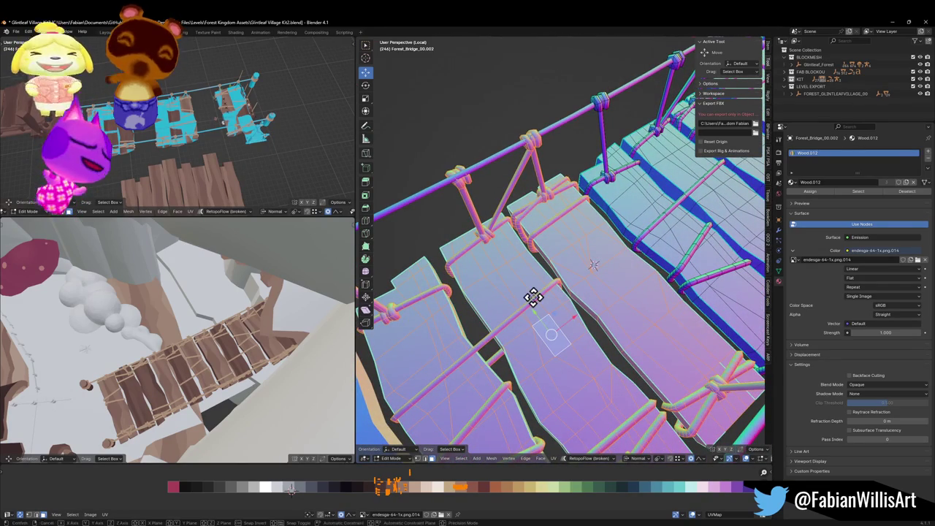
pyautogui.press('a')
pyautogui.hotkey('ctrl', 'm')
pyautogui.press('y')
pyautogui.hotkey('alt', 'n')
pyautogui.click(532, 300)
# From top view, rotate the planks and shift them along Y with proportional editing
pyautogui.moveTo(541, 294)
pyautogui.mouseDown()
pyautogui.moveTo(584, 296)
pyautogui.moveTo(576, 275)
pyautogui.mouseUp()
pyautogui.press('KP_7')
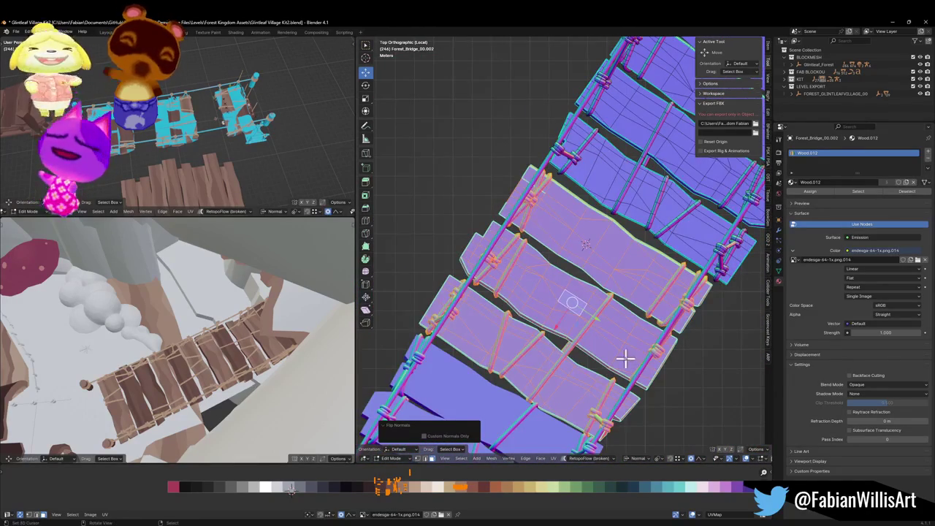
pyautogui.press('r')
pyautogui.click(644, 351)
pyautogui.press('g')
pyautogui.press('y')
pyautogui.press('y')
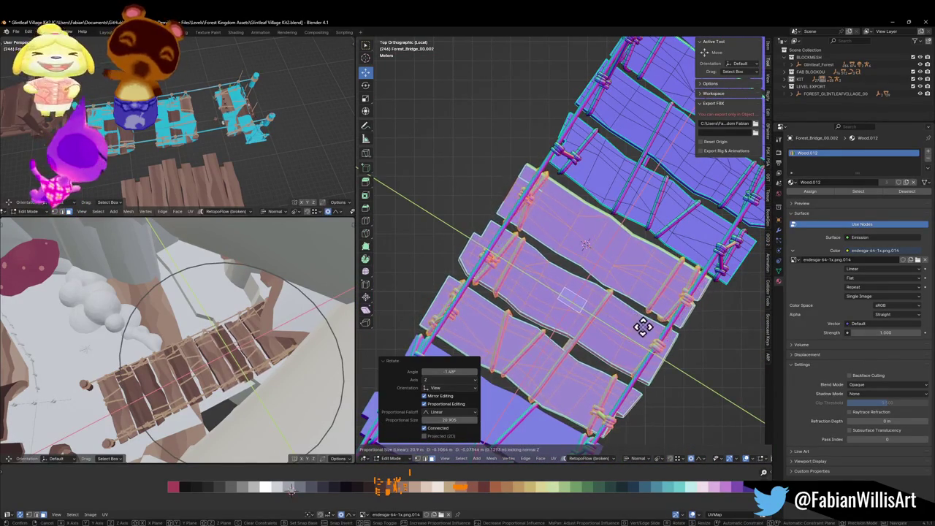
pyautogui.click(642, 328)
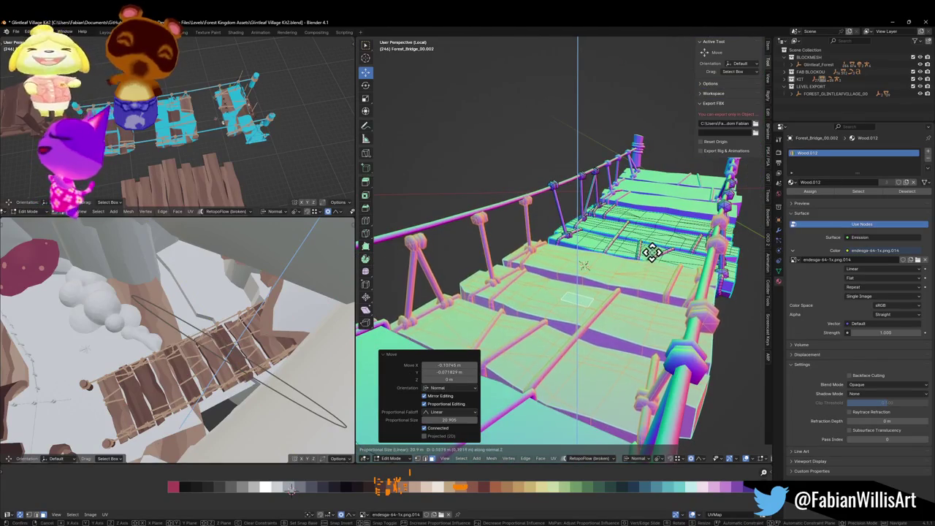
pyautogui.click(652, 253)
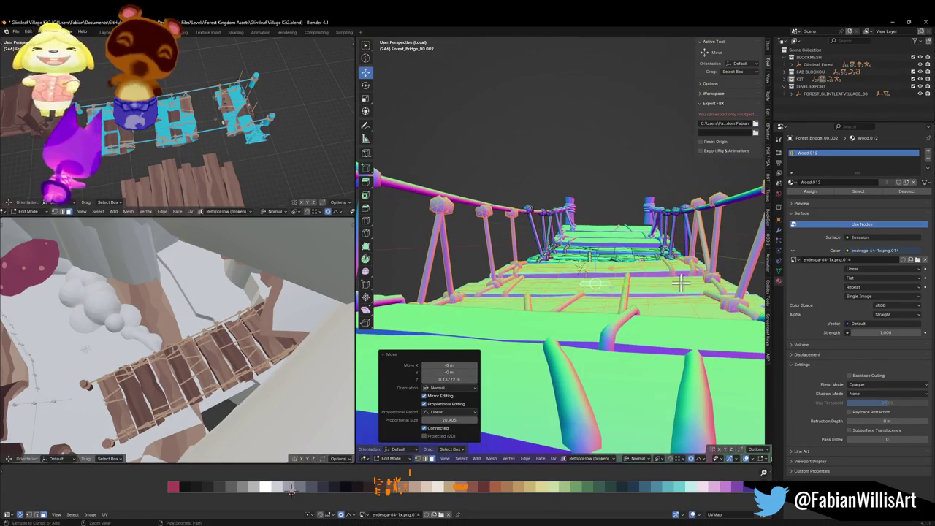
# Rotate the planks again, lift them 0.166 m along Z, nudge them, and save the file
pyautogui.press('r')
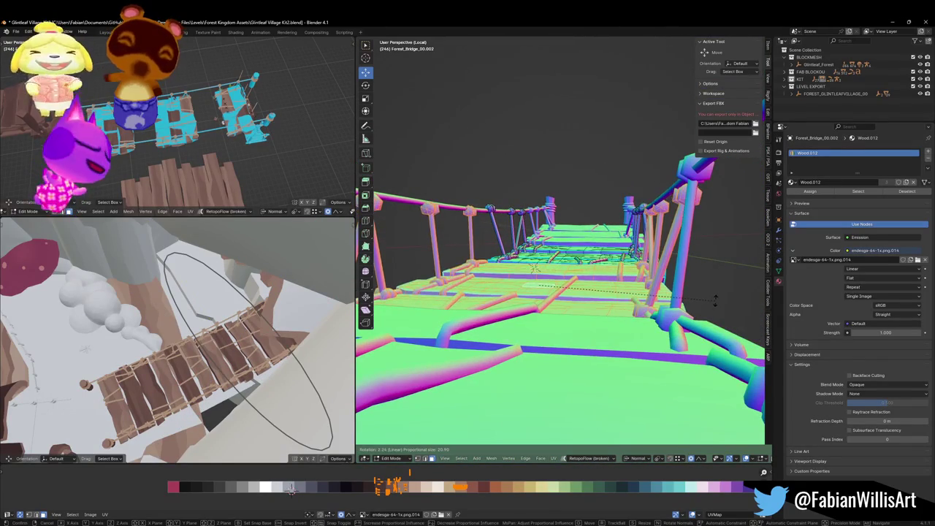
pyautogui.click(716, 301)
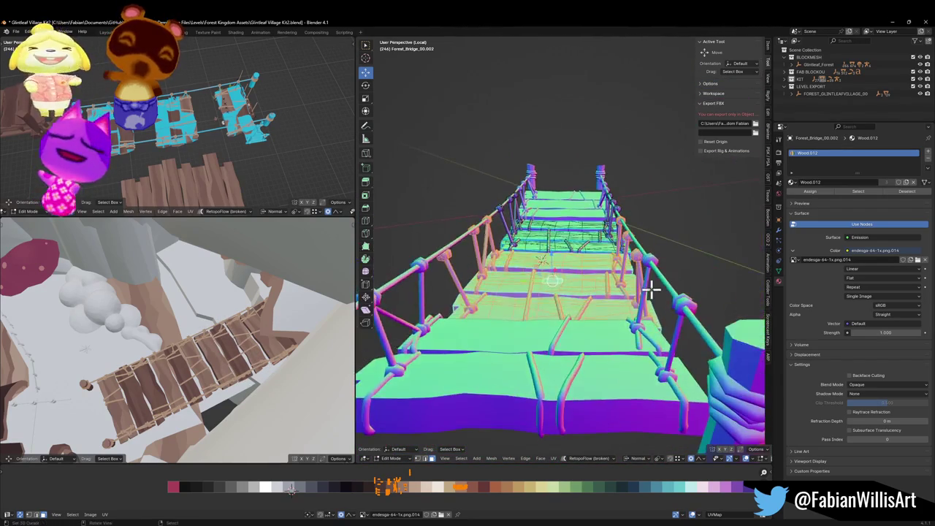
pyautogui.press('g')
pyautogui.press('z')
pyautogui.press('z')
pyautogui.click(655, 280)
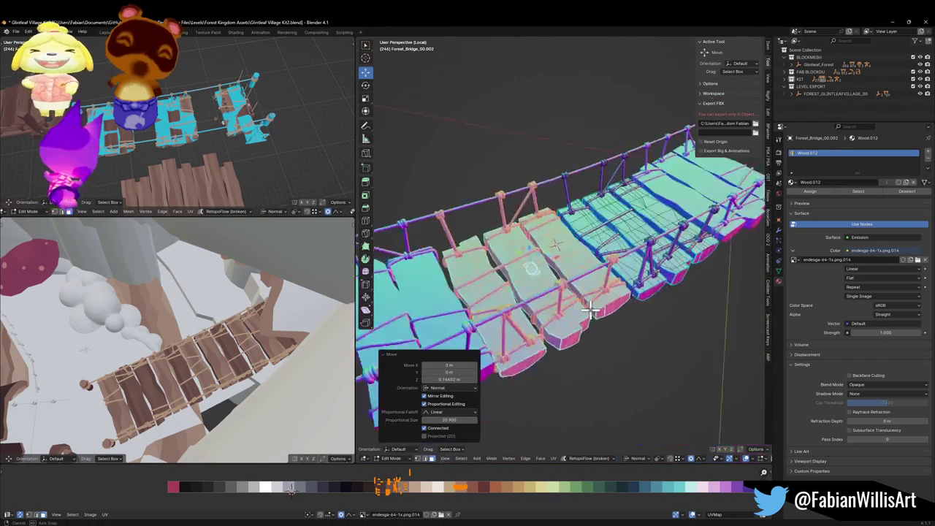
pyautogui.press('g')
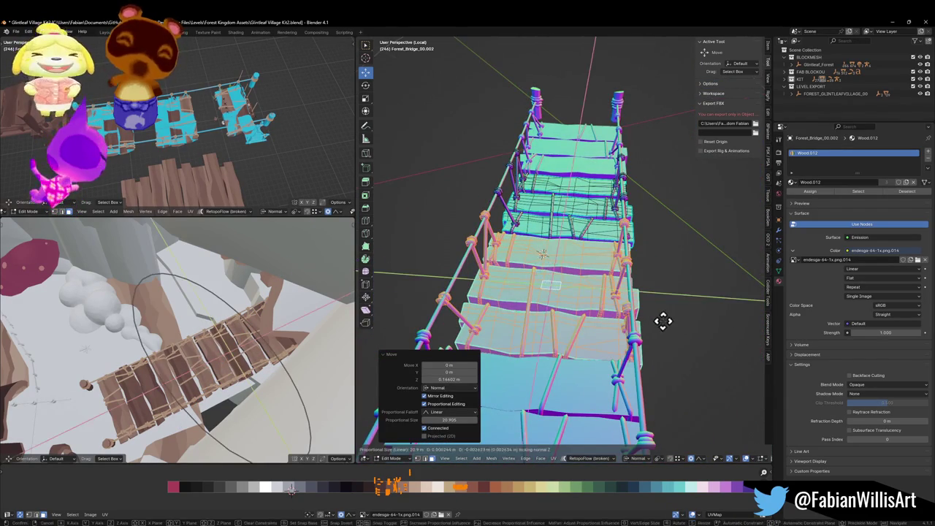
pyautogui.click(672, 320)
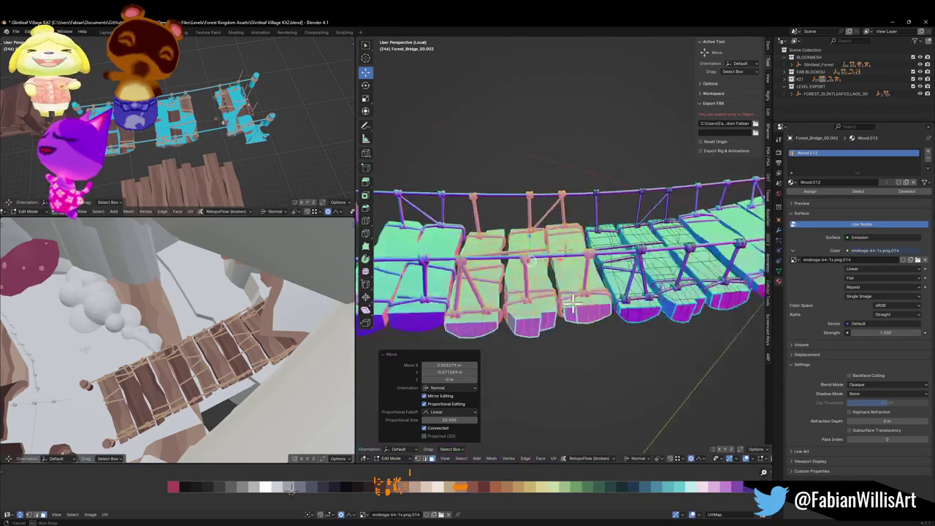
pyautogui.hotkey('ctrl', 's')
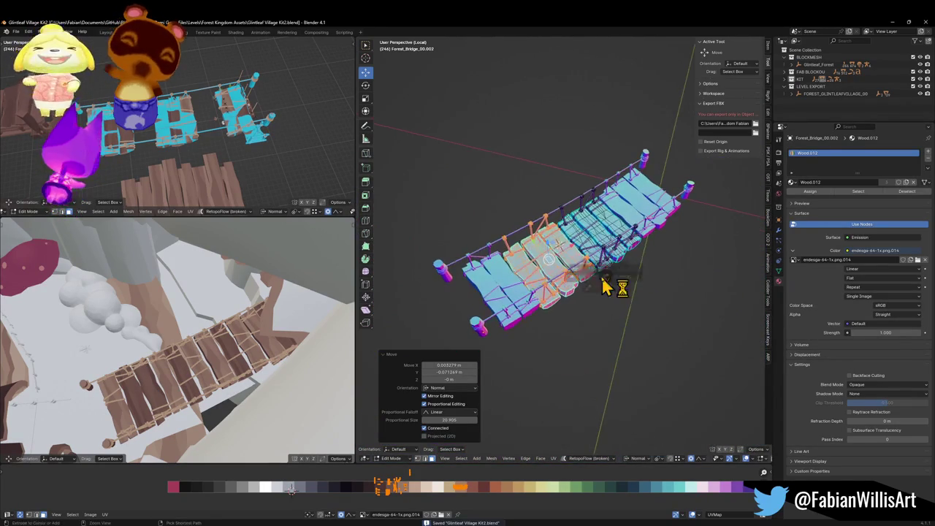
pyautogui.press('Tab')
# Leave local view and move the bridge 11.501 m along X and 0.19481 m along Y into the passage
pyautogui.press('KP_Divide')
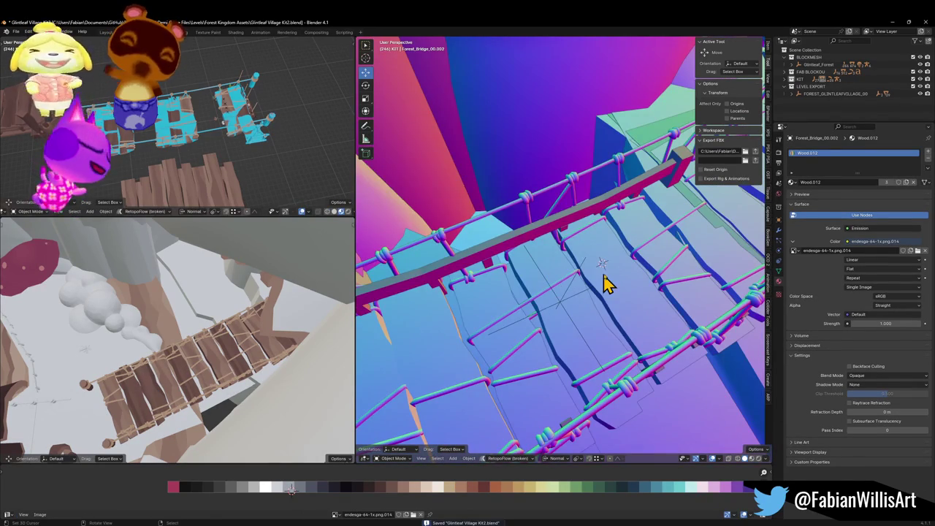
pyautogui.moveTo(610, 281)
pyautogui.mouseDown()
pyautogui.moveTo(512, 271)
pyautogui.moveTo(511, 251)
pyautogui.moveTo(632, 268)
pyautogui.moveTo(689, 246)
pyautogui.moveTo(636, 246)
pyautogui.moveTo(553, 267)
pyautogui.mouseUp()
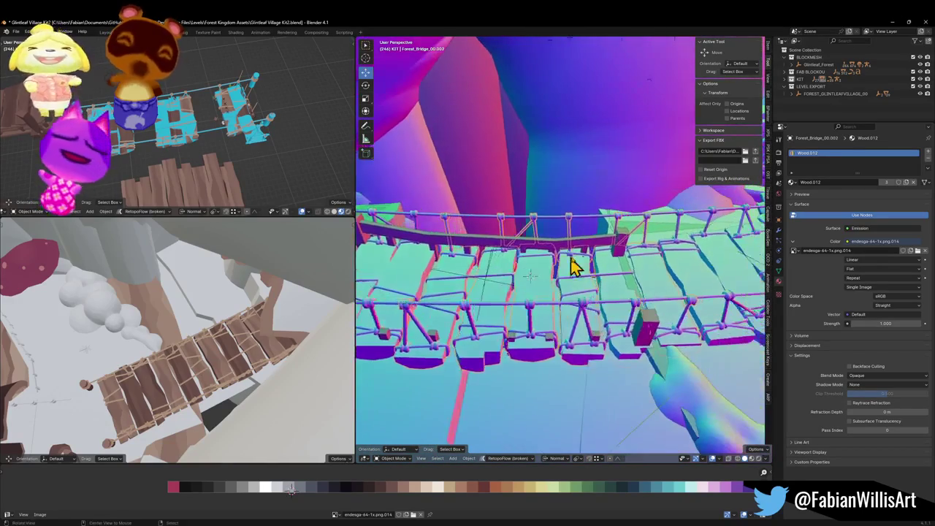
pyautogui.hotkey('shift', '`')
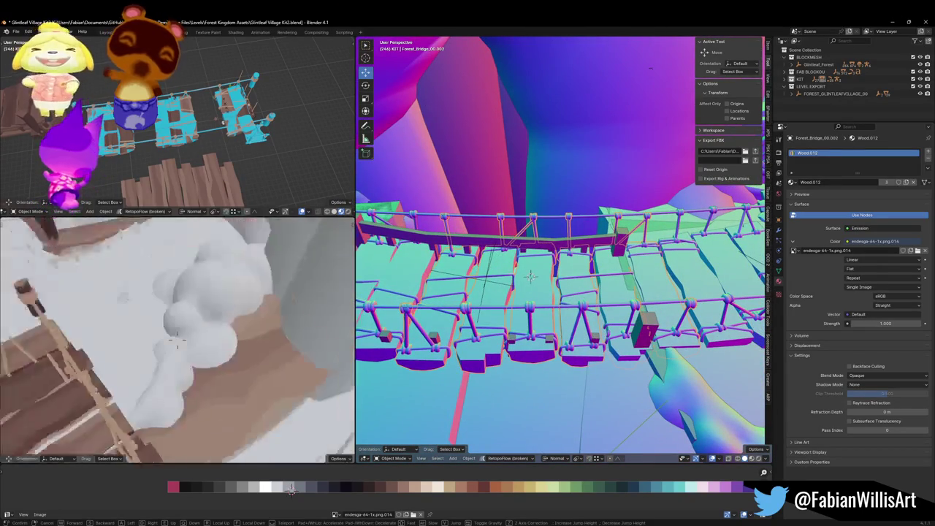
pyautogui.click(163, 365)
pyautogui.moveTo(610, 336)
pyautogui.mouseDown()
pyautogui.moveTo(620, 317)
pyautogui.moveTo(663, 328)
pyautogui.moveTo(606, 324)
pyautogui.moveTo(563, 234)
pyautogui.mouseUp()
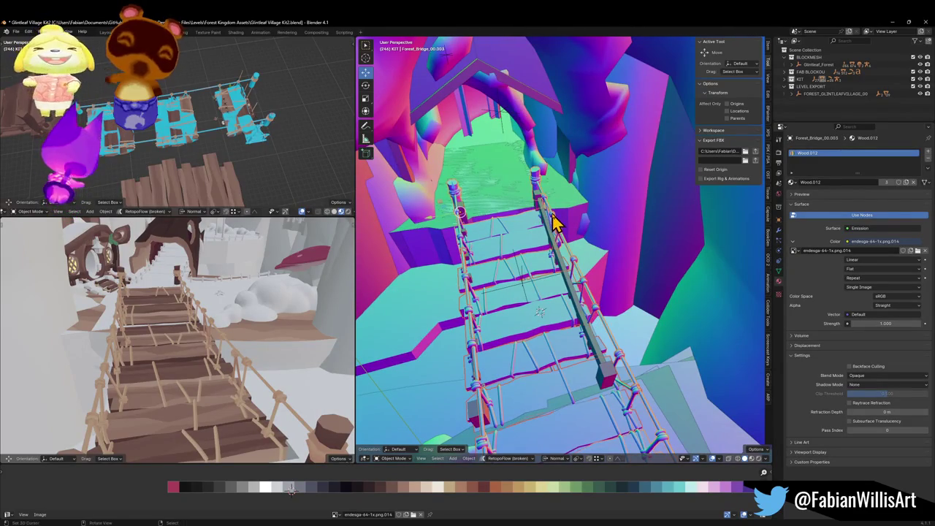
pyautogui.press('g')
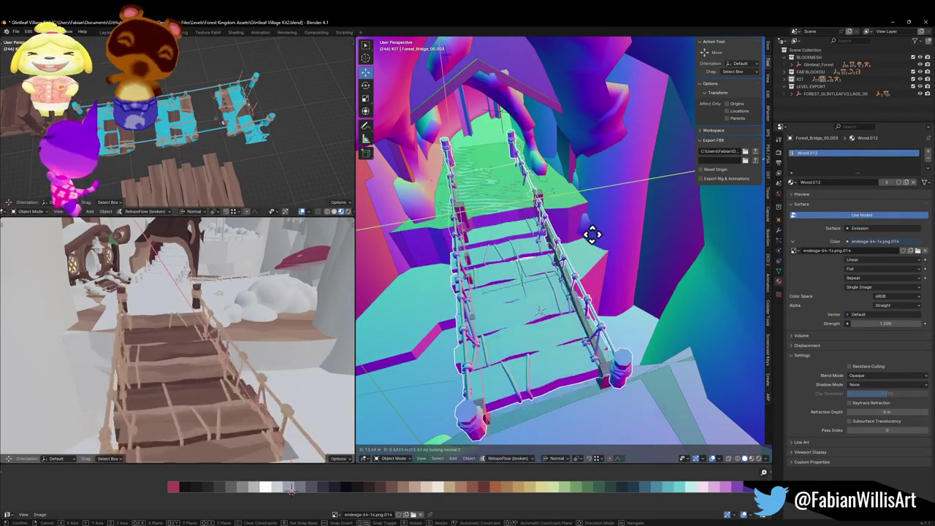
pyautogui.click(587, 255)
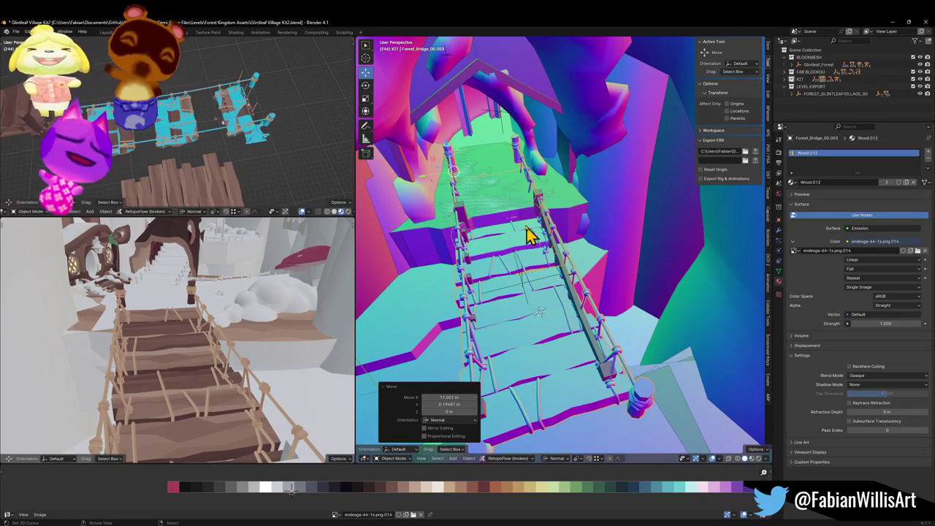
pyautogui.scroll(5, 488, 201)
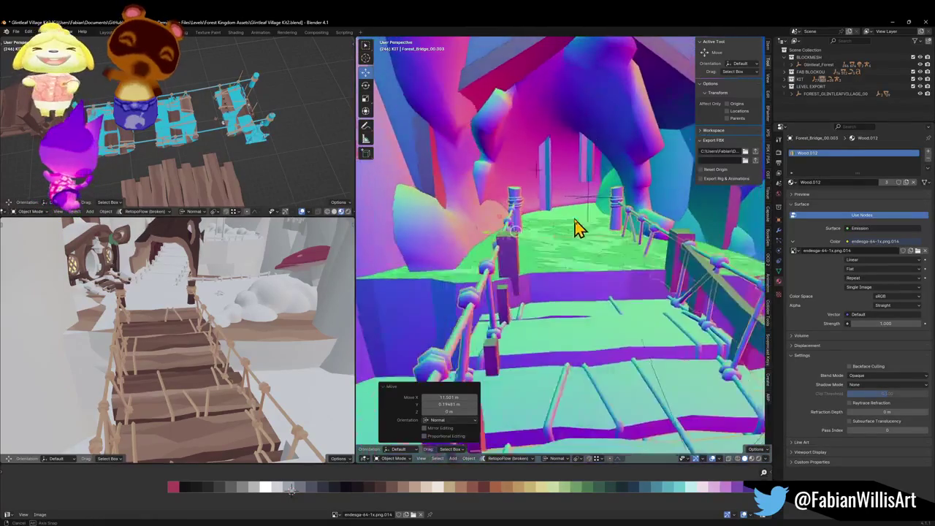
pyautogui.scroll(5, 595, 236)
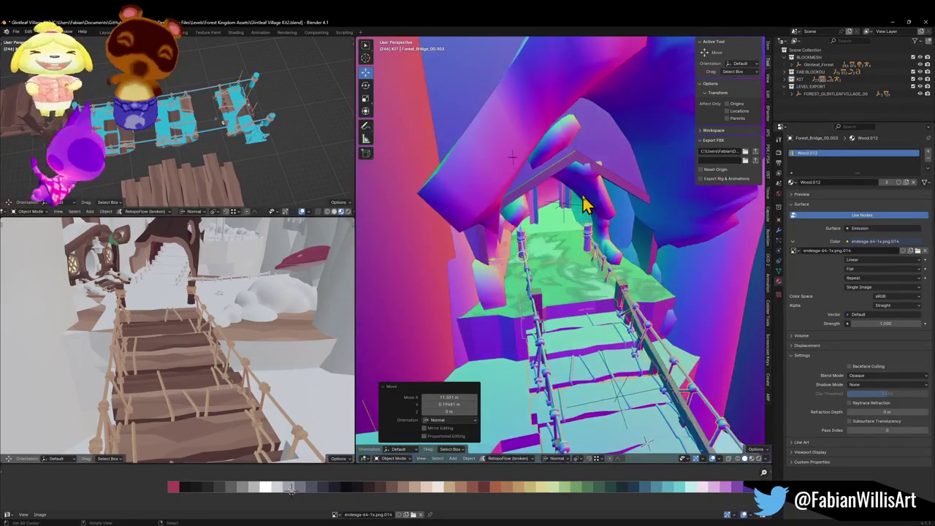
pyautogui.click(585, 205)
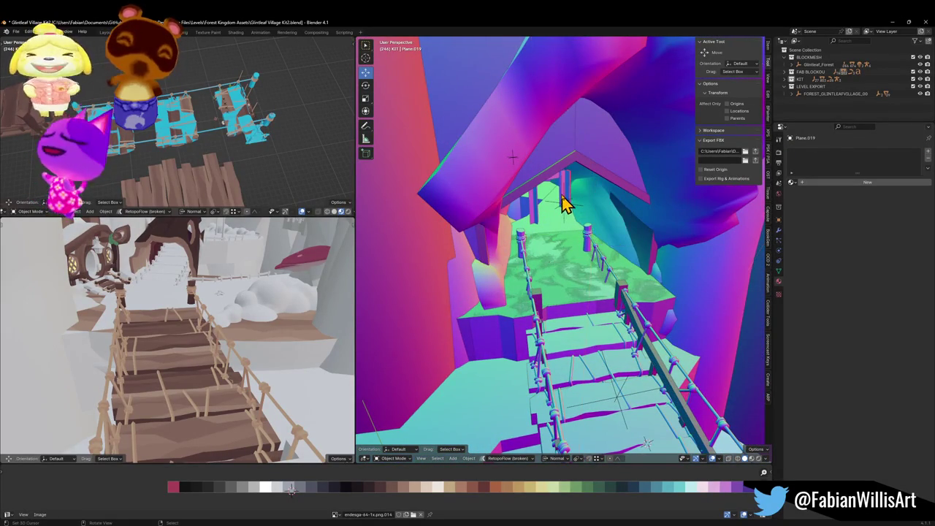
# Check the objects around the gate, then hide and unhide the Grass Plane
pyautogui.click(563, 206)
pyautogui.click(567, 209)
pyautogui.click(544, 207)
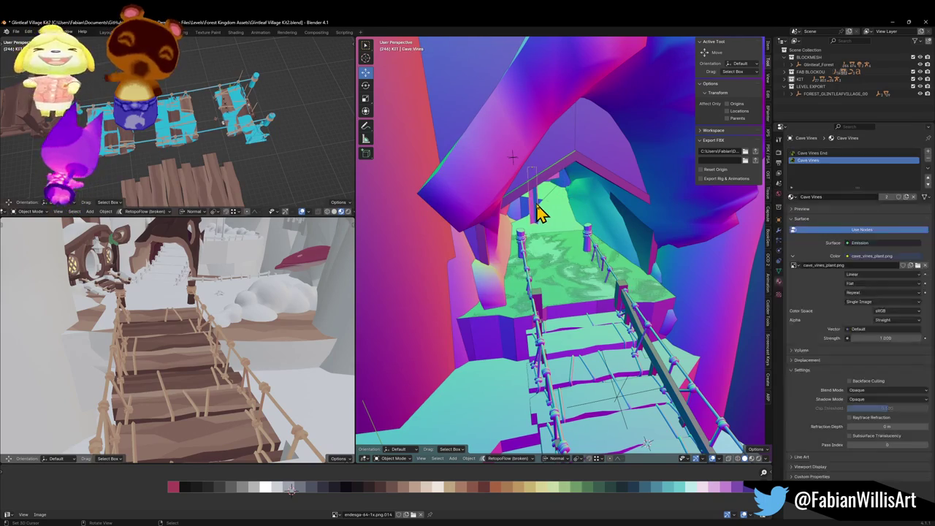
pyautogui.scroll(5, 575, 229)
pyautogui.click(554, 289)
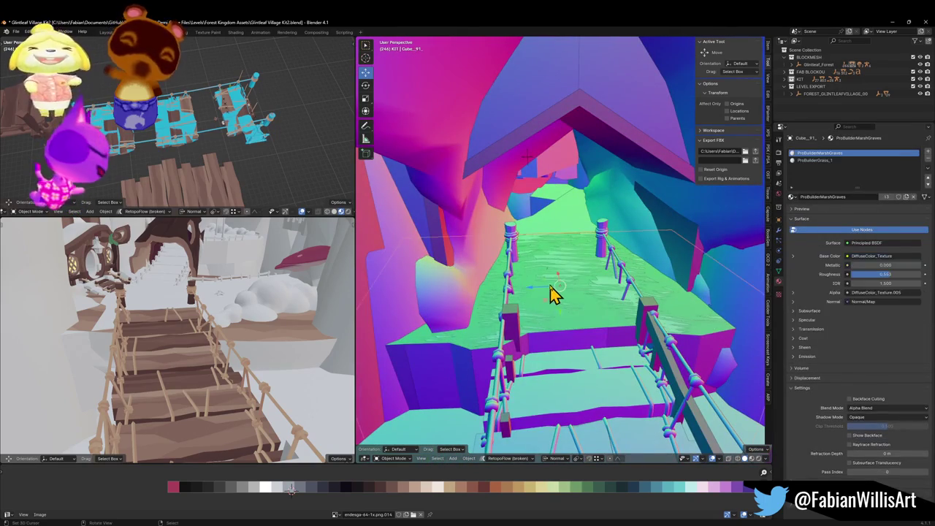
pyautogui.click(548, 296)
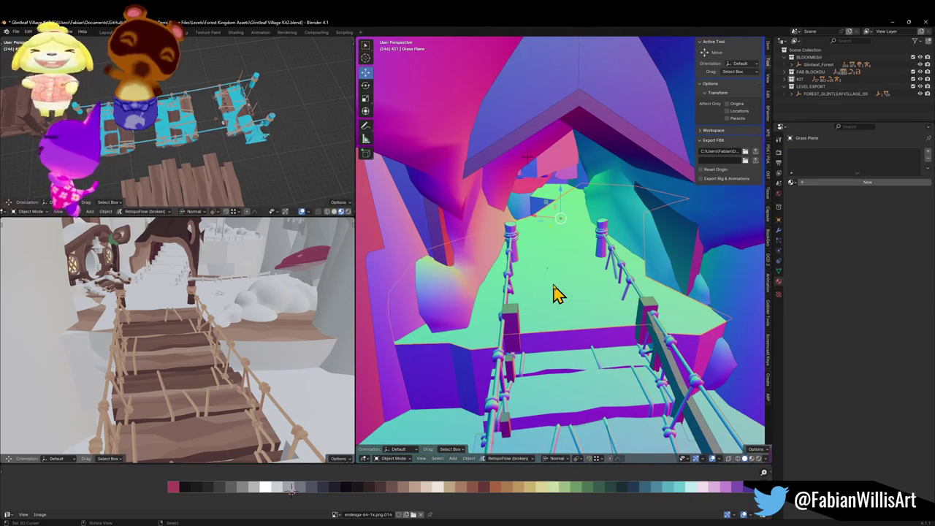
pyautogui.press('h')
pyautogui.hotkey('alt', 'h')
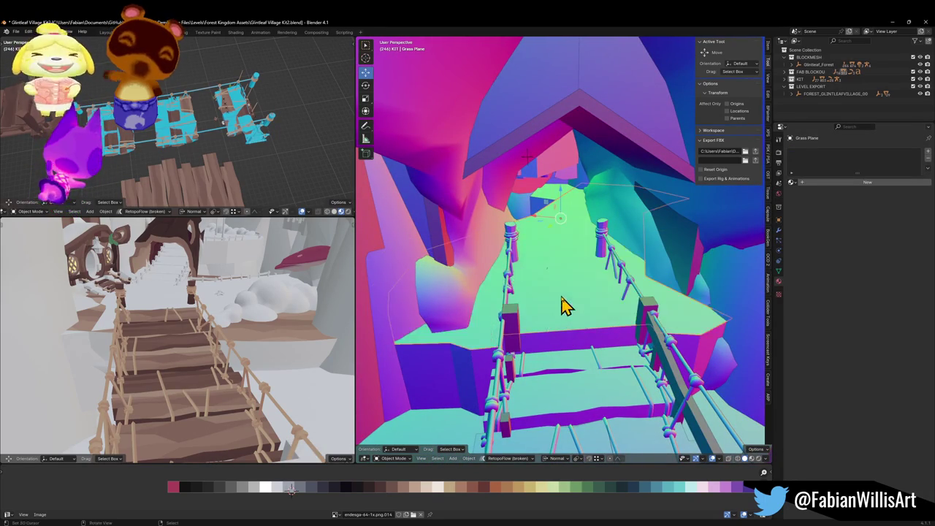
# Move Plane.007 flat by 5.2499 m along X and -9.497 m along Y
pyautogui.moveTo(573, 335); pyautogui.dragTo(589, 334)
pyautogui.click(587, 336)
pyautogui.press('g')
pyautogui.hotkey('shift', 'z')
pyautogui.hotkey('shift', 'z')
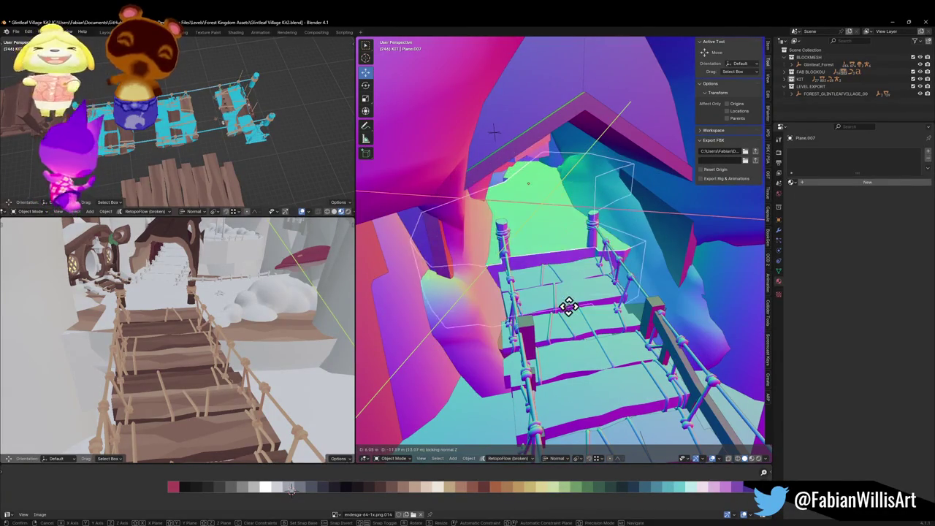
pyautogui.click(574, 333)
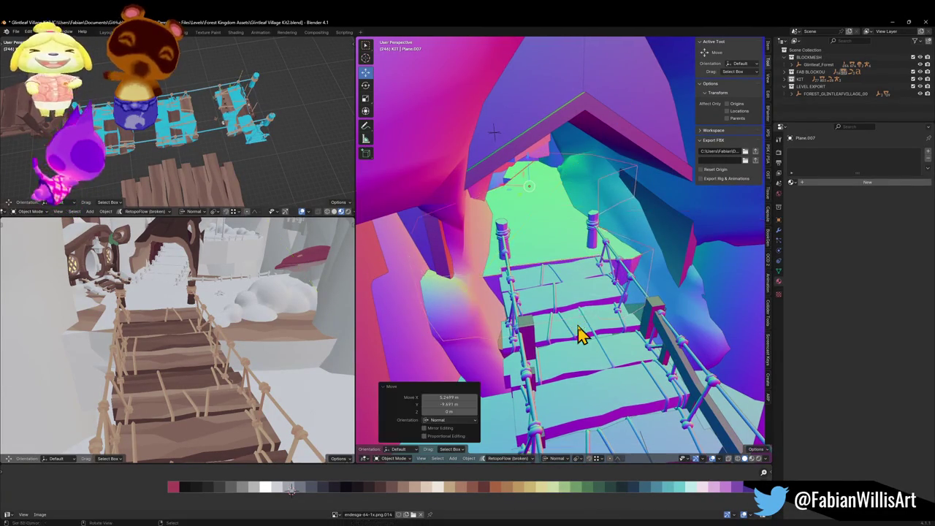
pyautogui.click(475, 321)
pyautogui.moveTo(475, 324); pyautogui.dragTo(504, 295)
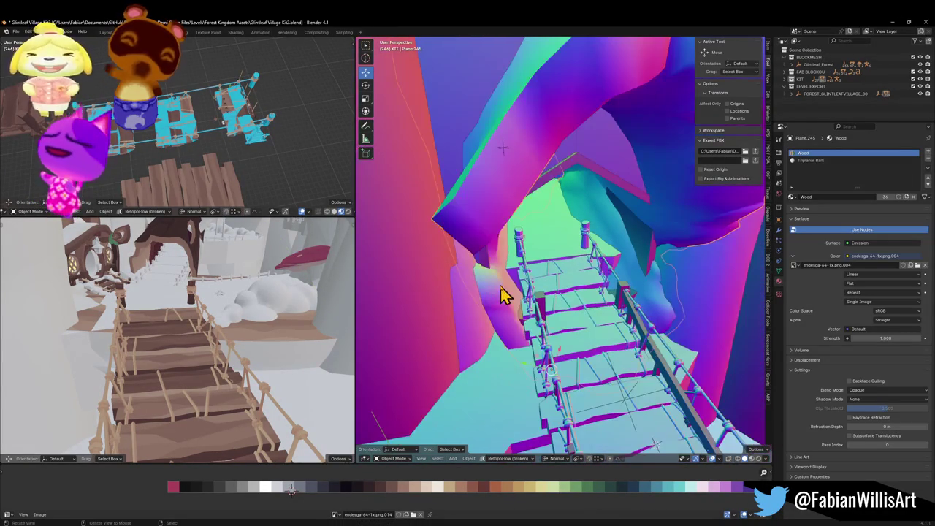
pyautogui.hotkey('shift', '`')
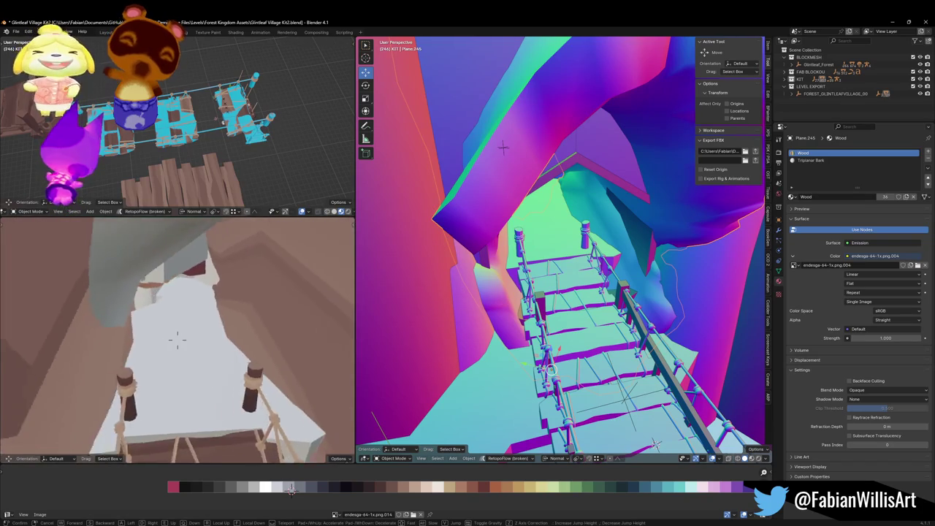
pyautogui.press('s')
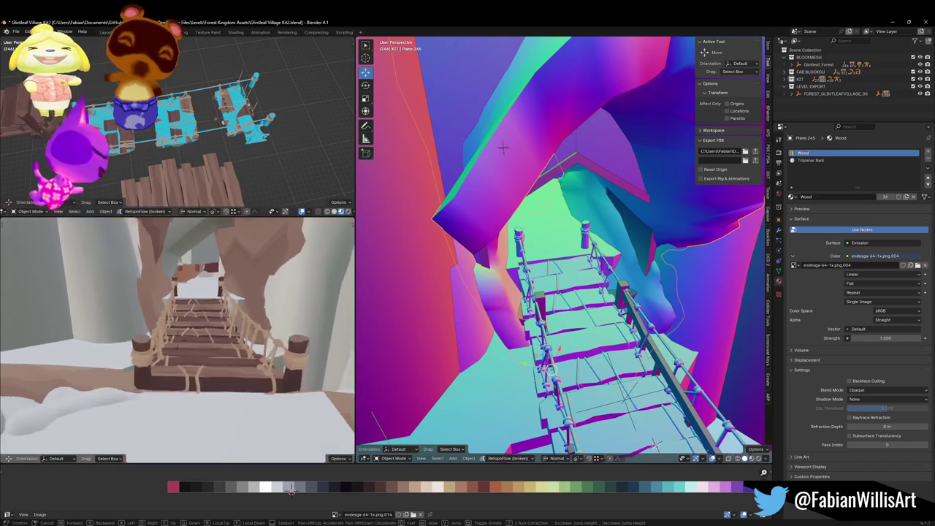
pyautogui.press('w')
pyautogui.click(210, 354)
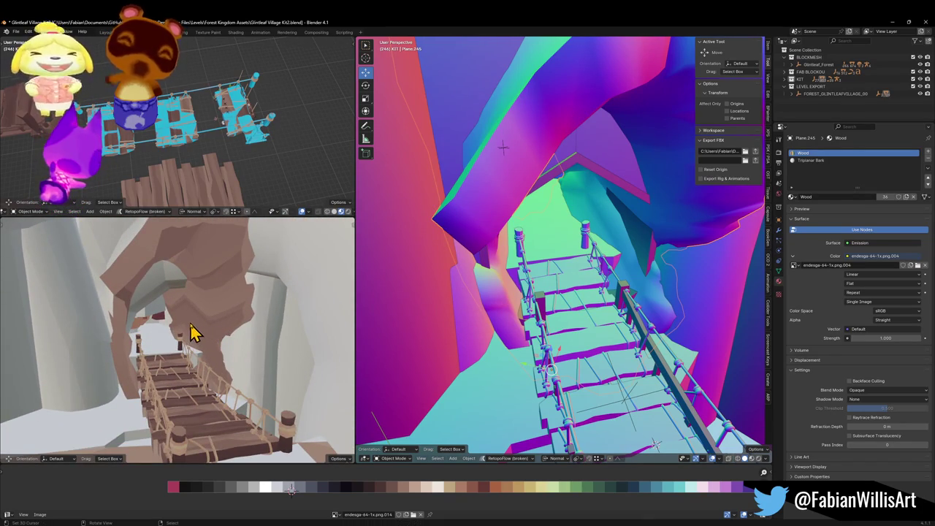
pyautogui.moveTo(567, 331)
pyautogui.mouseDown()
pyautogui.moveTo(541, 307)
pyautogui.moveTo(560, 302)
pyautogui.moveTo(555, 324)
pyautogui.moveTo(553, 313)
pyautogui.mouseUp()
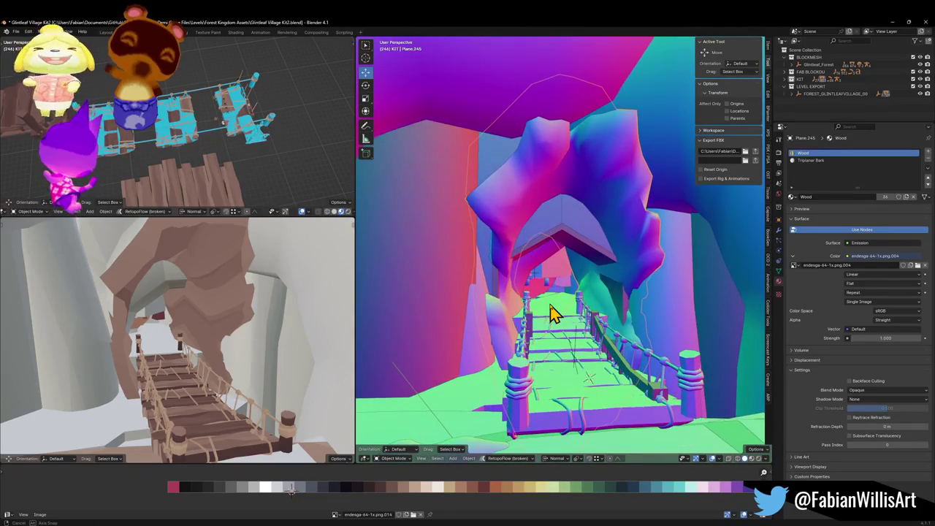
pyautogui.hotkey('shift', '`')
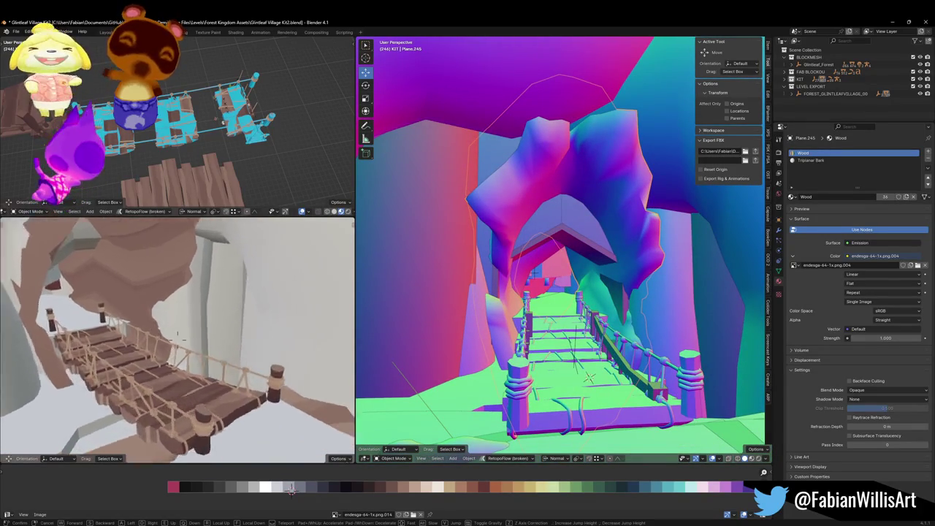
pyautogui.press('w')
pyautogui.click(135, 325)
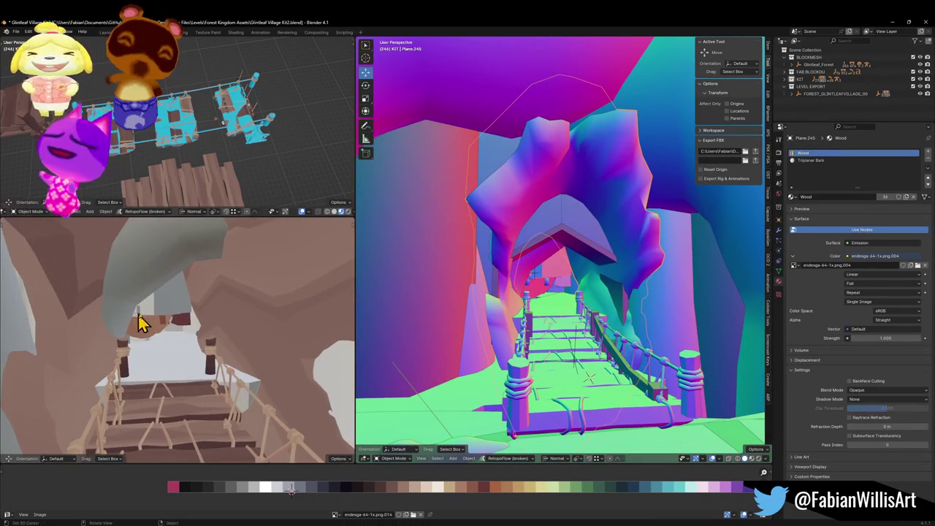
pyautogui.hotkey('shift', '`')
pyautogui.press('w')
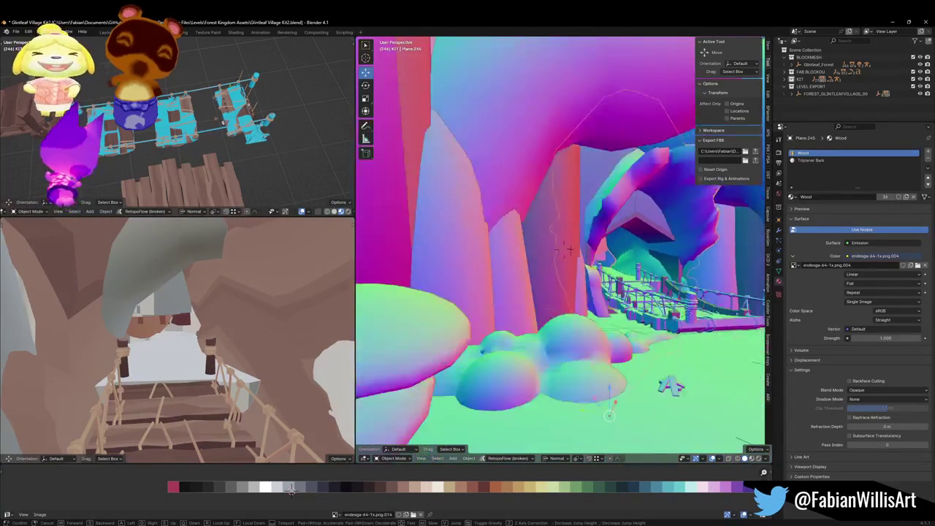
pyautogui.press('Escape')
pyautogui.hotkey('shift', '`')
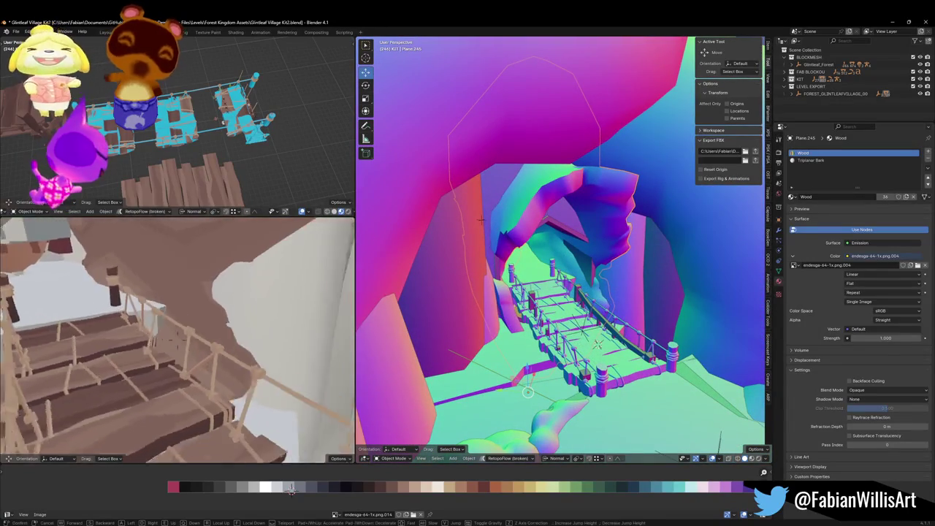
pyautogui.press('w')
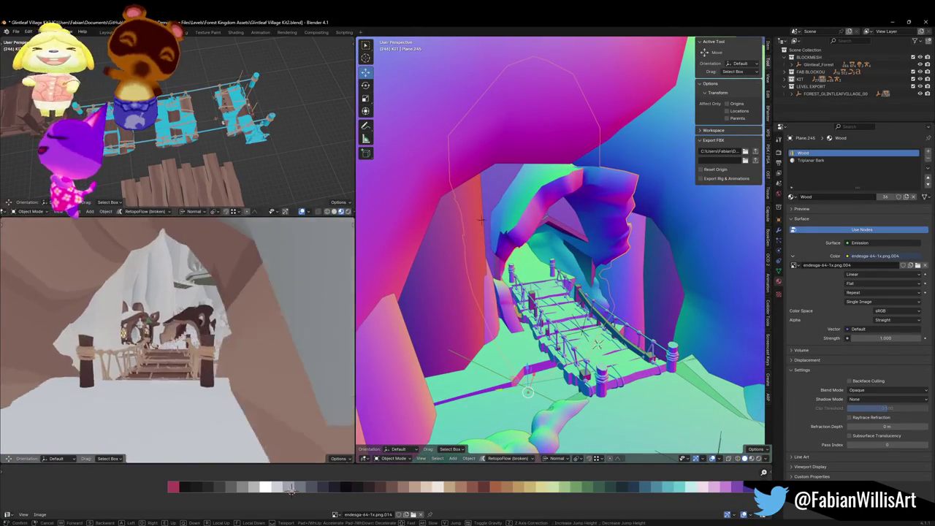
pyautogui.press('w')
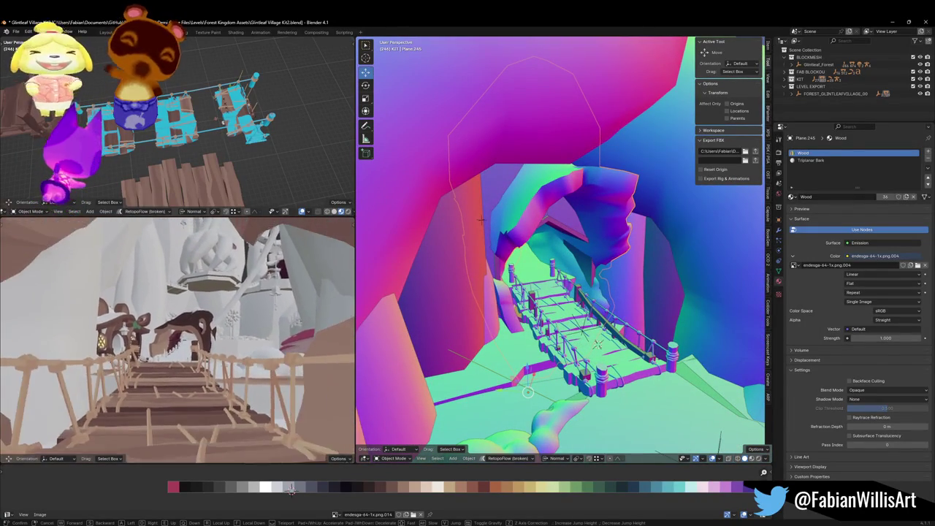
pyautogui.press('w')
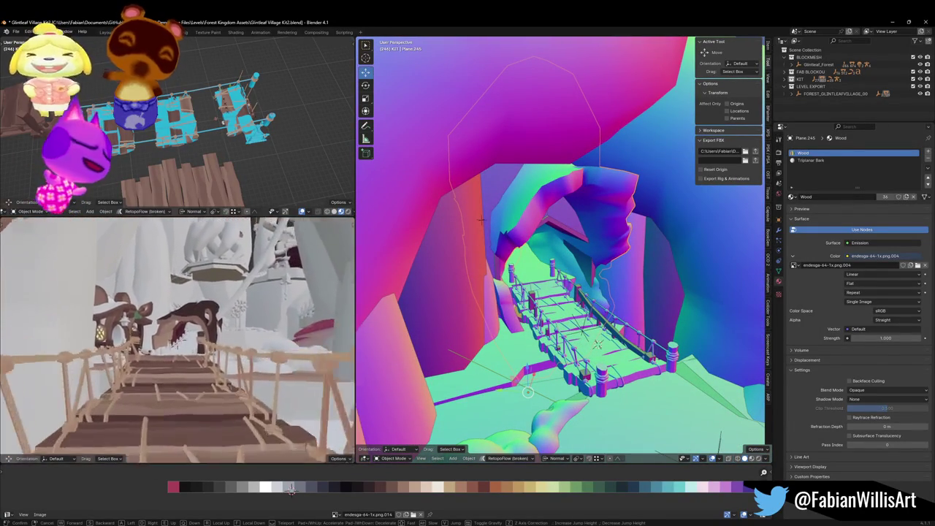
pyautogui.press('w')
# Fly the view onto the bridge and select the grass plane beyond it
pyautogui.click(167, 327)
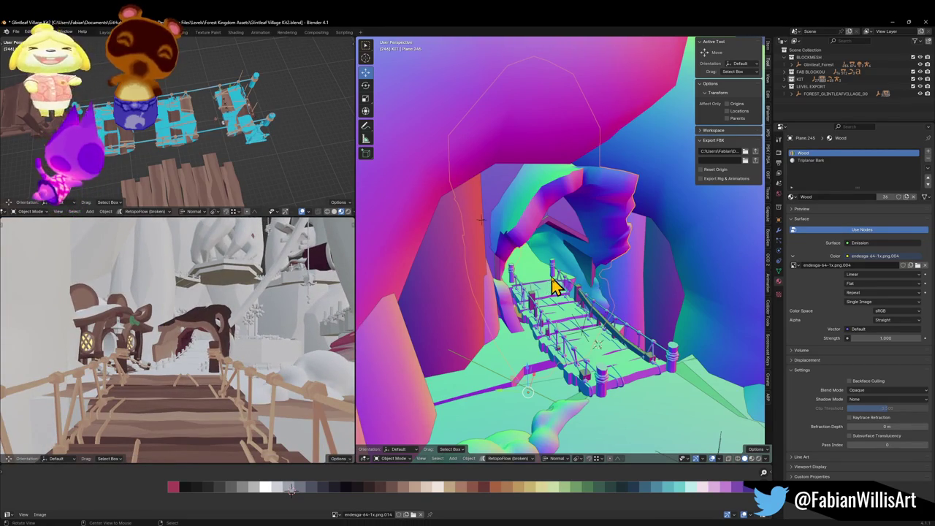
pyautogui.hotkey('shift', '`')
pyautogui.press('w')
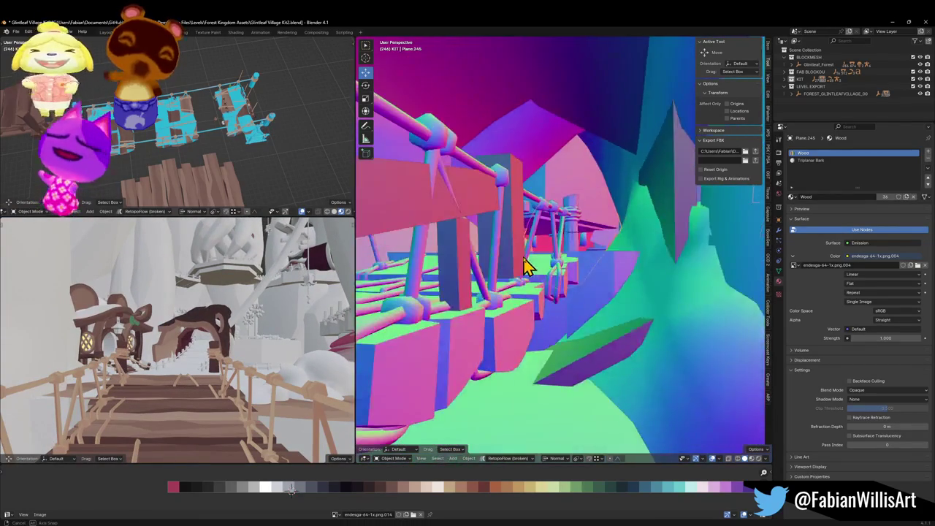
pyautogui.press('w')
pyautogui.click(557, 292)
pyautogui.click(590, 274)
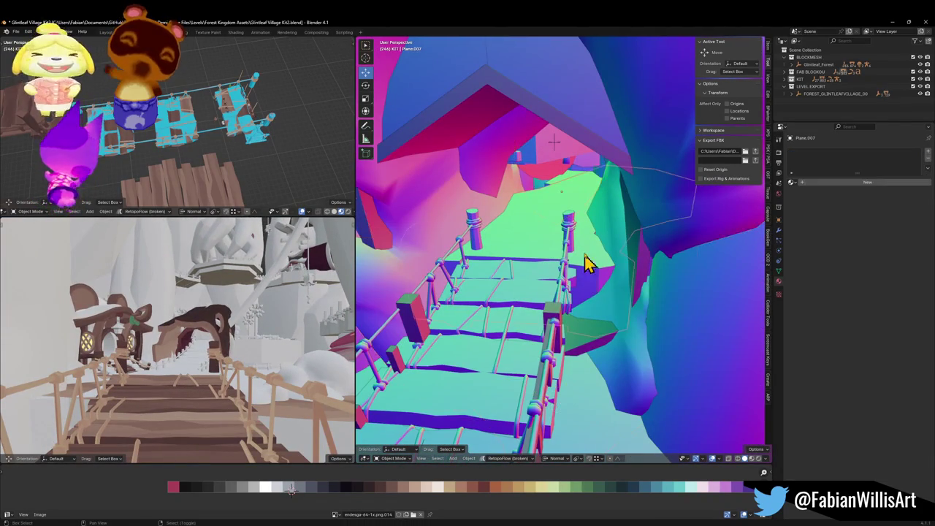
# Save Glintleaf Village Kit2.blend and switch the viewport to Material Preview shading
pyautogui.scroll(3, 566, 241)
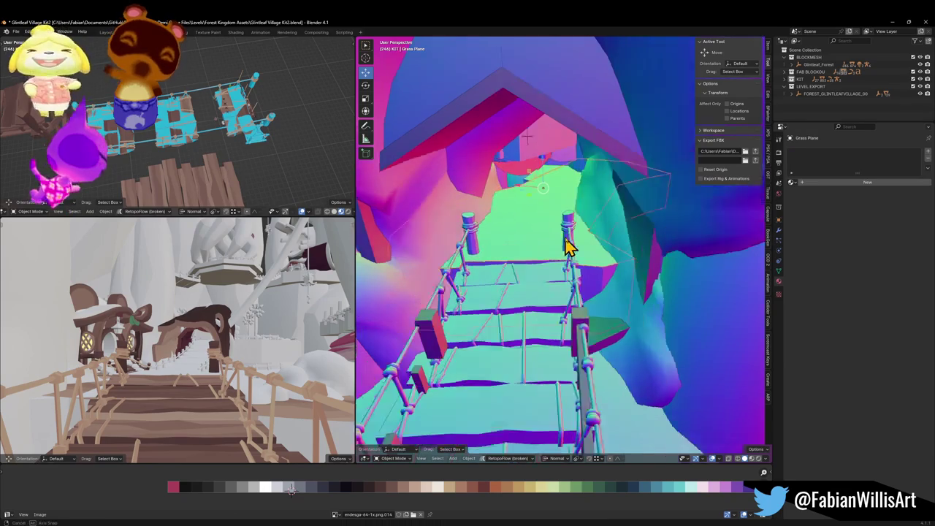
pyautogui.hotkey('ctrl', 's')
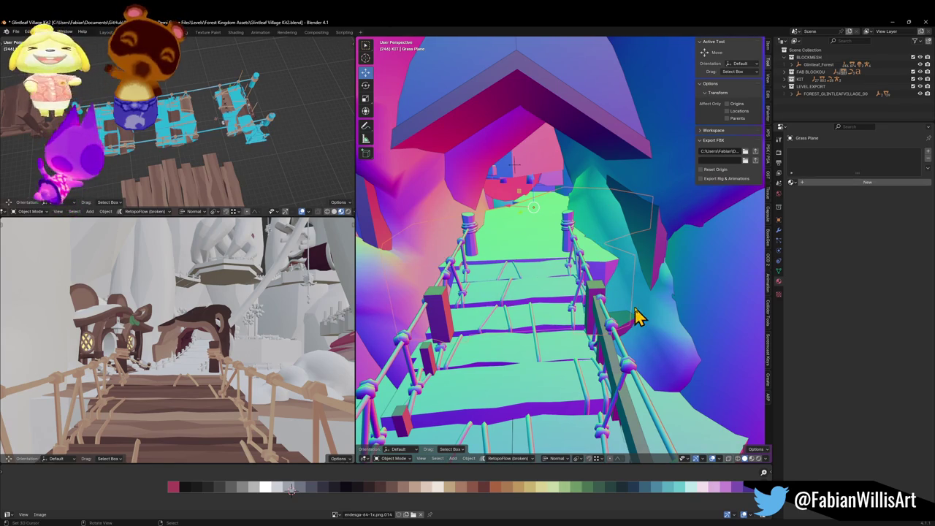
pyautogui.press('z')
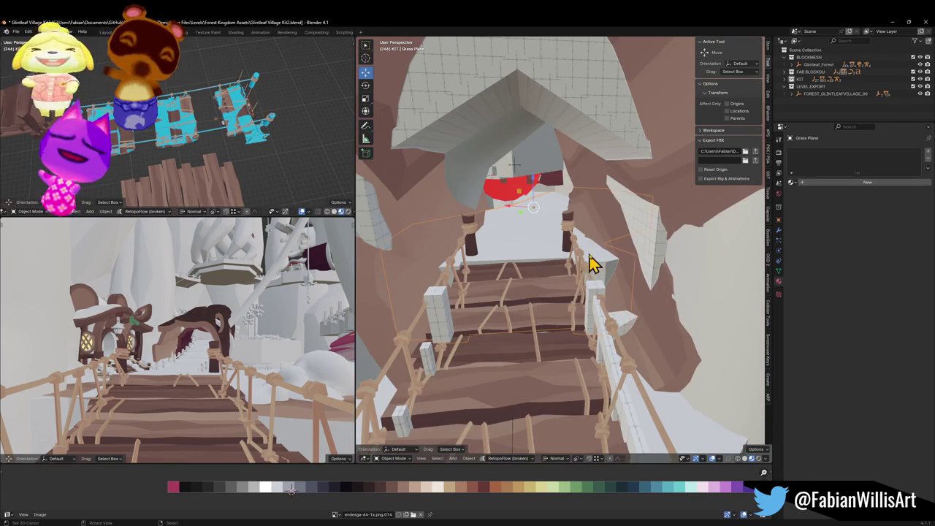
# Assign the Grass material to the grass plane and reveal its hidden geometry in Edit Mode
pyautogui.click(791, 182)
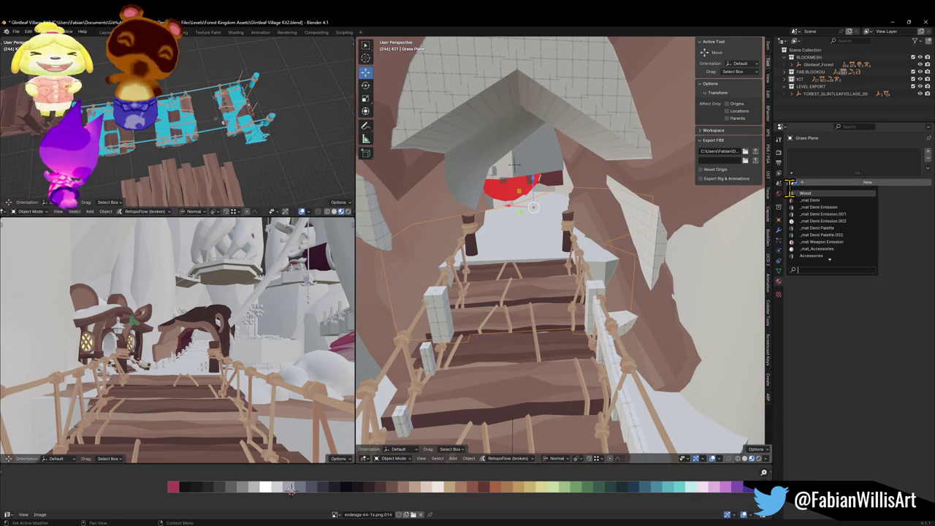
pyautogui.write('grass')
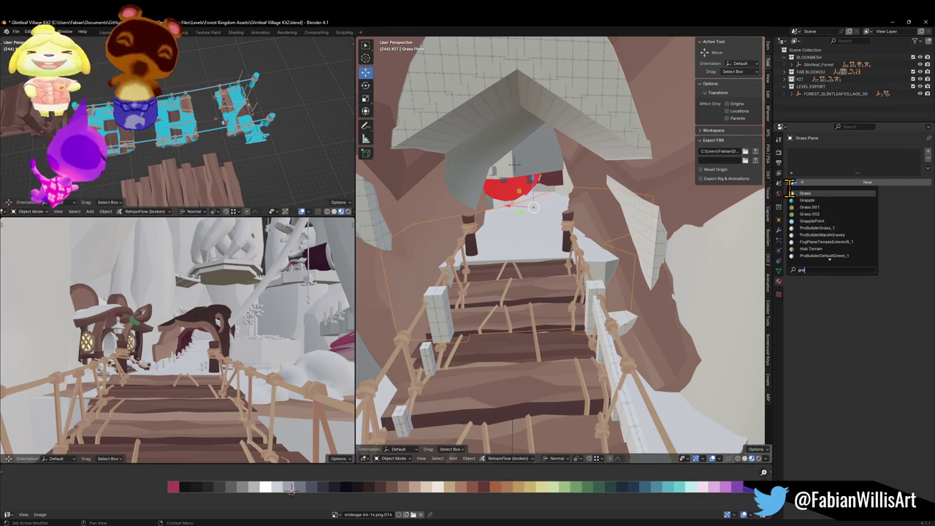
pyautogui.click(793, 199)
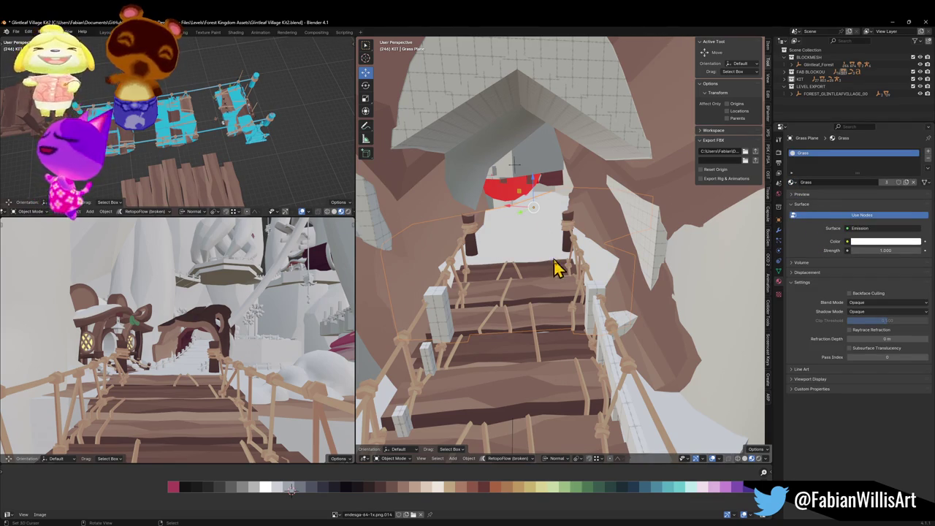
pyautogui.press('Tab')
pyautogui.hotkey('alt', 'h')
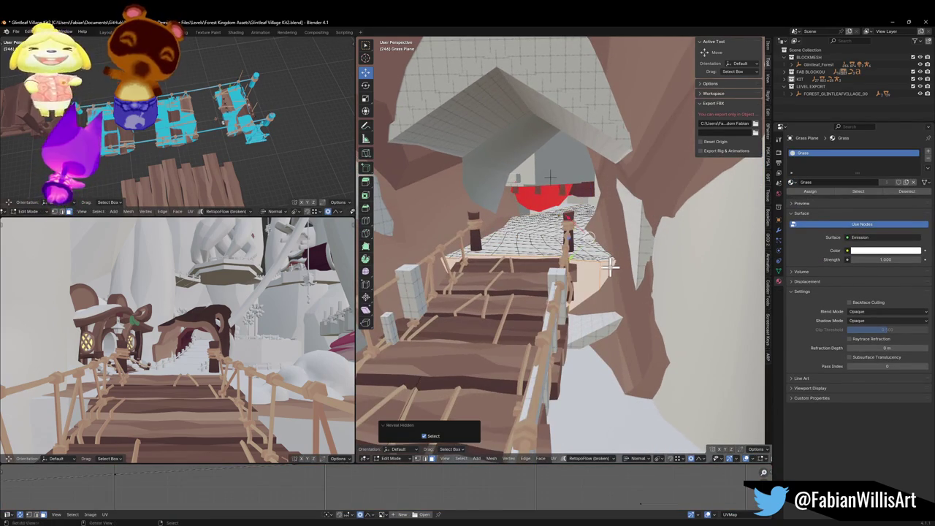
# Add a second material slot holding Triplanar Bark and save the file
pyautogui.click(928, 153)
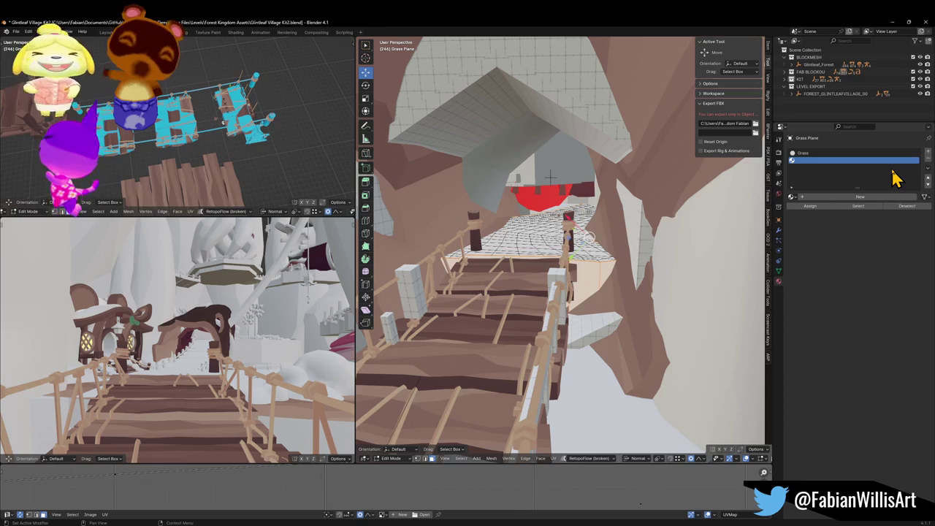
pyautogui.click(792, 197)
pyautogui.write('bar')
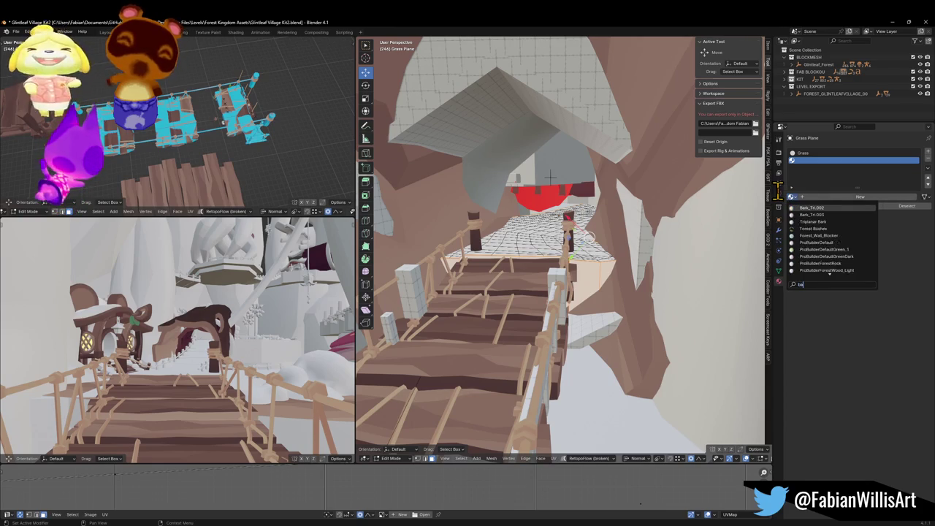
pyautogui.click(847, 222)
pyautogui.hotkey('ctrl', 's')
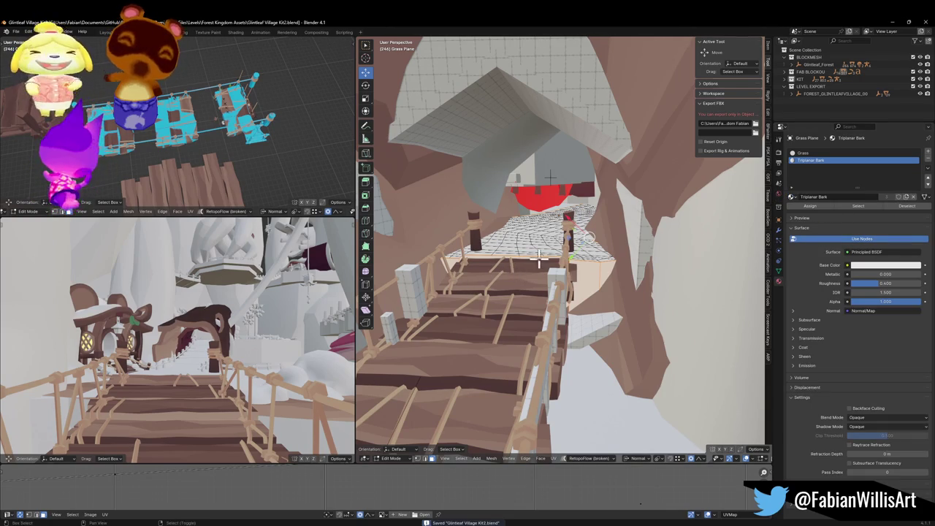
pyautogui.press('Tab')
pyautogui.press('Tab')
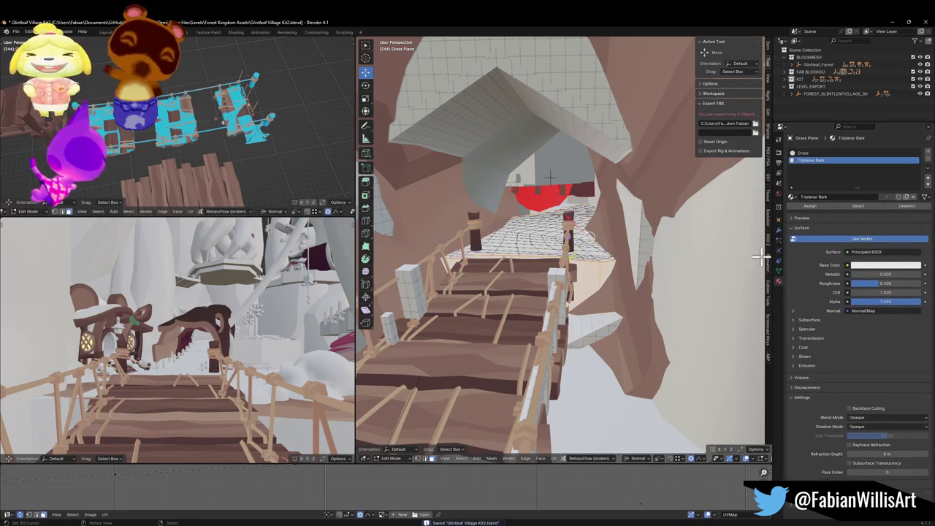
pyautogui.press('Tab')
pyautogui.moveTo(511, 256)
pyautogui.mouseDown()
pyautogui.moveTo(513, 227)
pyautogui.moveTo(526, 244)
pyautogui.mouseUp()
pyautogui.click(592, 226)
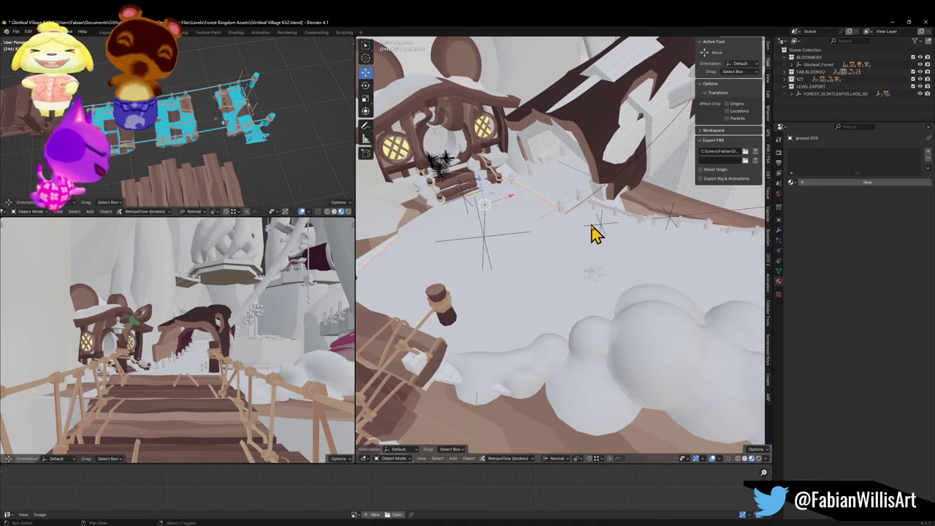
# Parent ground.005 to the village empty using Object (Keep Transform)
pyautogui.click(604, 228)
pyautogui.click(603, 228)
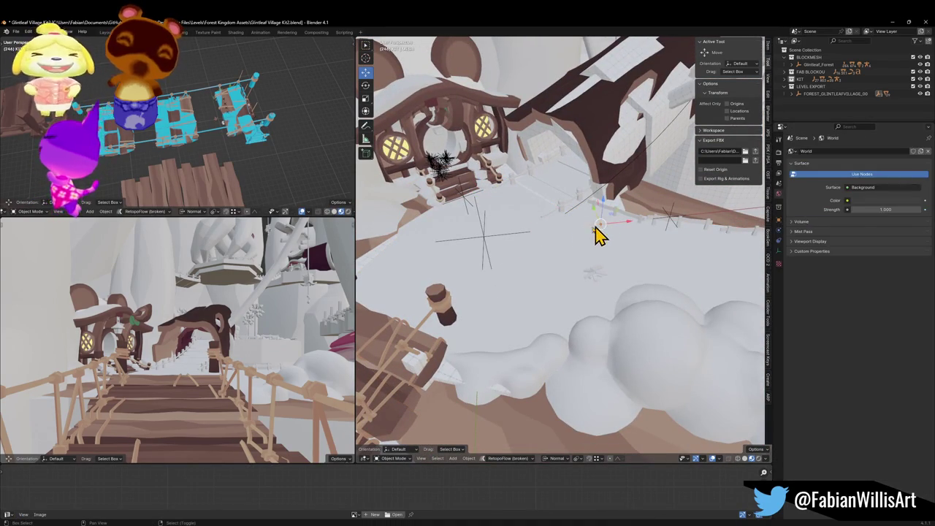
pyautogui.hotkey('ctrl', 'p')
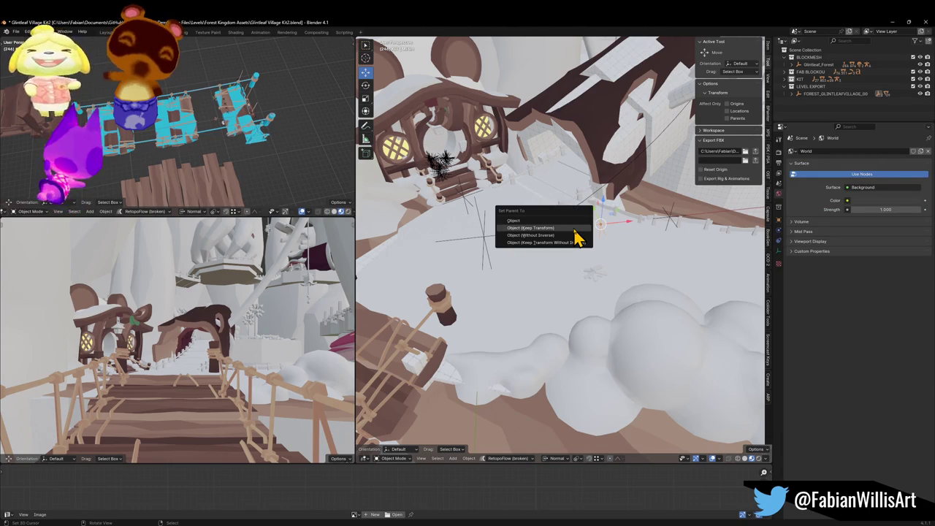
pyautogui.click(575, 228)
pyautogui.click(494, 246)
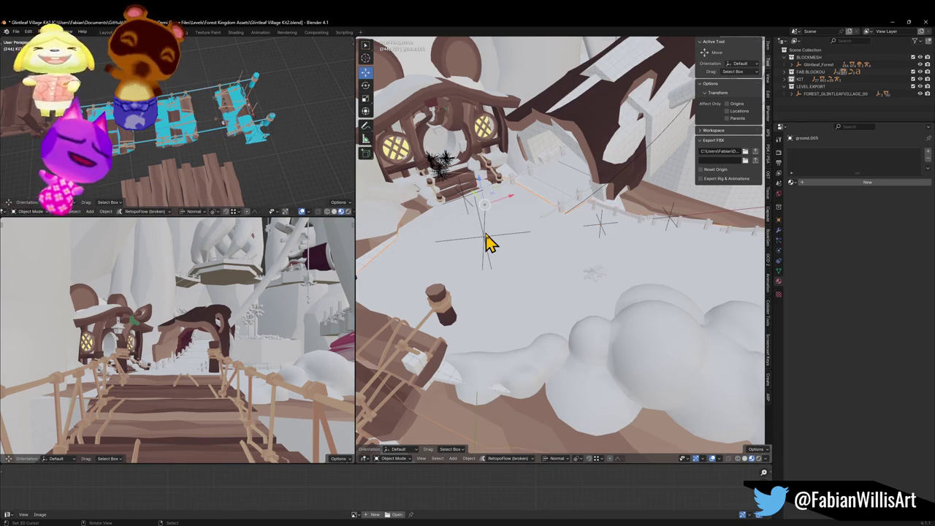
# Select FOREST_GLINTLEAFVILLAGE_00, save, export the village as FBX, and switch to Unity
pyautogui.click(486, 237)
pyautogui.hotkey('ctrl', 's')
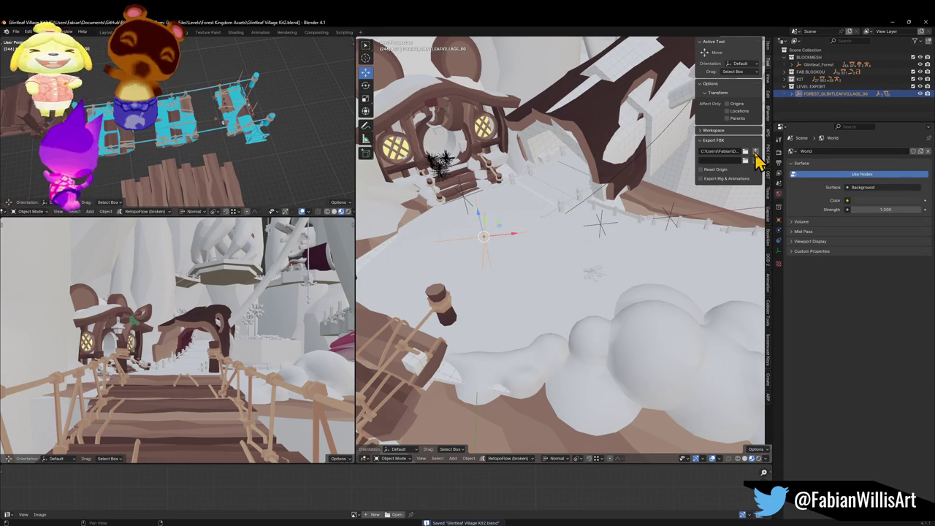
pyautogui.click(755, 152)
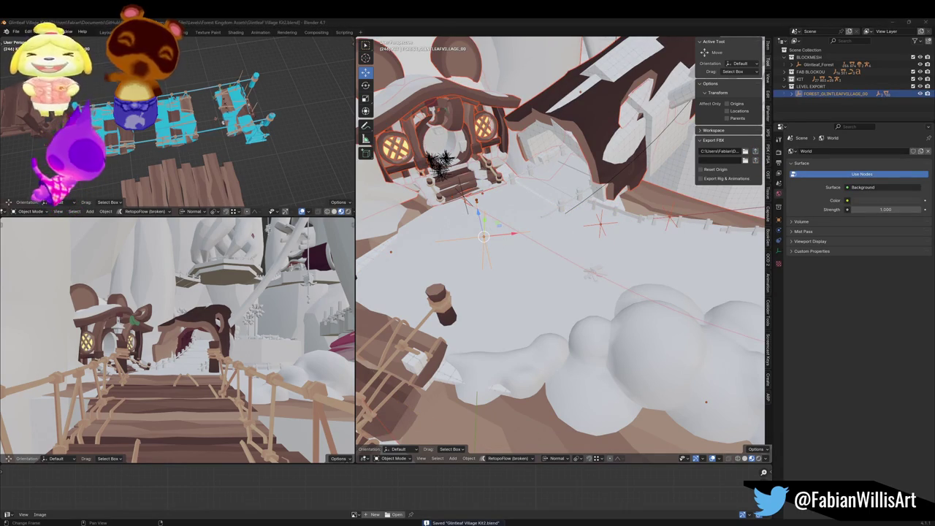
pyautogui.hotkey('alt', 'Tab')
pyautogui.moveTo(525, 251)
pyautogui.mouseDown()
pyautogui.moveTo(417, 240)
pyautogui.moveTo(542, 220)
pyautogui.moveTo(574, 240)
pyautogui.moveTo(319, 251)
pyautogui.moveTo(280, 236)
pyautogui.moveTo(284, 247)
pyautogui.moveTo(484, 277)
pyautogui.moveTo(572, 252)
pyautogui.moveTo(367, 241)
pyautogui.mouseUp()
# Select Treelogs.001 in Unity, drag a material onto it, then minimize Unity to show Blender
pyautogui.click(570, 249)
pyautogui.click(571, 249)
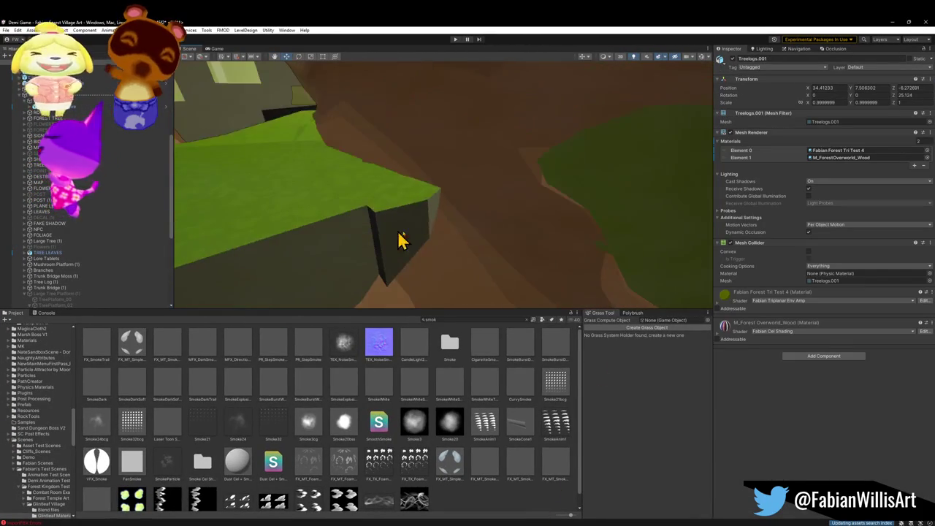
pyautogui.moveTo(729, 301)
pyautogui.mouseDown()
pyautogui.moveTo(310, 276)
pyautogui.moveTo(250, 236)
pyautogui.moveTo(280, 215)
pyautogui.moveTo(338, 223)
pyautogui.mouseUp()
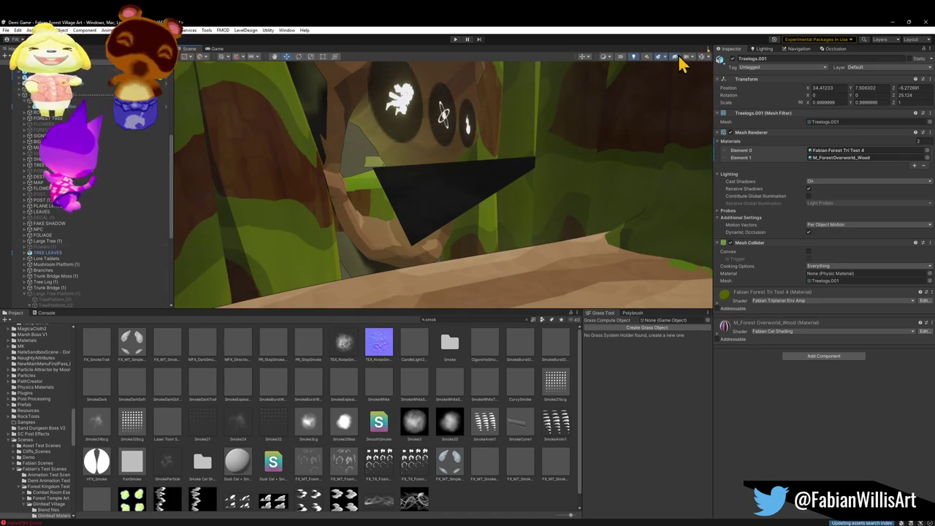
pyautogui.click(892, 22)
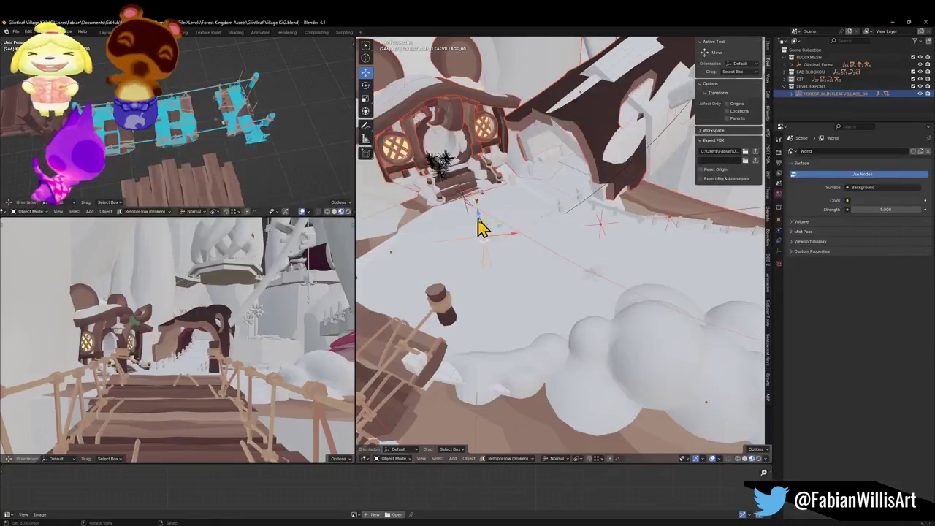
# Parent Forest_Bridge_00.003 to FOREST_GLINTLEAFVILLAGE_00 with Keep Transform and save the file
pyautogui.click(446, 336)
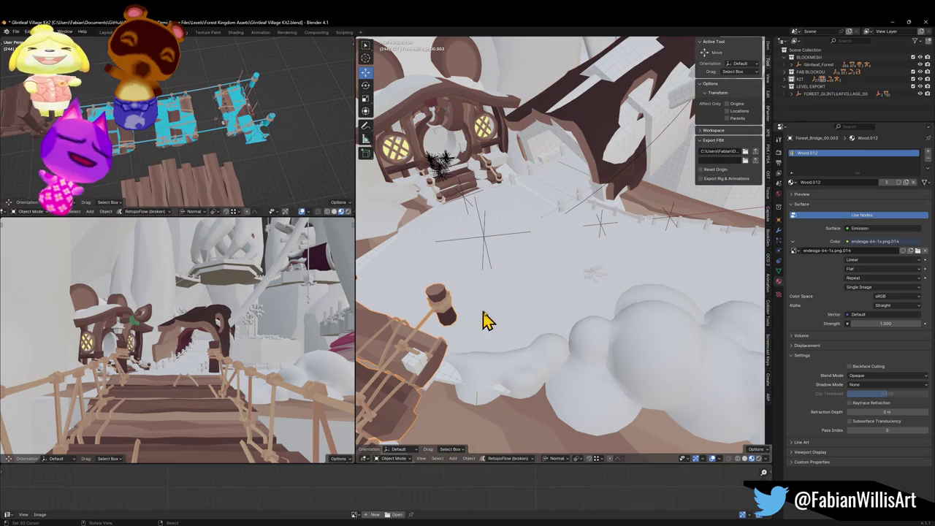
pyautogui.keyDown('shift'); pyautogui.click(599, 226); pyautogui.keyUp('shift')
pyautogui.hotkey('ctrl', 'p')
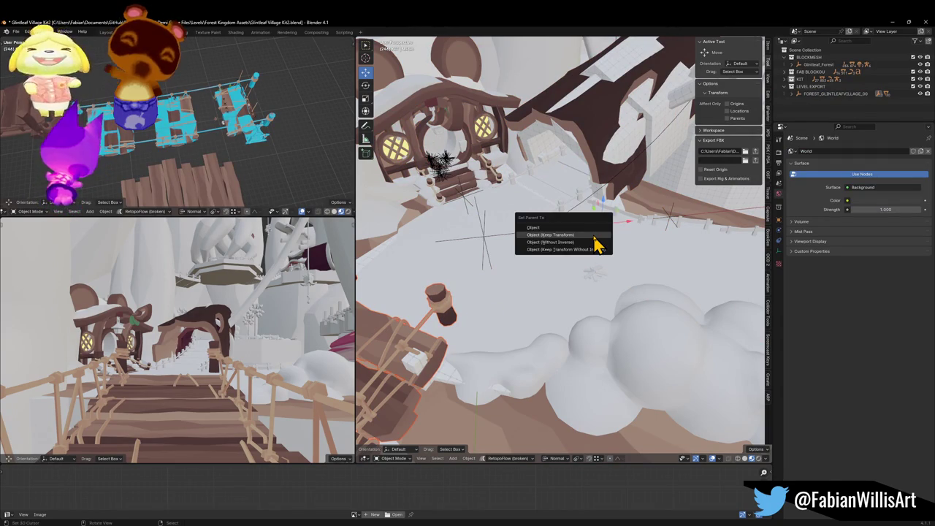
pyautogui.click(594, 235)
pyautogui.hotkey('ctrl', 's')
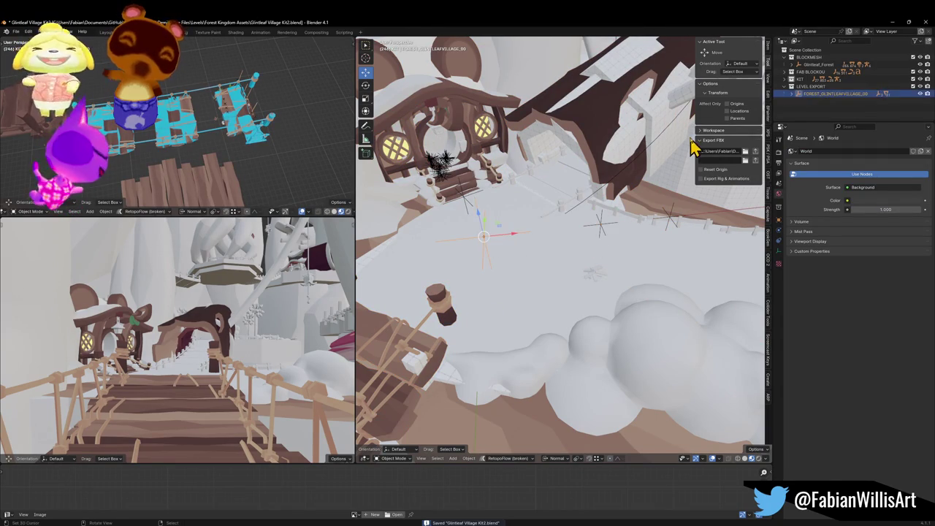
pyautogui.hotkey('shift', '`')
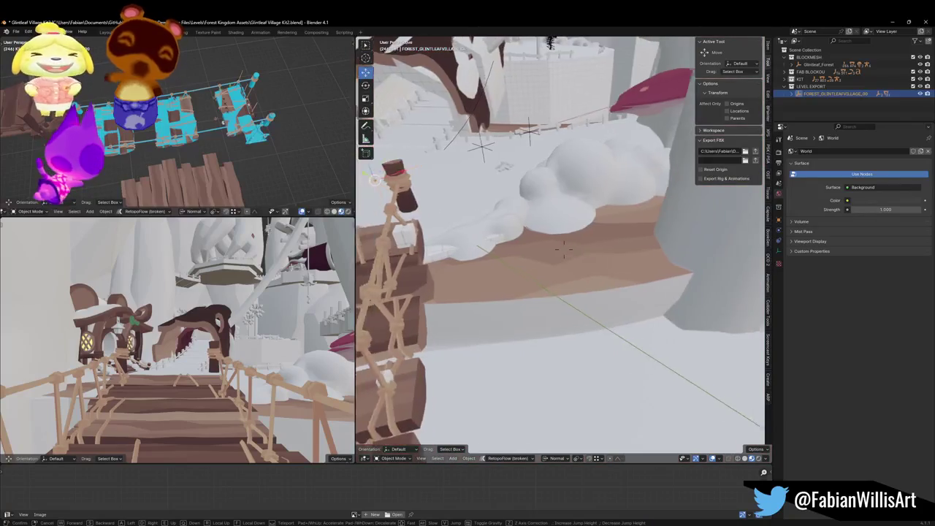
# Move the snow cloud, duplicate it, and slide the copy horizontally near the 3D cursor
pyautogui.click(551, 209)
pyautogui.click(551, 197)
pyautogui.press('g')
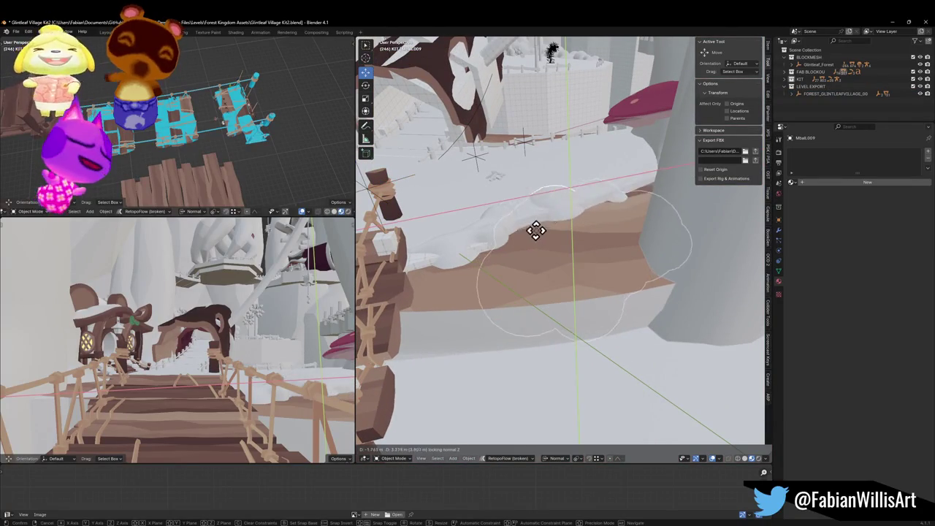
pyautogui.click(526, 232)
pyautogui.hotkey('shift', 'd')
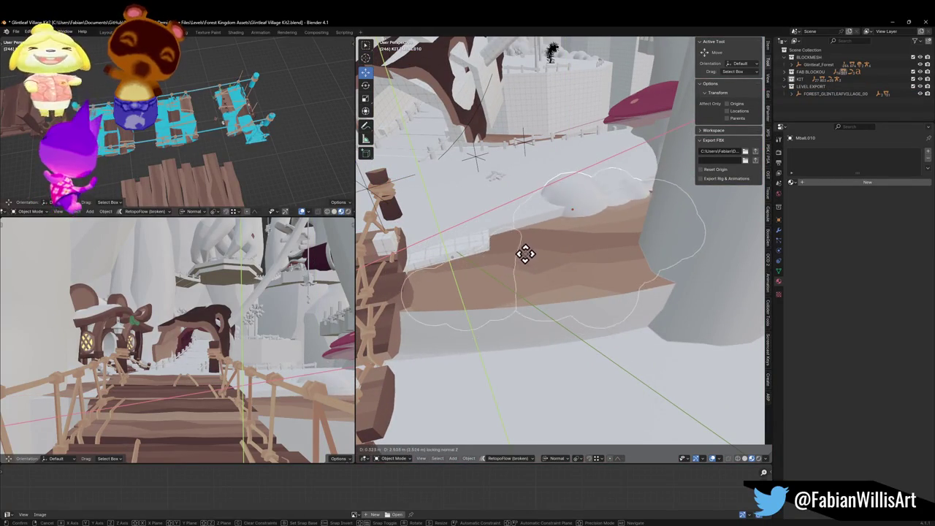
pyautogui.click(576, 271)
pyautogui.hotkey('shift', 's')
pyautogui.click(574, 229)
pyautogui.press('g')
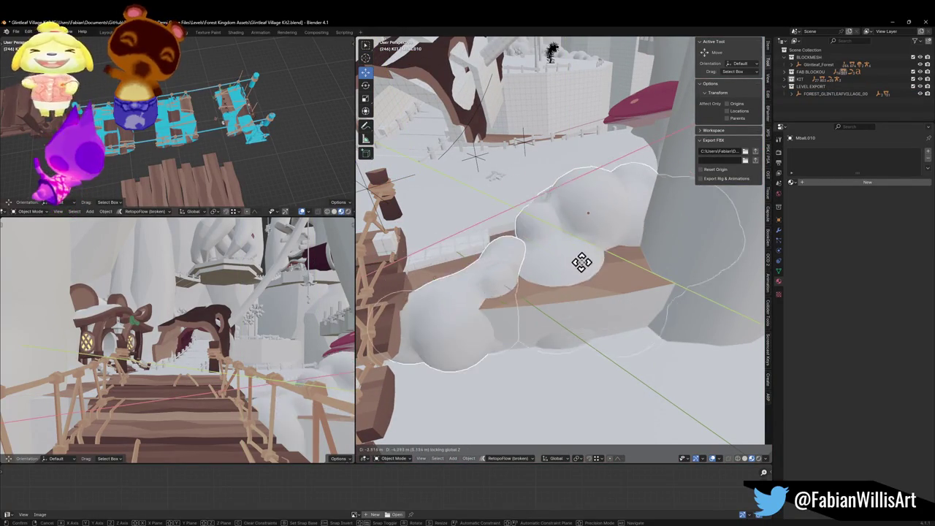
pyautogui.hotkey('shift', 'z')
pyautogui.click(578, 272)
# Move Mball.009 beside the bridge entrance, turn it -11.5° around Z, and reposition it
pyautogui.click(612, 265)
pyautogui.press('g')
pyautogui.hotkey('shift', 'z')
pyautogui.click(641, 282)
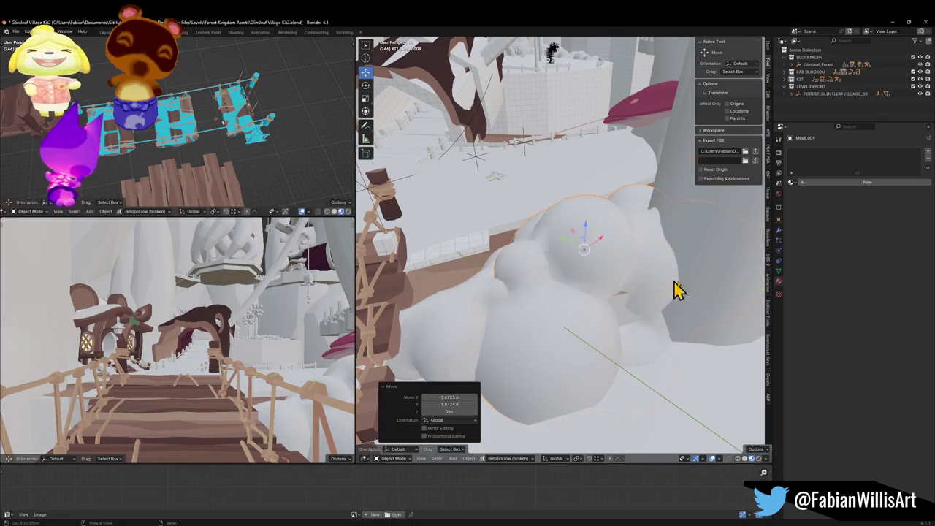
pyautogui.press('r')
pyautogui.press('z')
pyautogui.click(691, 309)
pyautogui.press('g')
pyautogui.hotkey('shift', 'z')
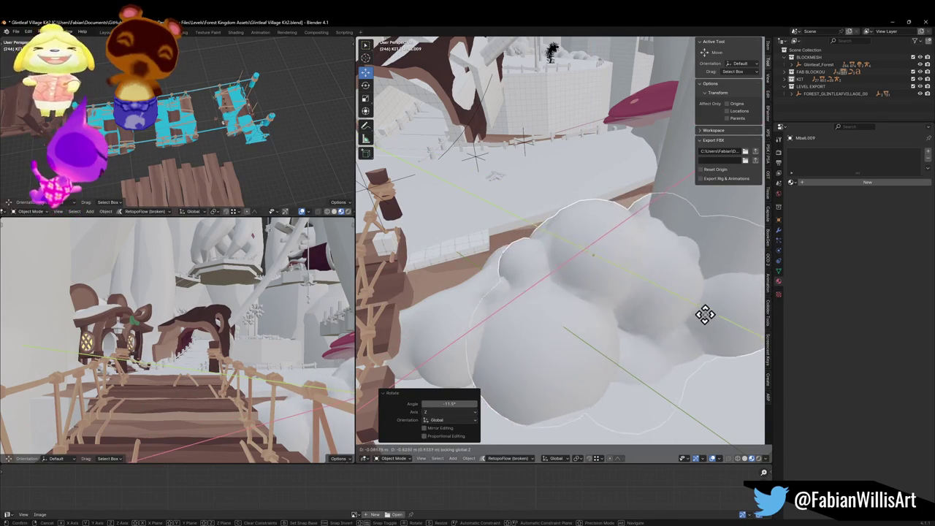
pyautogui.click(717, 302)
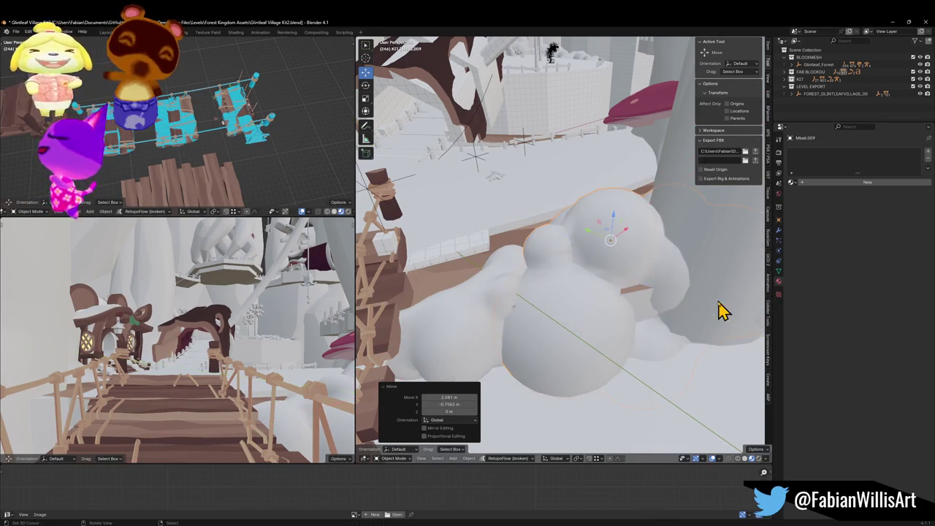
# Reposition the cloud horizontally, then duplicate it and rotate the copy -12.5° around Z
pyautogui.scroll(2, 679, 302)
pyautogui.hotkey('shift', 'z')
pyautogui.hotkey('shift', 'z')
pyautogui.press('g')
pyautogui.hotkey('shift', 'z')
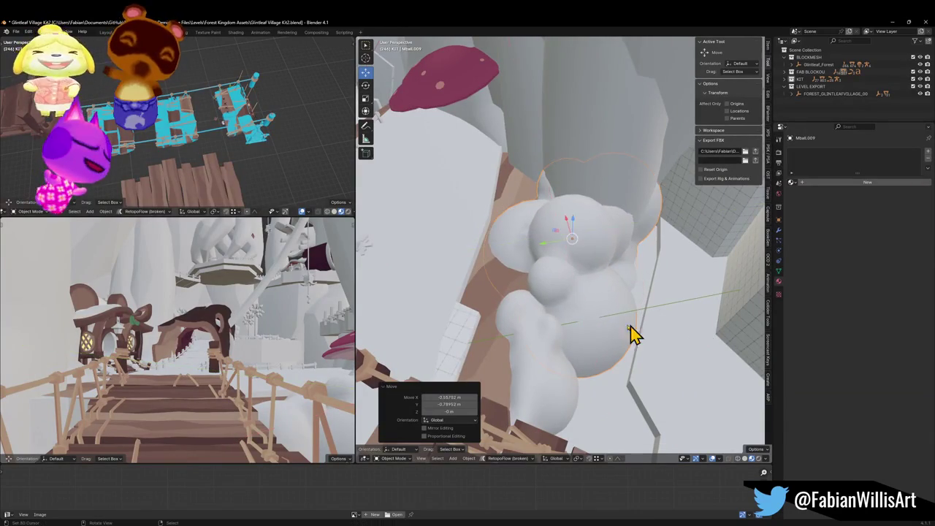
pyautogui.click(664, 338)
pyautogui.hotkey('shift', 'd')
pyautogui.press('r')
pyautogui.press('z')
pyautogui.click(585, 355)
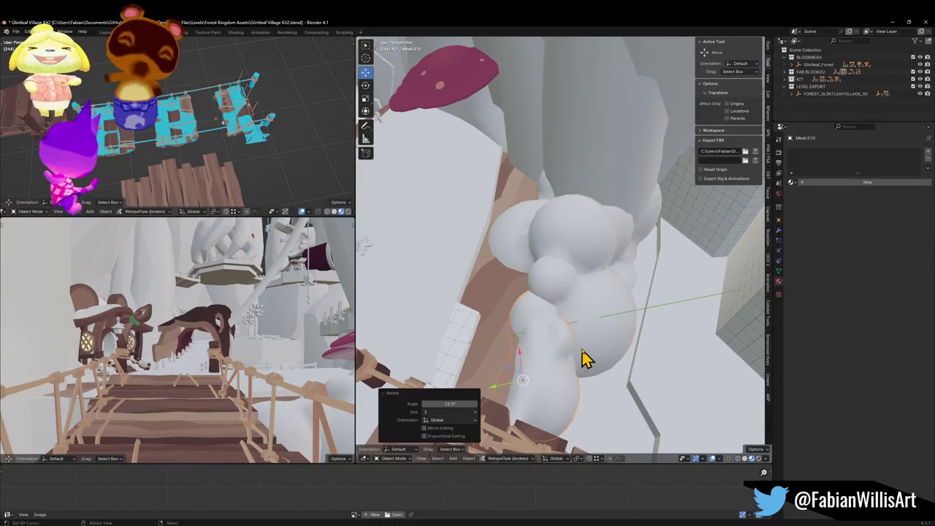
pyautogui.moveTo(580, 355); pyautogui.dragTo(556, 334)
pyautogui.moveTo(555, 262)
pyautogui.mouseDown()
pyautogui.moveTo(609, 249)
pyautogui.moveTo(605, 232)
pyautogui.moveTo(618, 253)
pyautogui.moveTo(694, 256)
pyautogui.moveTo(720, 244)
pyautogui.moveTo(679, 267)
pyautogui.moveTo(620, 261)
pyautogui.moveTo(593, 234)
pyautogui.moveTo(524, 256)
pyautogui.moveTo(597, 283)
pyautogui.mouseUp()
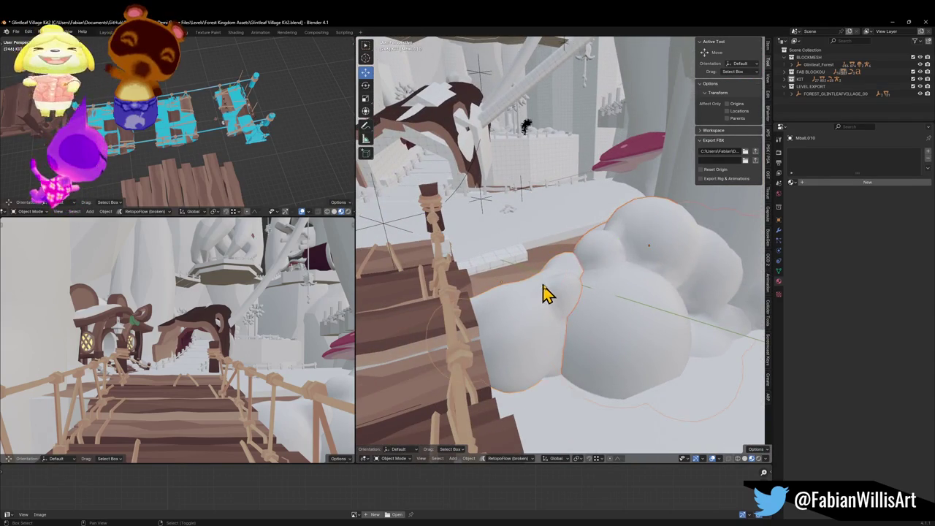
pyautogui.hotkey('shift', '`')
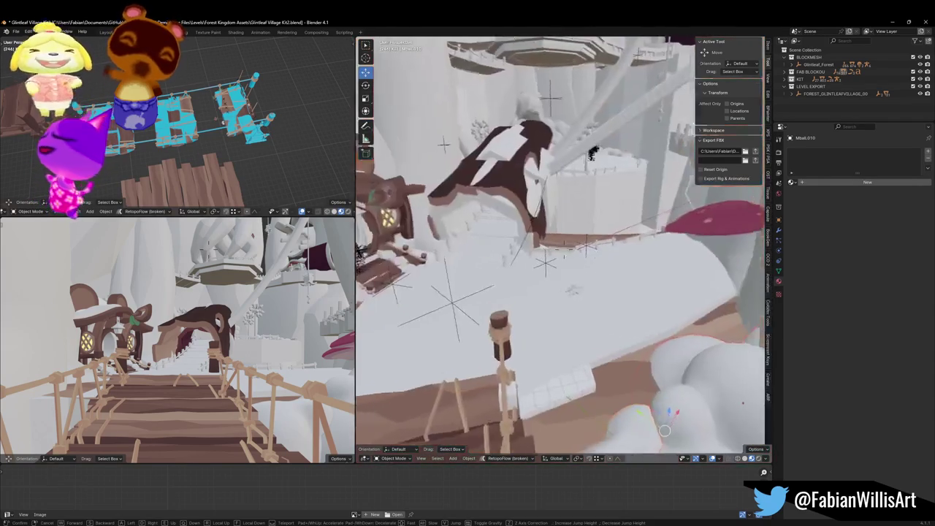
# Parent the new snow clouds to the village empty with Keep Transform and save
pyautogui.click(545, 271)
pyautogui.keyDown('shift'); pyautogui.click(538, 271); pyautogui.keyUp('shift')
pyautogui.hotkey('ctrl', 'p')
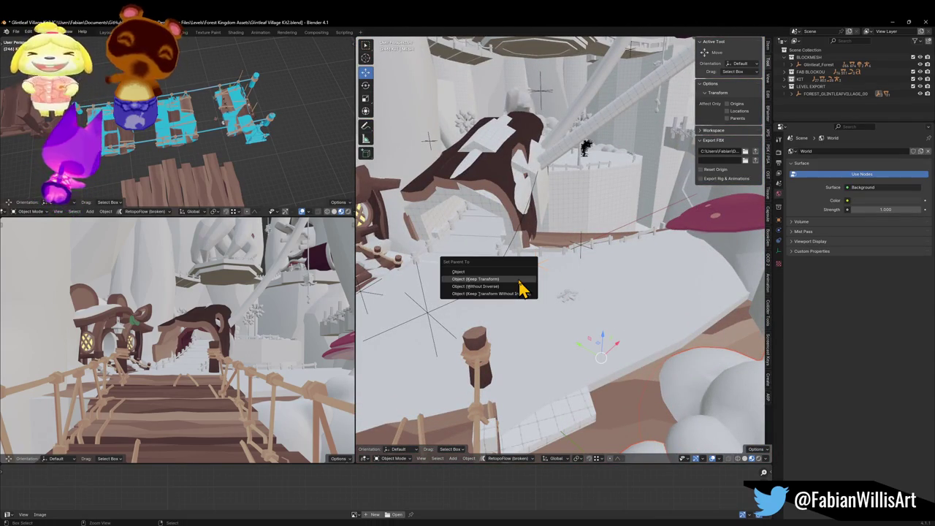
pyautogui.click(519, 280)
pyautogui.hotkey('ctrl', 's')
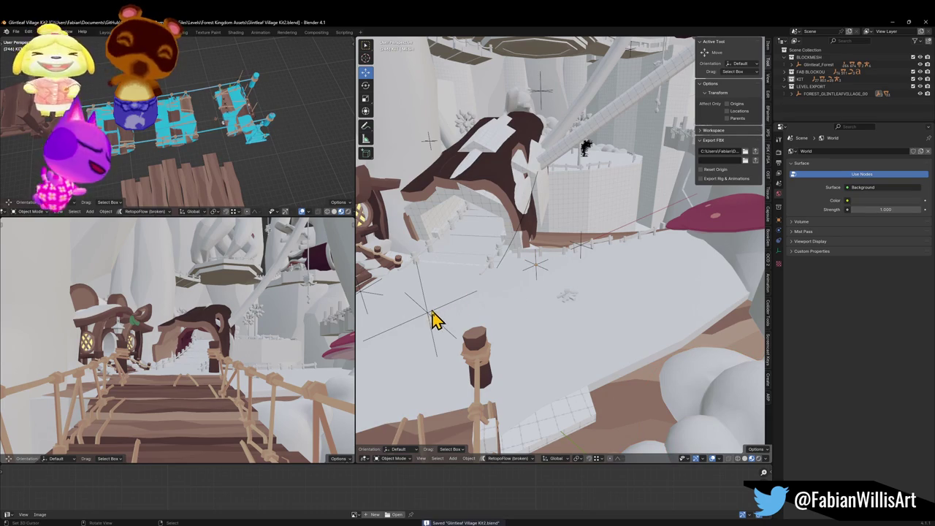
# Select the village root empty, re-export the FBX, and check the bridge in Unity
pyautogui.click(431, 313)
pyautogui.click(755, 153)
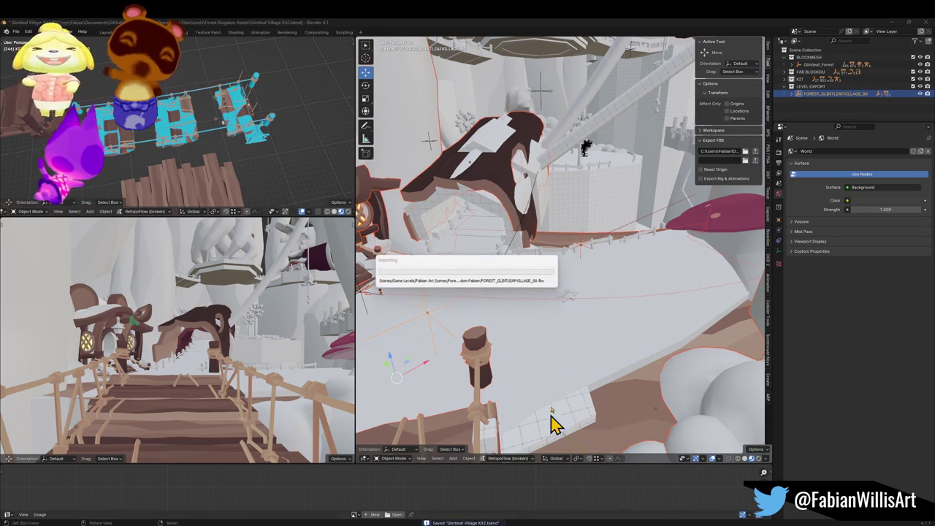
pyautogui.hotkey('alt', 'Tab')
pyautogui.moveTo(465, 247)
pyautogui.mouseDown()
pyautogui.moveTo(527, 254)
pyautogui.moveTo(680, 242)
pyautogui.moveTo(433, 228)
pyautogui.mouseUp()
# Back in Blender, select the Forest_Bridge_00.003 rope bridge and begin tilting it around X
pyautogui.click(890, 24)
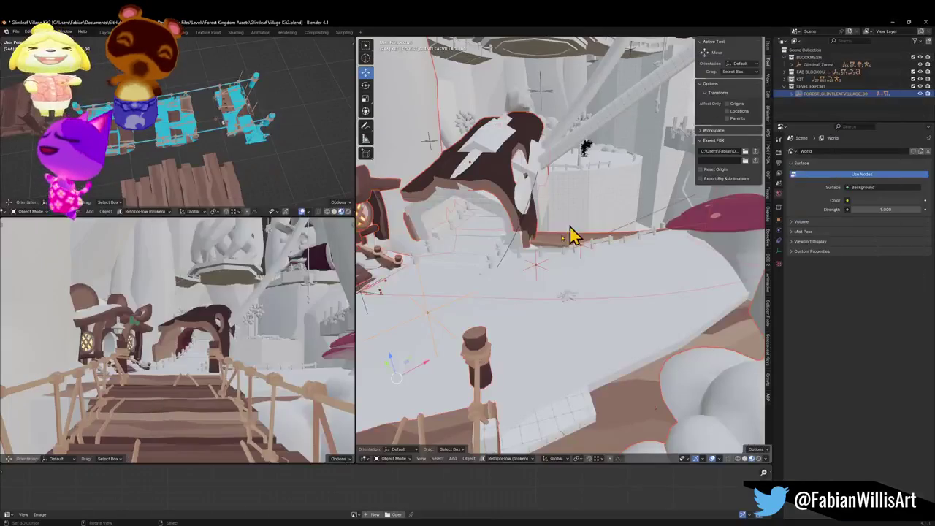
pyautogui.moveTo(534, 355)
pyautogui.mouseDown()
pyautogui.moveTo(497, 370)
pyautogui.moveTo(555, 321)
pyautogui.moveTo(487, 303)
pyautogui.moveTo(538, 299)
pyautogui.moveTo(474, 292)
pyautogui.mouseUp()
pyautogui.click(488, 301)
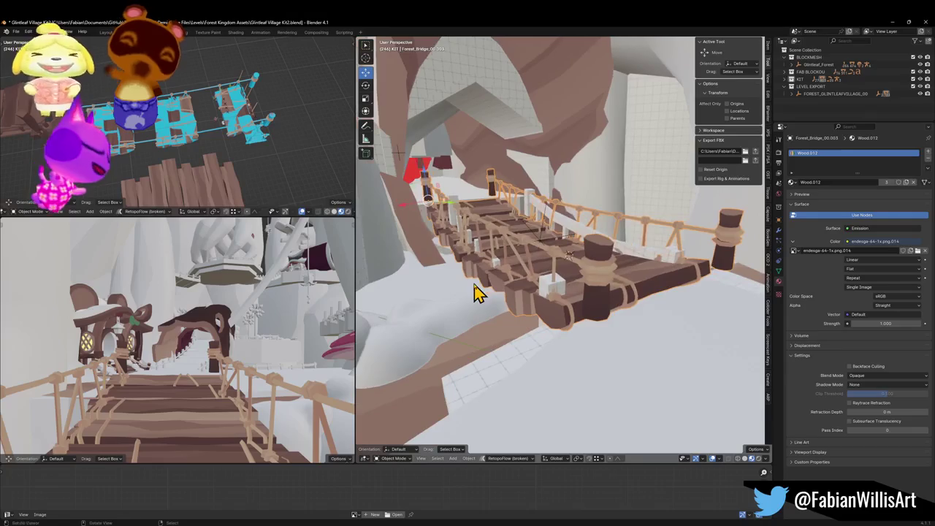
pyautogui.press('z')
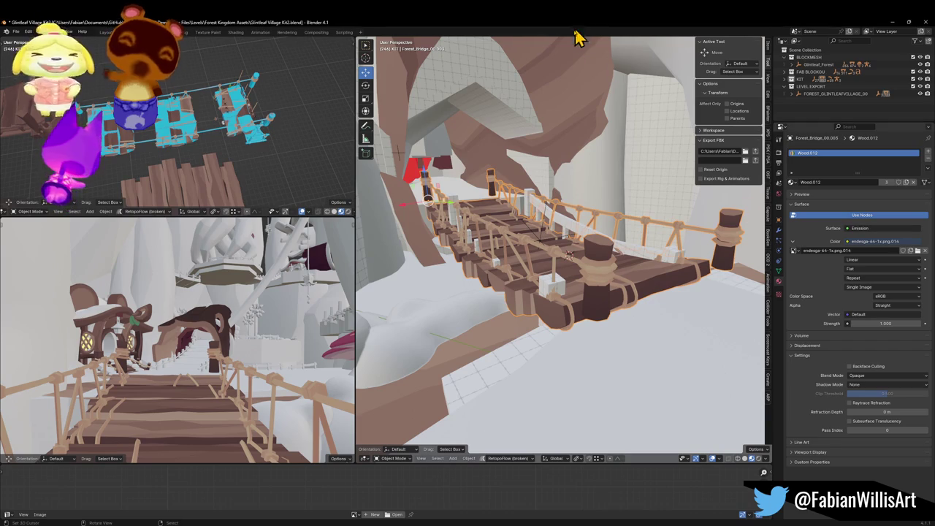
pyautogui.press('r')
pyautogui.press('x')
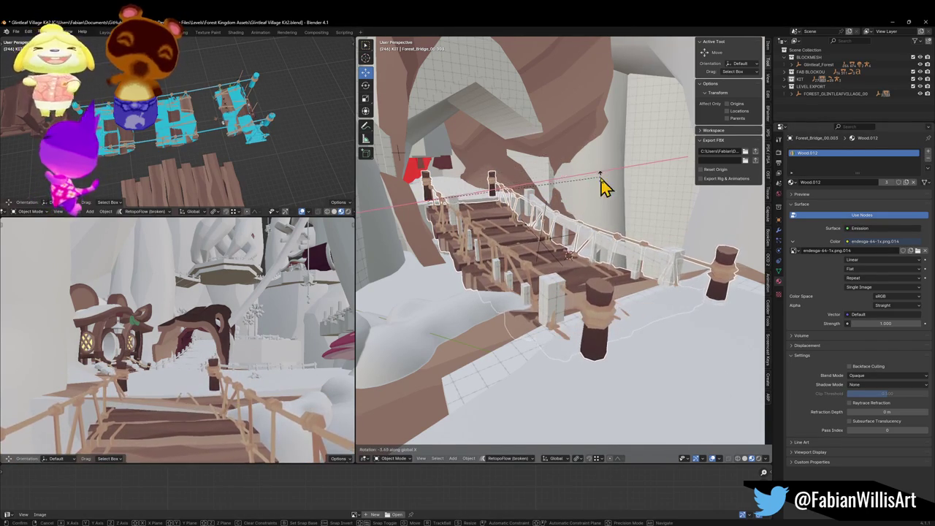
# Tilt the rope bridge -3.4° on X, scale it to 0.889, then tilt it another -1.43°
pyautogui.press('Return')
pyautogui.scroll(3, 584, 276)
pyautogui.moveTo(585, 277)
pyautogui.mouseDown()
pyautogui.moveTo(626, 293)
pyautogui.moveTo(641, 269)
pyautogui.moveTo(621, 268)
pyautogui.mouseUp()
pyautogui.press('s')
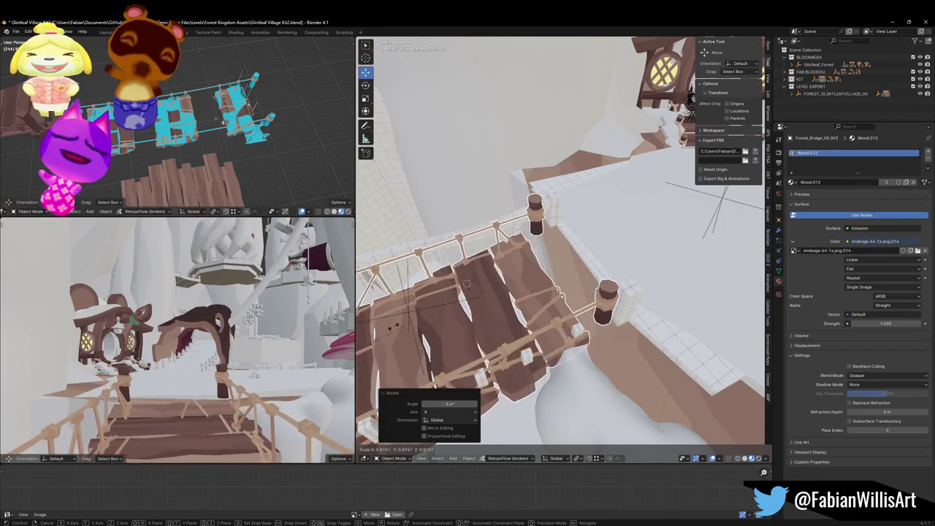
pyautogui.press('Return')
pyautogui.moveTo(501, 288)
pyautogui.mouseDown()
pyautogui.moveTo(553, 303)
pyautogui.moveTo(589, 277)
pyautogui.moveTo(578, 226)
pyautogui.moveTo(607, 263)
pyautogui.mouseUp()
pyautogui.scroll(3, 595, 272)
pyautogui.press('r')
pyautogui.press('x')
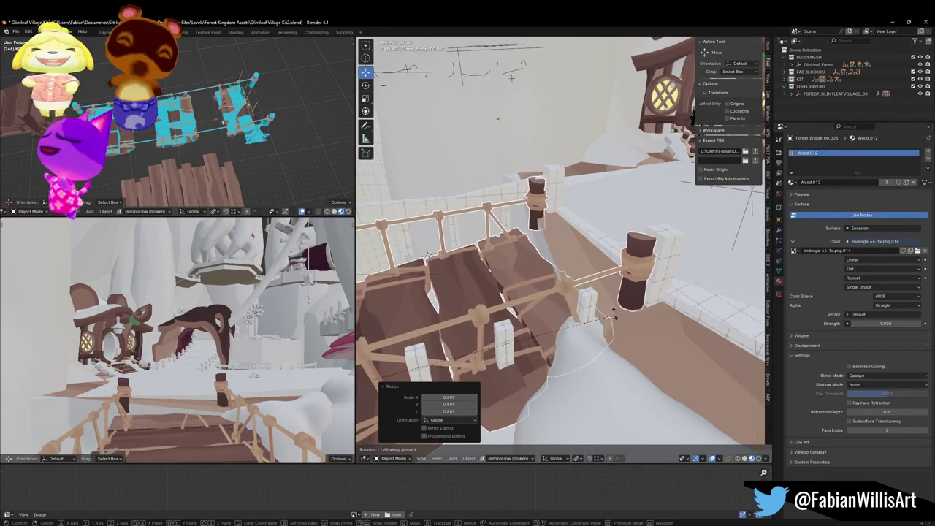
pyautogui.click(566, 269)
# Slide the Treelogs.001 log along X and save the blend file
pyautogui.moveTo(566, 268)
pyautogui.mouseDown()
pyautogui.moveTo(595, 266)
pyautogui.moveTo(546, 283)
pyautogui.moveTo(630, 276)
pyautogui.mouseUp()
pyautogui.click(574, 263)
pyautogui.press('g')
pyautogui.press('x')
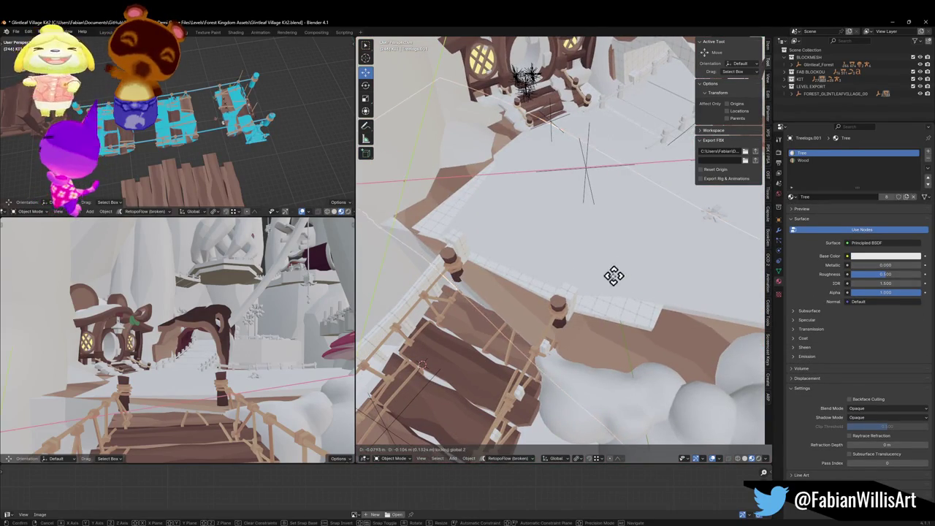
pyautogui.click(539, 315)
pyautogui.moveTo(605, 235); pyautogui.dragTo(597, 242)
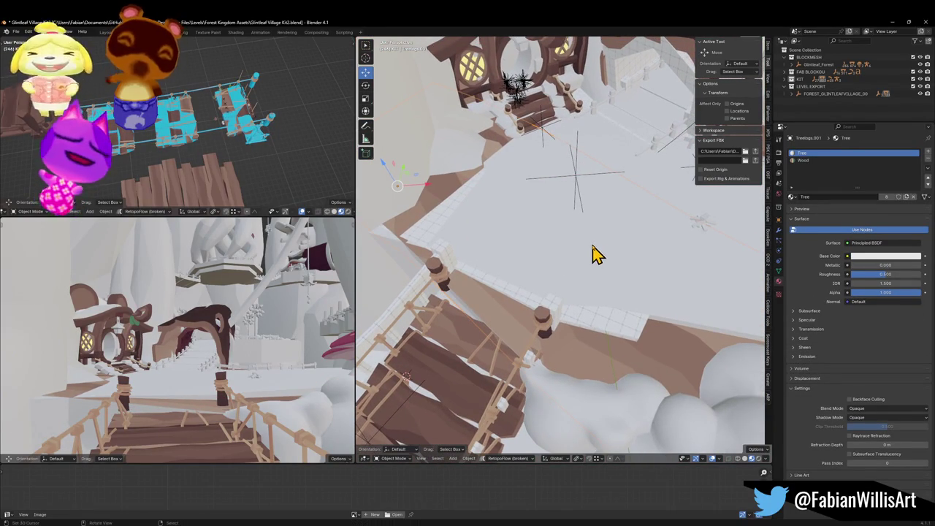
pyautogui.hotkey('ctrl', 's')
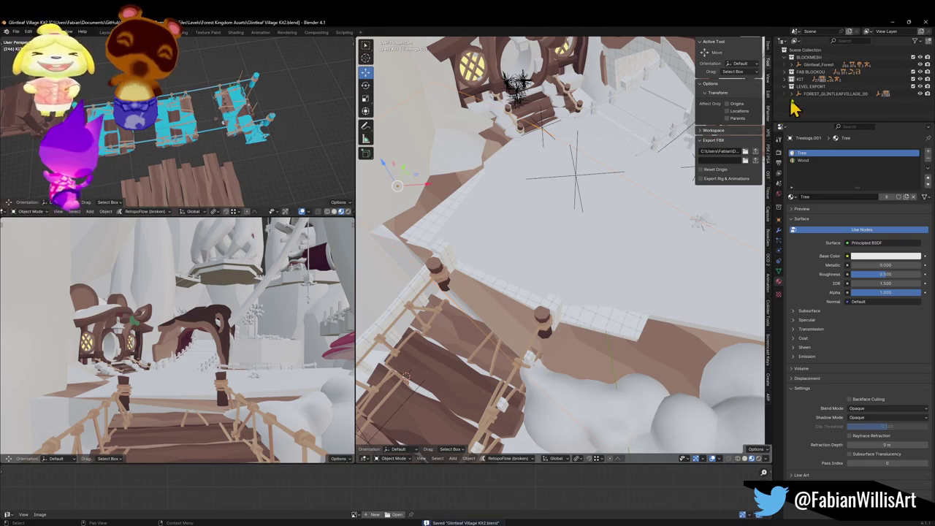
# Hide the FAB BLOCKOUT collection, select the rope bridge and frame it in both views
pyautogui.click(919, 72)
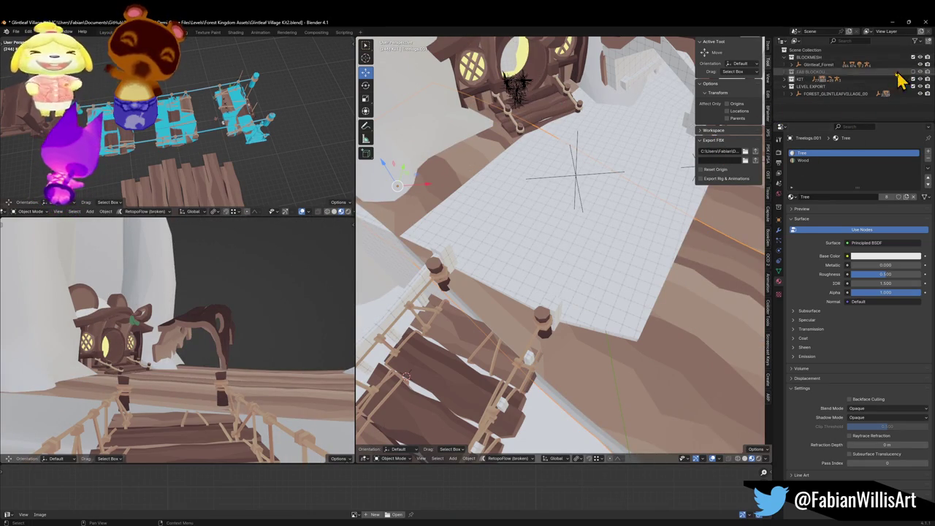
pyautogui.hotkey('ctrl', 'z')
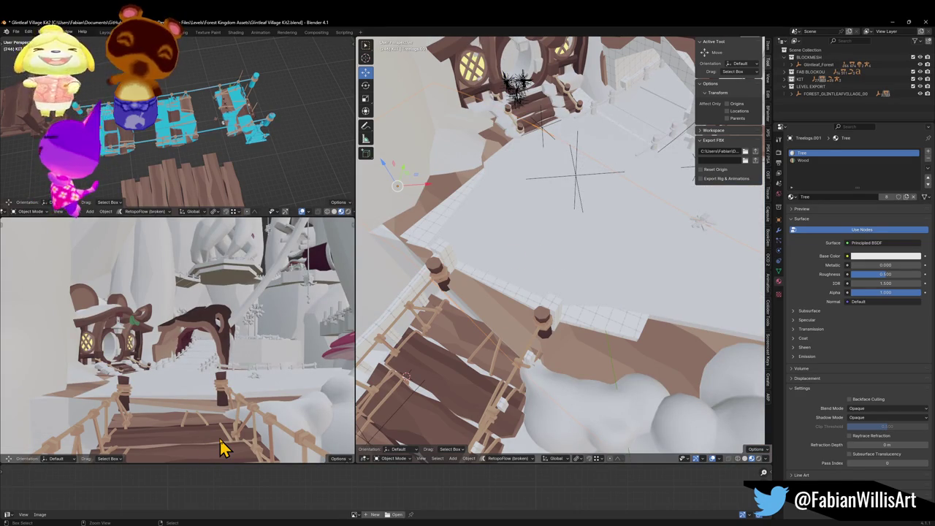
pyautogui.hotkey('ctrl', 'shift', 'z')
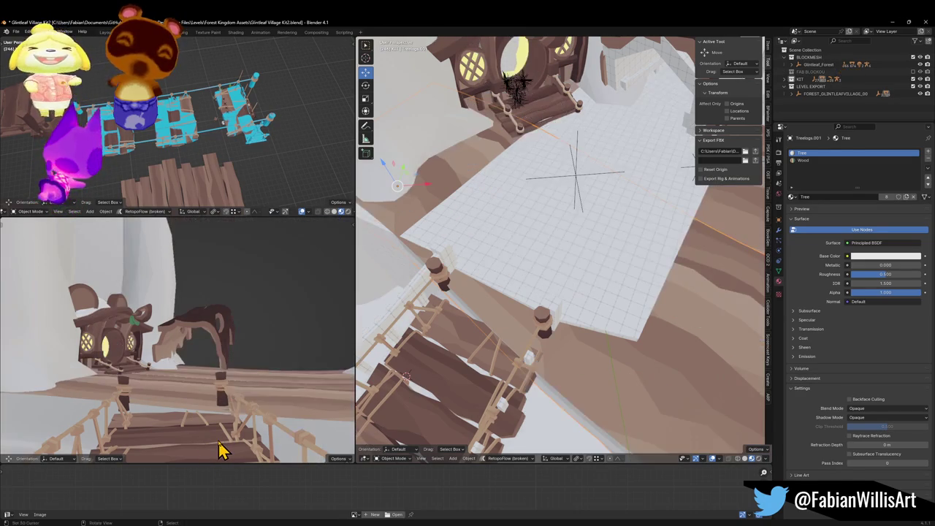
pyautogui.click(223, 449)
pyautogui.hotkey('shift', '`')
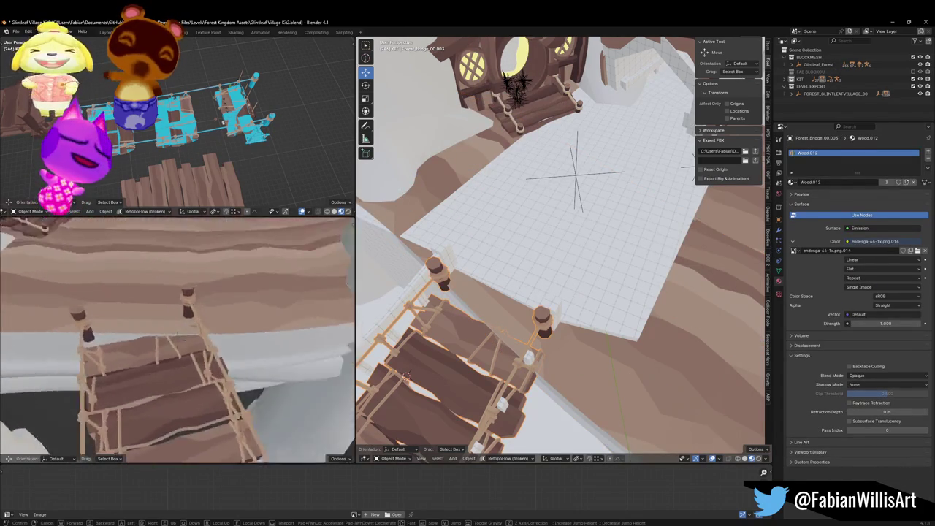
pyautogui.click(269, 392)
pyautogui.hotkey('shift', '`')
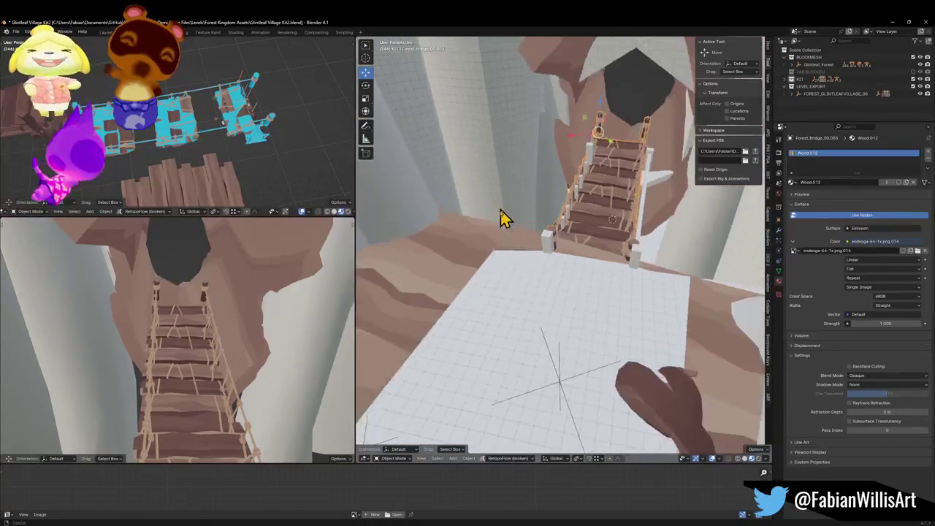
pyautogui.click(524, 257)
# Turn the bridge around Z, move it, then turn it a further -3.2°
pyautogui.press('r')
pyautogui.press('z')
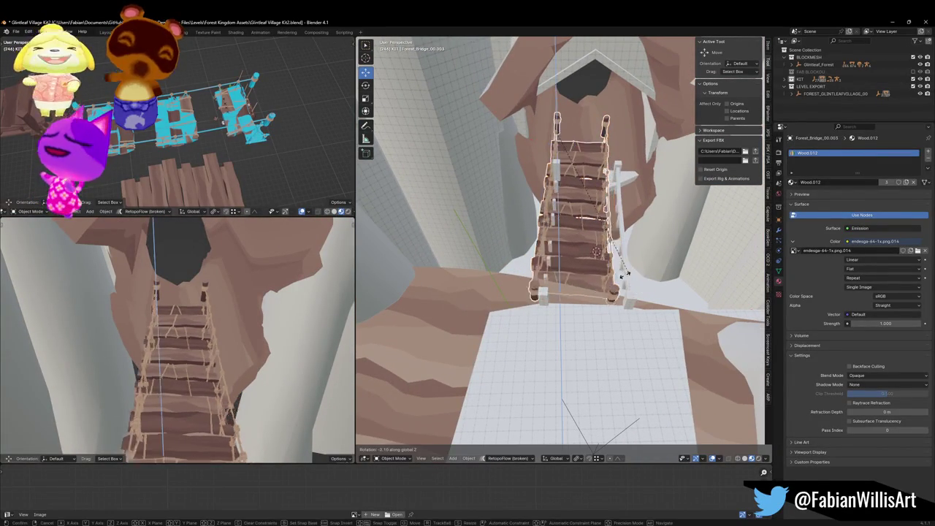
pyautogui.click(625, 284)
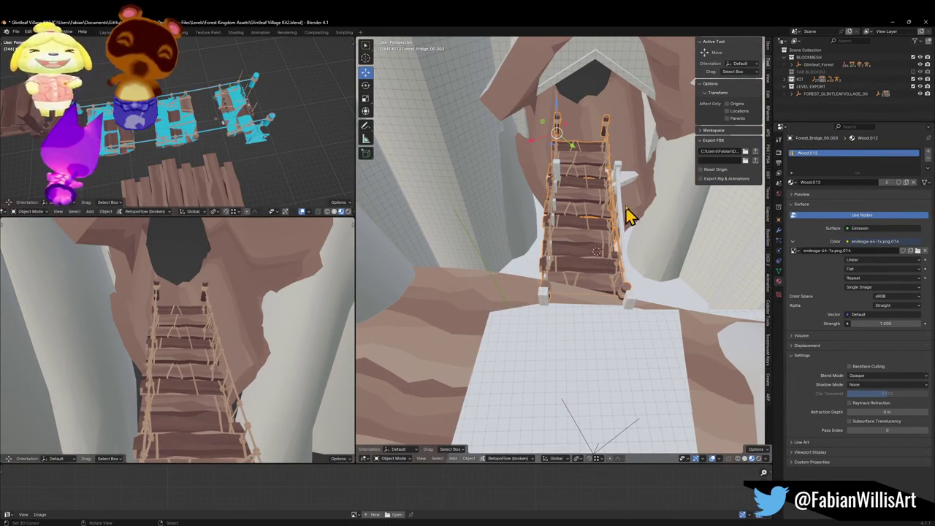
pyautogui.press('g')
pyautogui.click(676, 211)
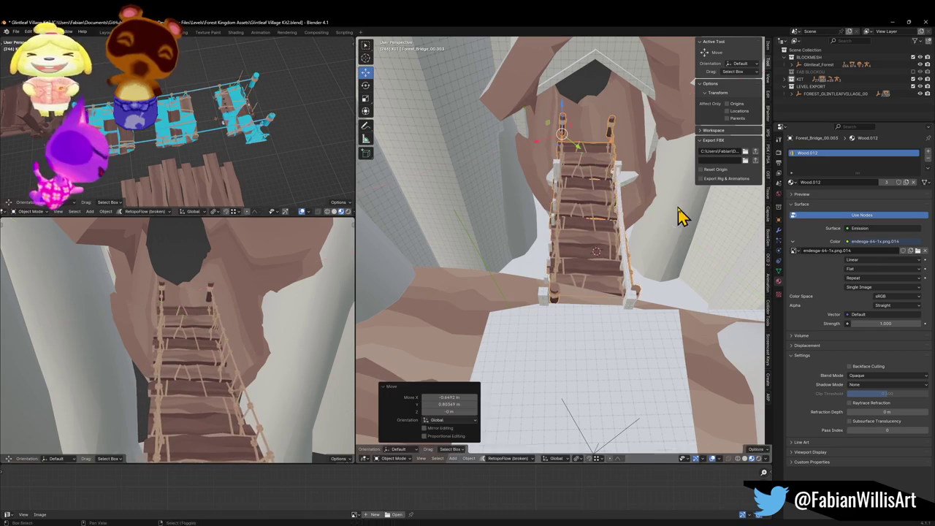
pyautogui.press('r')
pyautogui.press('z')
pyautogui.click(672, 215)
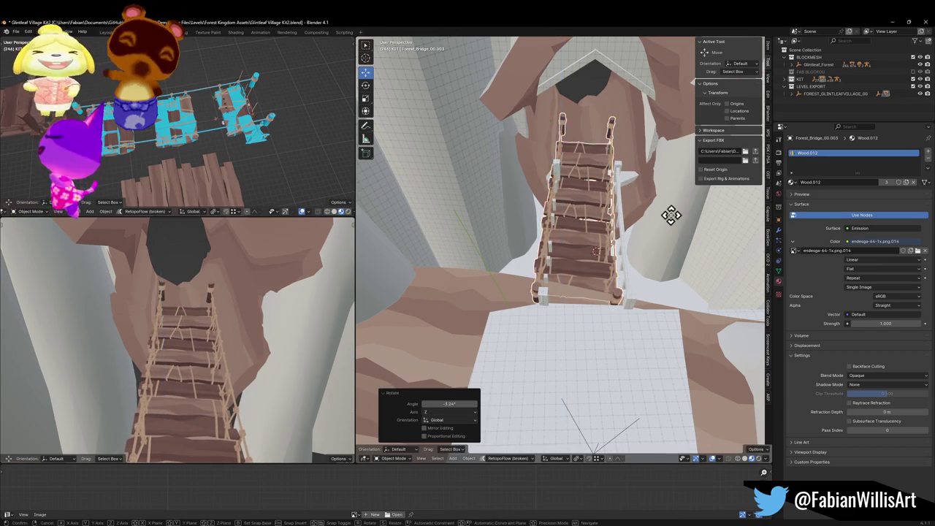
# Slide the bridge horizontally and turn it 1.03° around Z
pyautogui.press('g')
pyautogui.hotkey('shift', 'z')
pyautogui.click(710, 225)
pyautogui.press('r')
pyautogui.press('z')
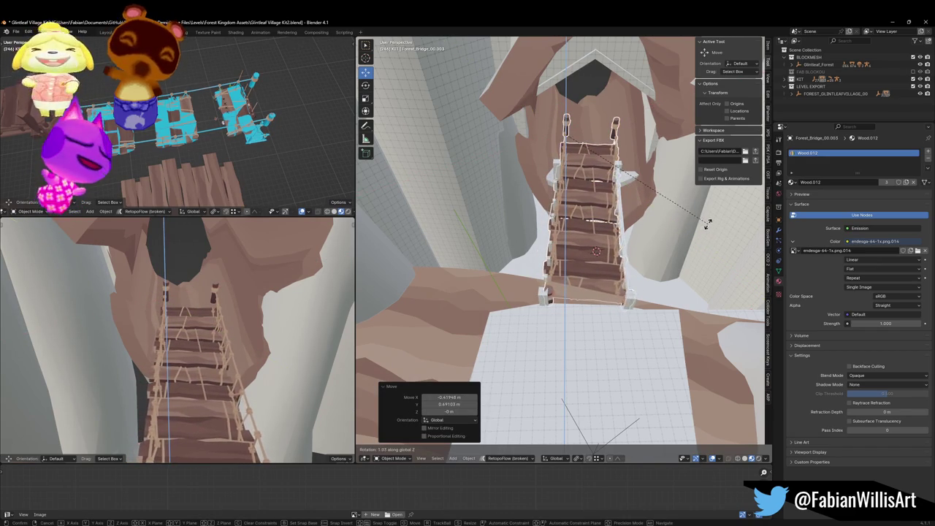
pyautogui.click(707, 225)
# Check the bridge in walk view and raise it slightly along Z
pyautogui.hotkey('shift', '`')
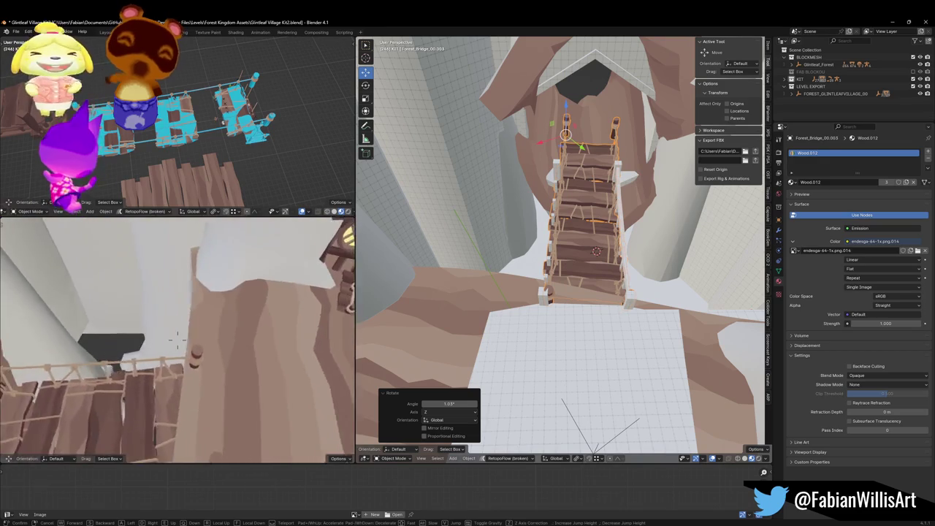
pyautogui.press('s')
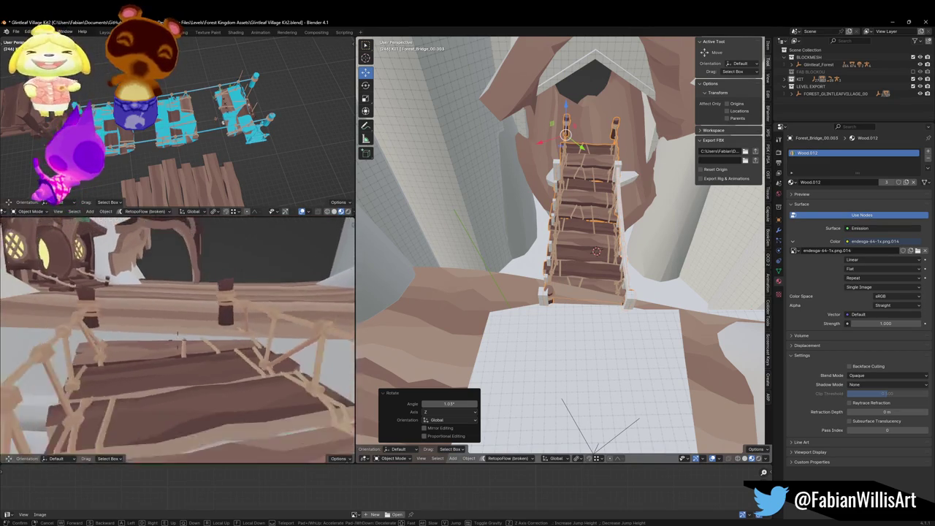
pyautogui.click(177, 307)
pyautogui.press('g')
pyautogui.press('z')
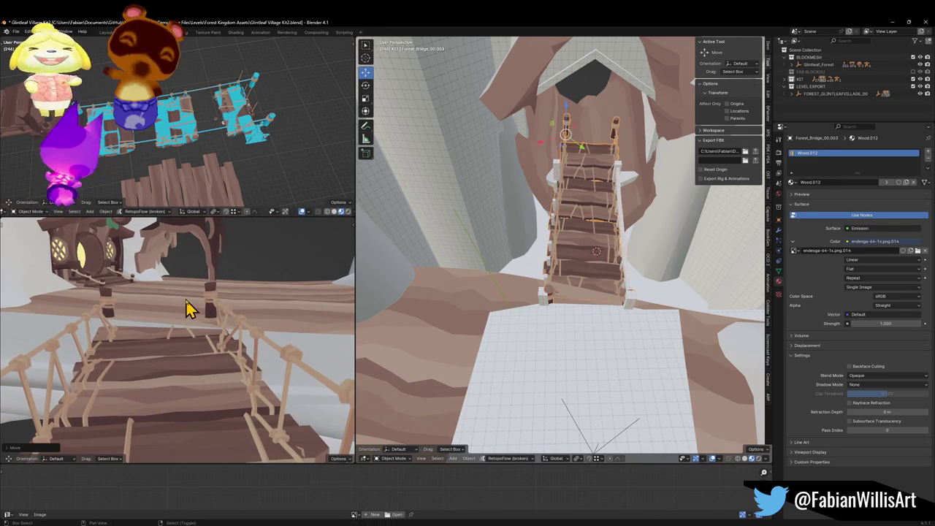
pyautogui.click(185, 298)
# Shrink the bridge uniformly to about 0.96 of its size
pyautogui.press('s')
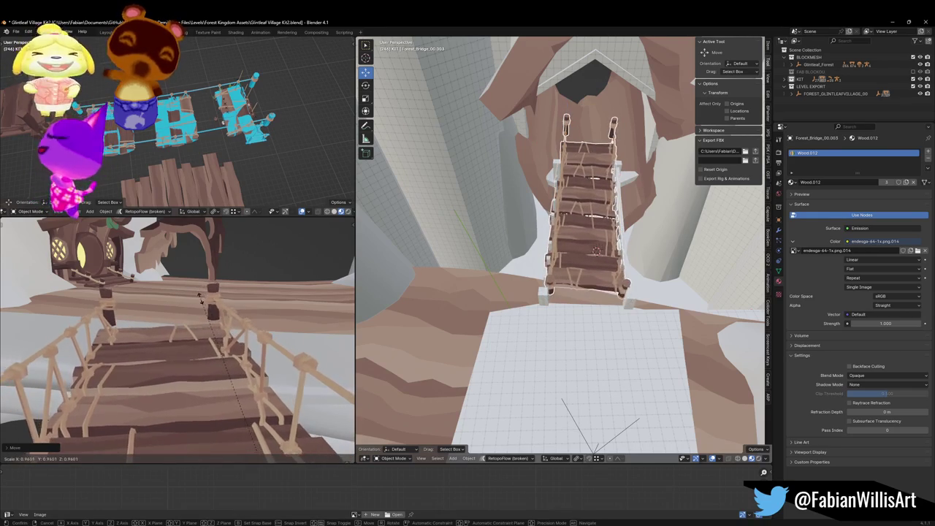
pyautogui.click(197, 299)
pyautogui.moveTo(197, 307)
pyautogui.mouseDown()
pyautogui.moveTo(163, 323)
pyautogui.moveTo(168, 317)
pyautogui.moveTo(129, 424)
pyautogui.moveTo(232, 366)
pyautogui.moveTo(204, 359)
pyautogui.moveTo(202, 372)
pyautogui.moveTo(222, 372)
pyautogui.moveTo(199, 380)
pyautogui.moveTo(220, 344)
pyautogui.moveTo(224, 376)
pyautogui.moveTo(223, 340)
pyautogui.moveTo(212, 345)
pyautogui.mouseUp()
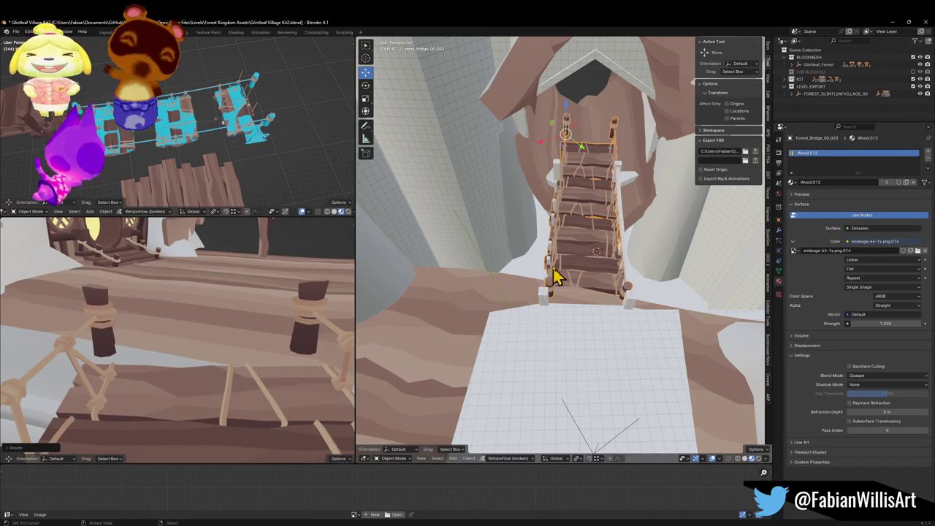
pyautogui.moveTo(495, 286)
pyautogui.mouseDown()
pyautogui.moveTo(555, 321)
pyautogui.moveTo(653, 305)
pyautogui.moveTo(599, 232)
pyautogui.moveTo(591, 367)
pyautogui.mouseUp()
# Turn the tree log by the platform around Z, slide it horizontally, and deselect it
pyautogui.click(595, 223)
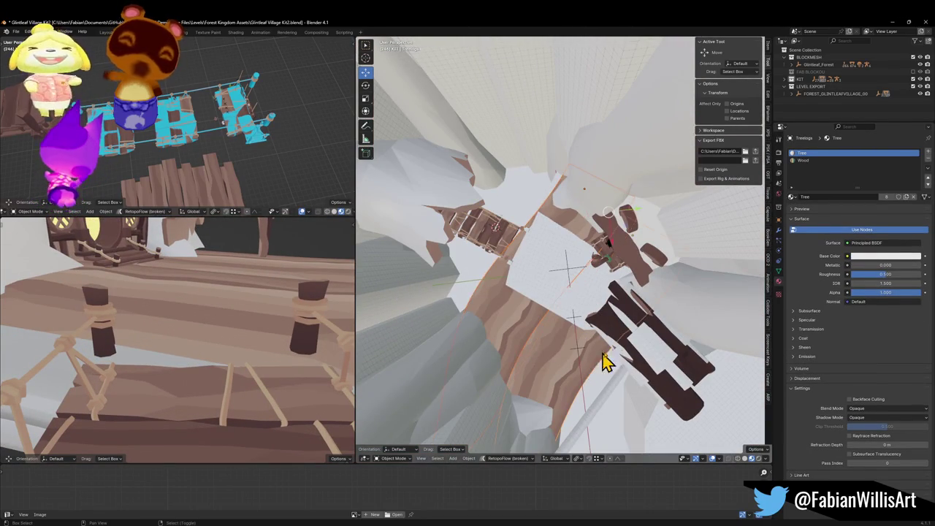
pyautogui.press('r')
pyautogui.press('z')
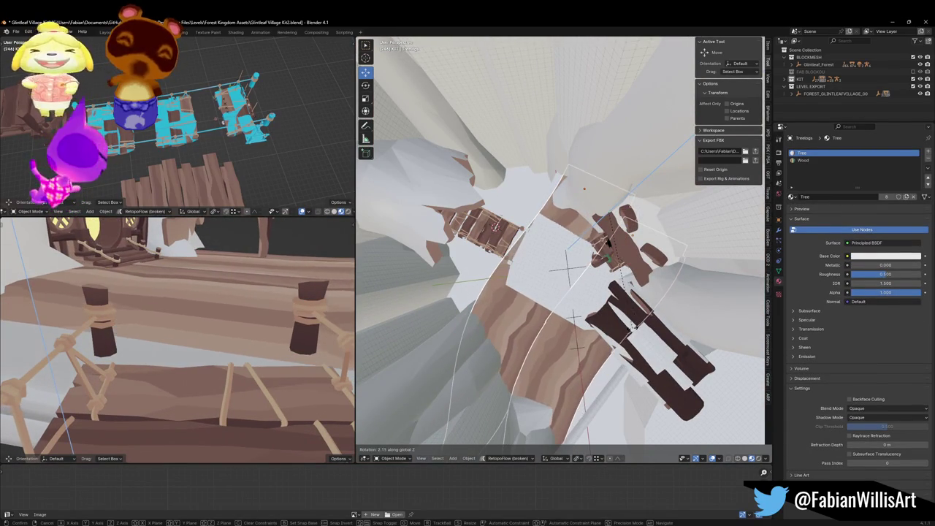
pyautogui.press('g')
pyautogui.hotkey('shift', 'z')
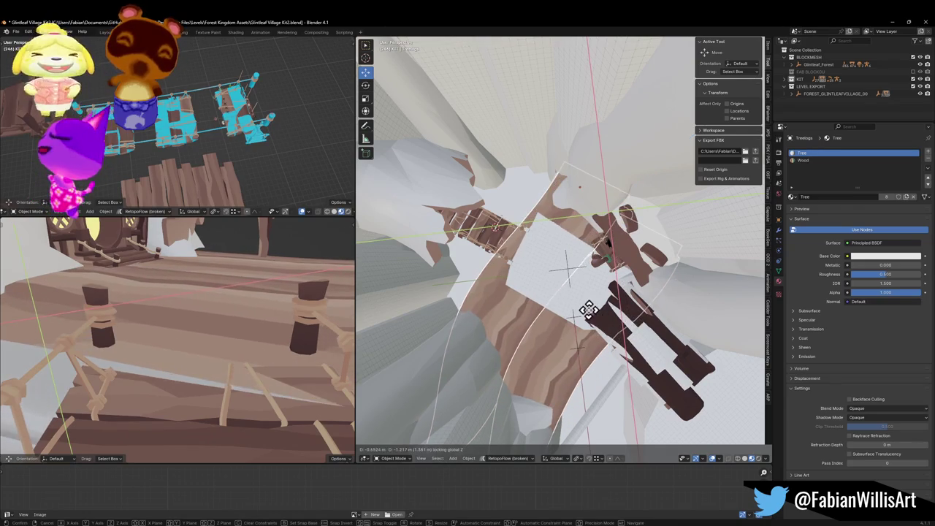
pyautogui.click(573, 313)
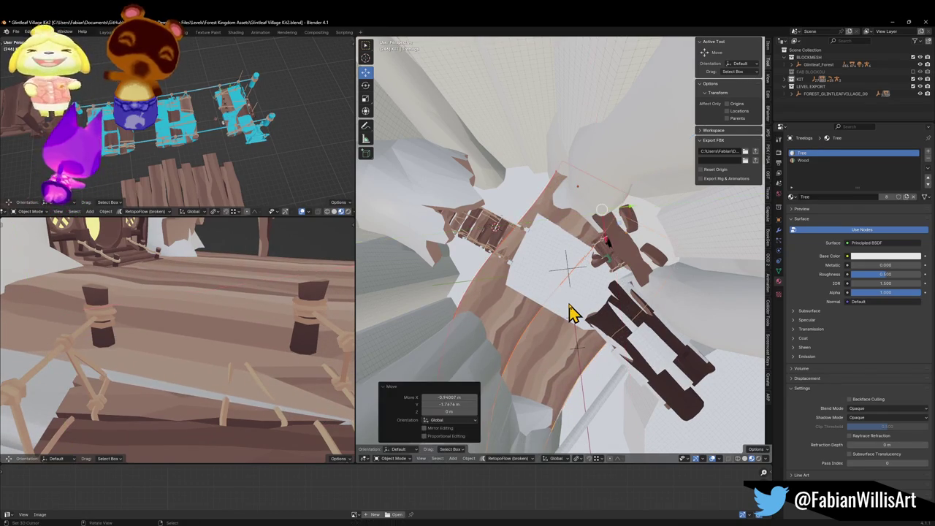
pyautogui.hotkey('alt', 'a')
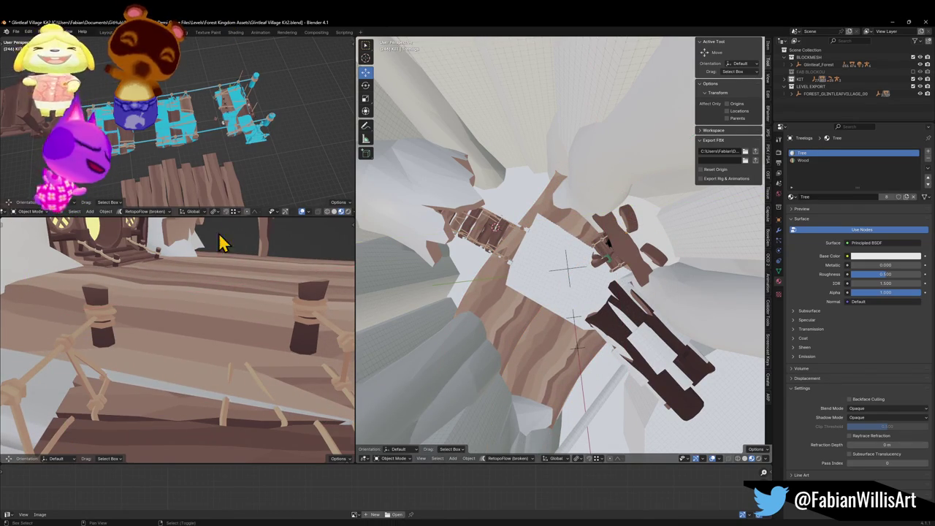
# Inspect the whole bridge in walk view and save the blend file
pyautogui.hotkey('shift', '`')
pyautogui.press('w')
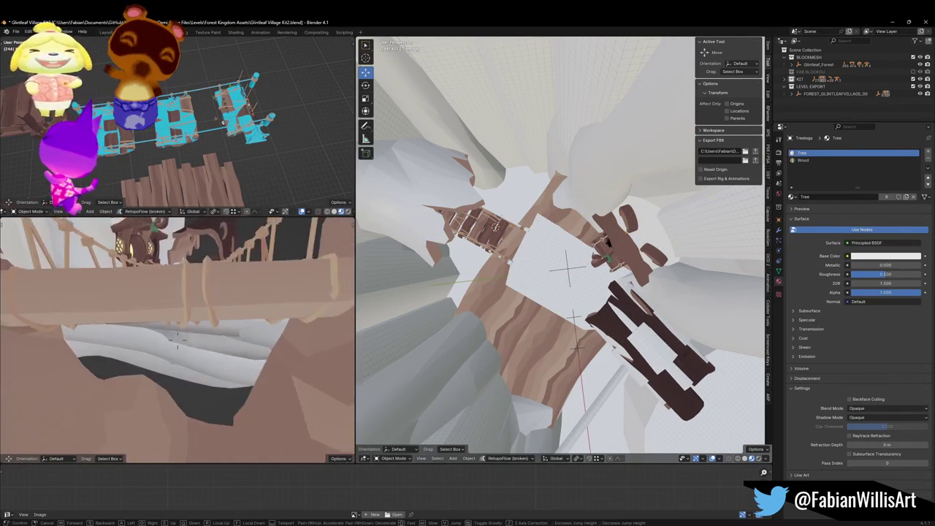
pyautogui.press('s')
pyautogui.click(177, 336)
pyautogui.hotkey('ctrl', 's')
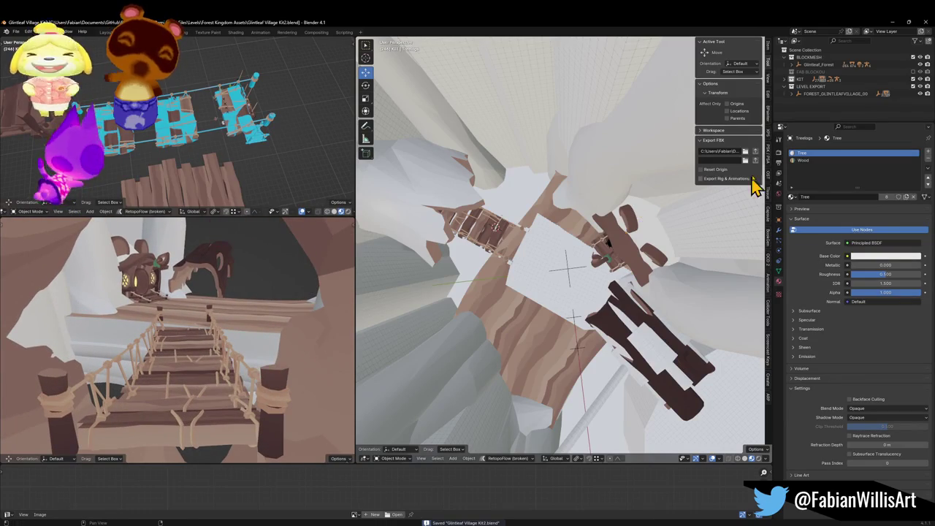
# Show the FAB BLOCKOUT collection again in the Outliner
pyautogui.click(913, 72)
pyautogui.click(914, 73)
pyautogui.click(913, 73)
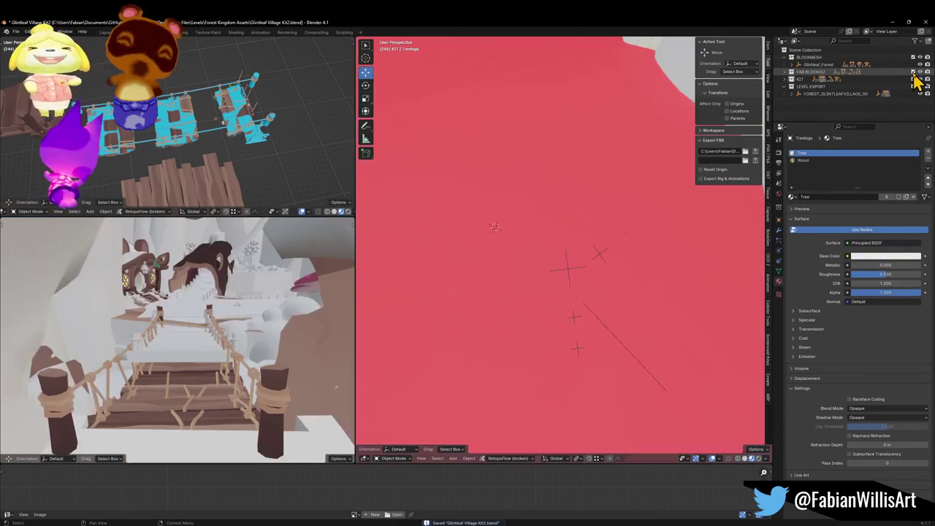
# Walk to the arch and slide the Grass Plane there horizontally
pyautogui.hotkey('shift', '`')
pyautogui.press('w')
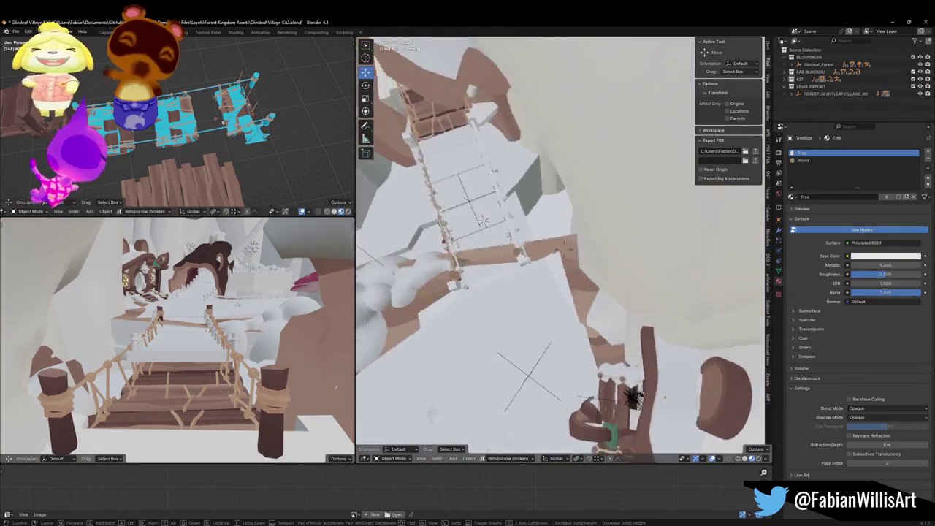
pyautogui.press('w')
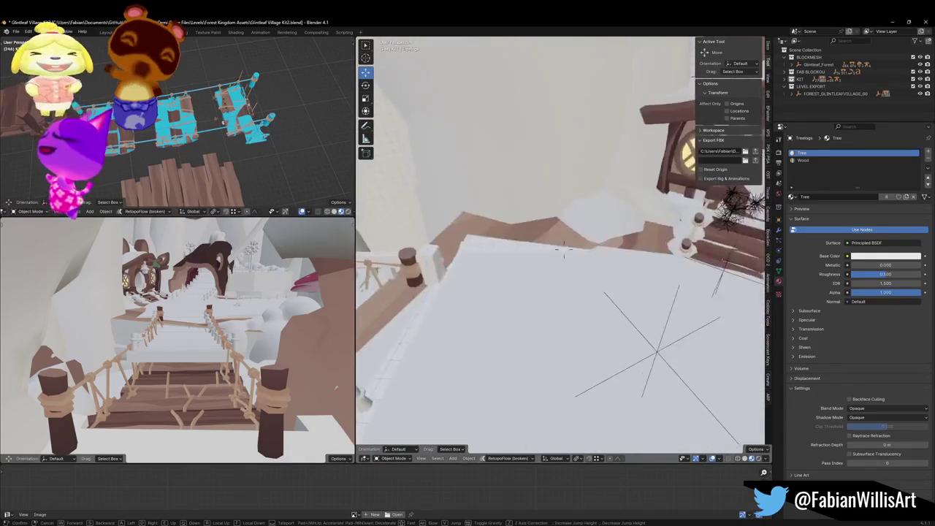
pyautogui.press('w')
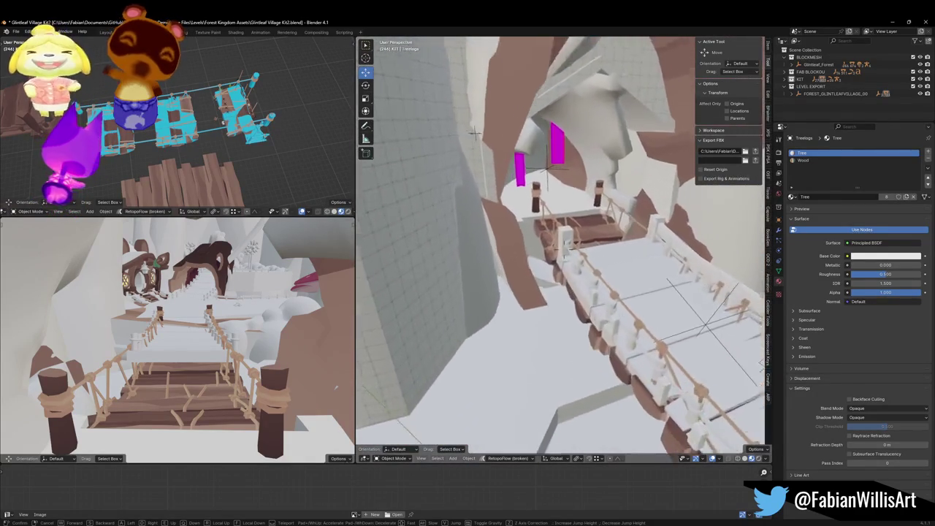
pyautogui.click(564, 249)
pyautogui.click(594, 328)
pyautogui.press('g')
pyautogui.hotkey('shift', 'z')
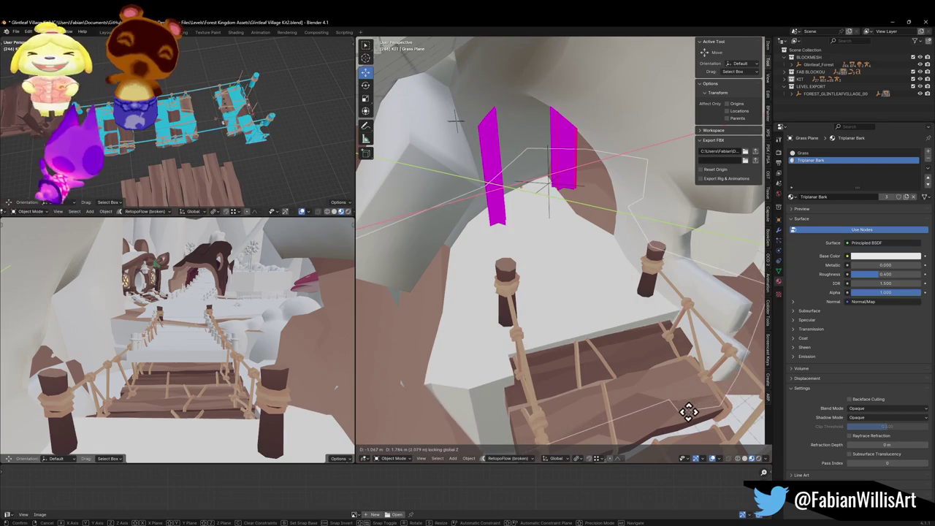
pyautogui.click(689, 400)
# Turn the Grass Plane -0.444° around Z, cancel an extra move, and reselect the bridge
pyautogui.press('r')
pyautogui.press('z')
pyautogui.click(716, 350)
pyautogui.press('g')
pyautogui.press('z')
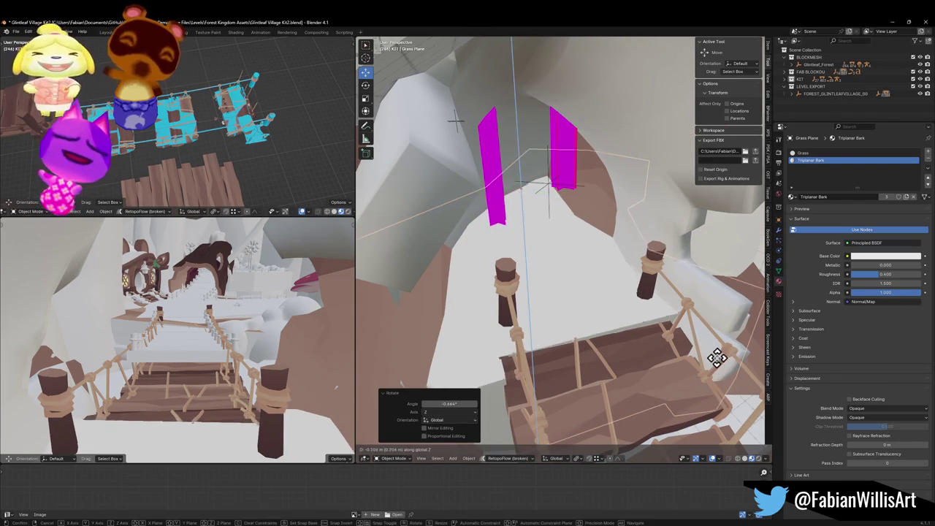
pyautogui.rightClick(716, 350)
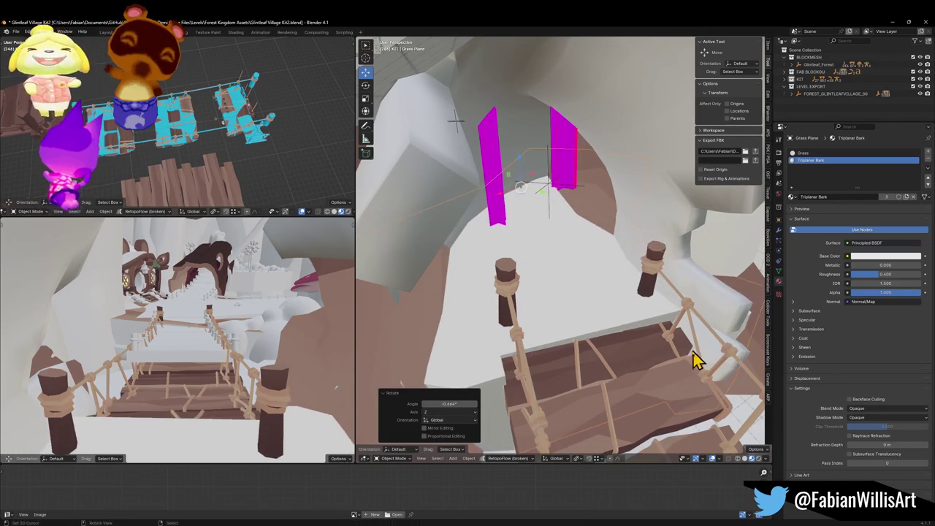
pyautogui.moveTo(599, 329)
pyautogui.mouseDown()
pyautogui.moveTo(626, 307)
pyautogui.moveTo(630, 278)
pyautogui.moveTo(616, 298)
pyautogui.moveTo(601, 299)
pyautogui.moveTo(601, 329)
pyautogui.mouseUp()
pyautogui.click(610, 295)
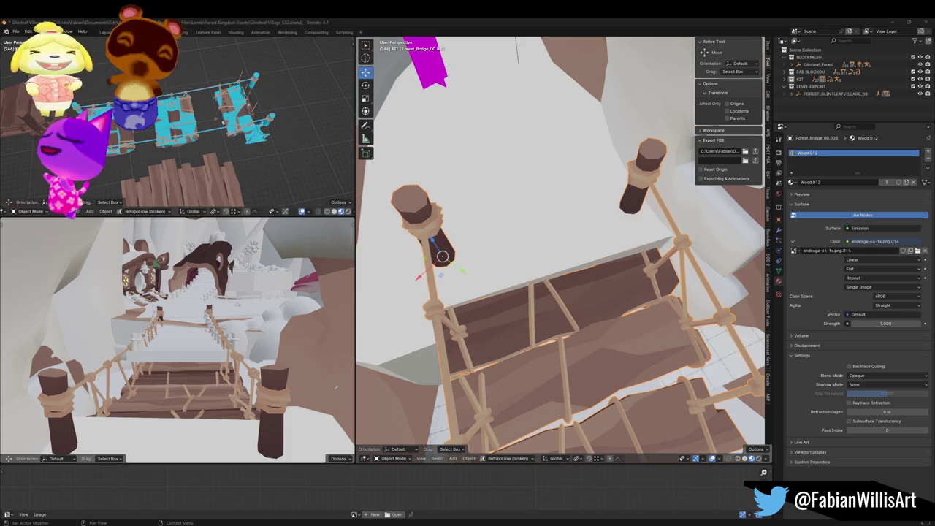